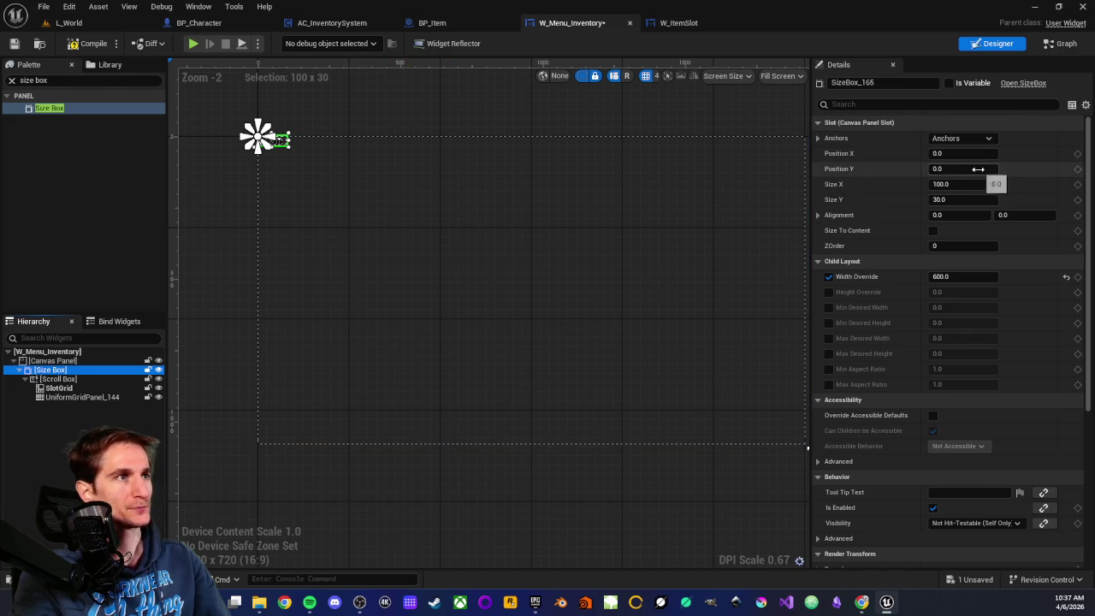
# Step: Anchor the size box to stretch down the left side and reset its bottom offset
pyautogui.click(962, 137)
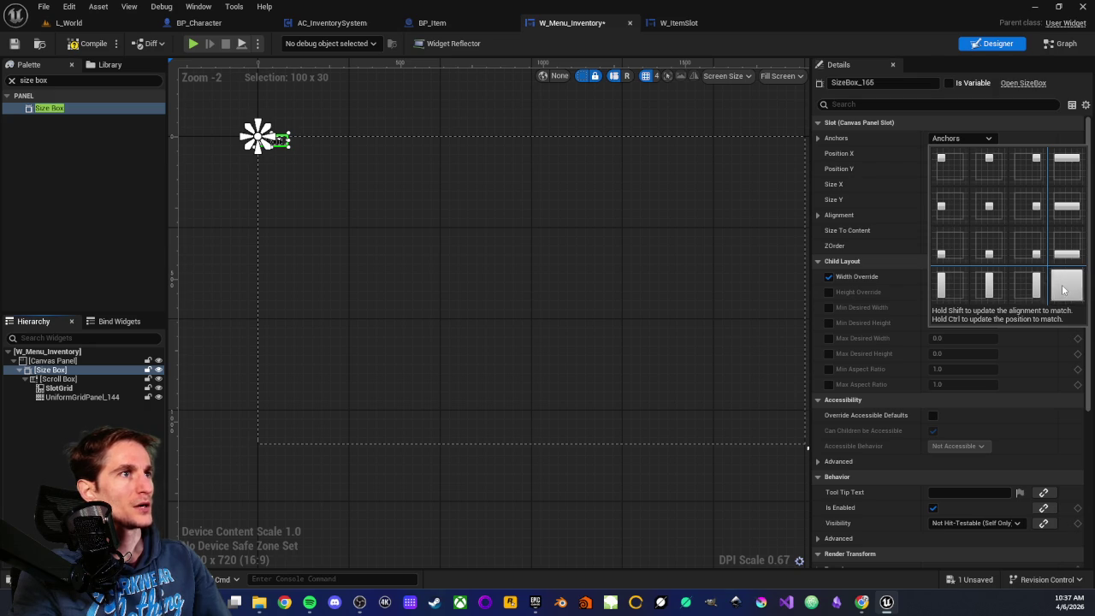
pyautogui.click(943, 284)
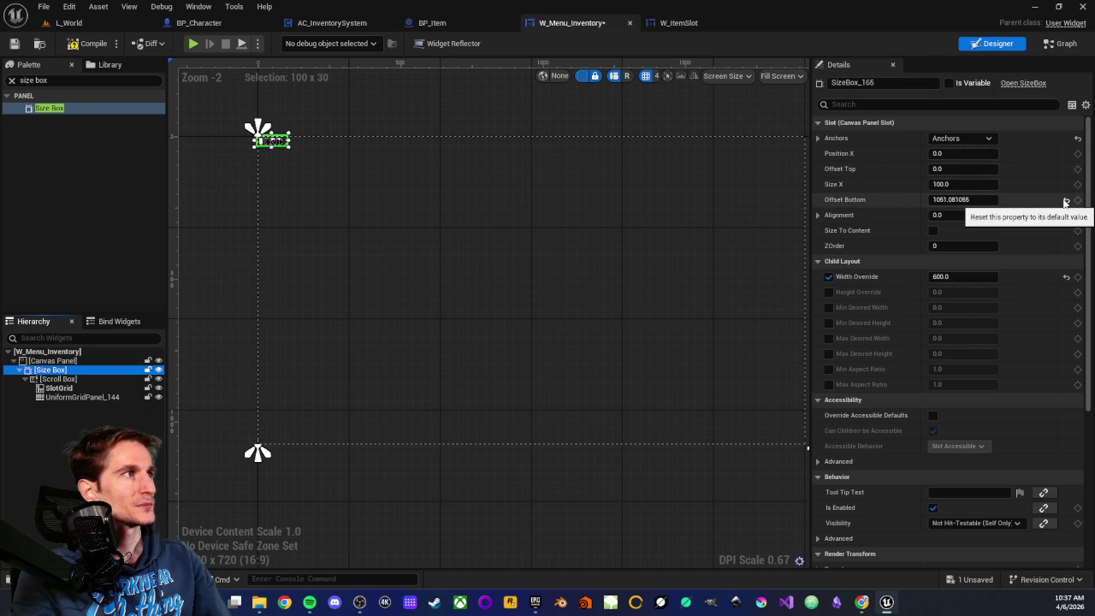
pyautogui.click(1065, 200)
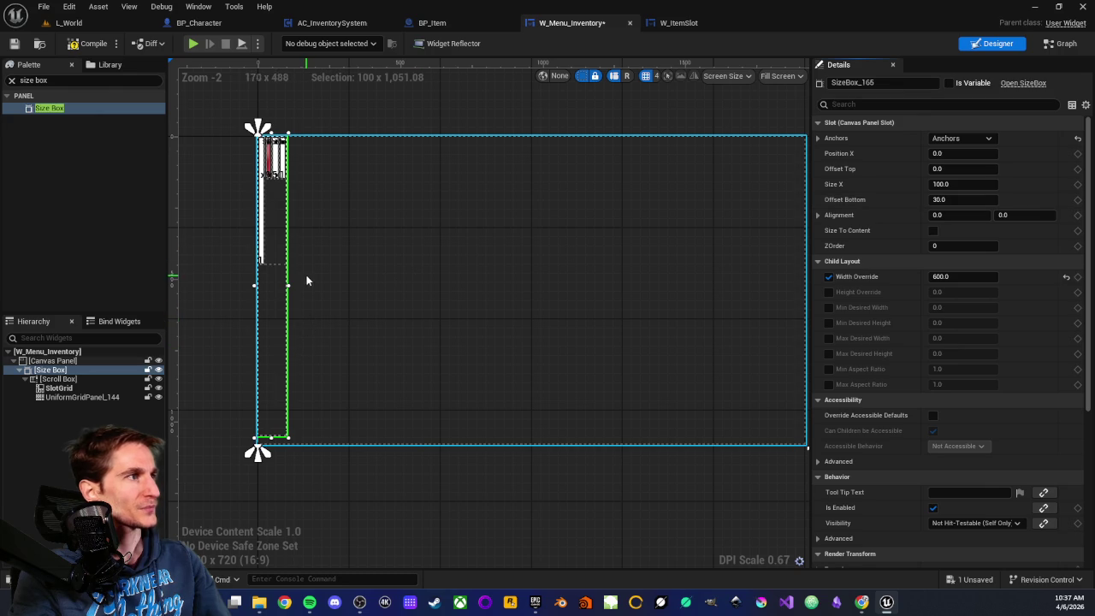
pyautogui.moveTo(290, 284)
pyautogui.mouseDown()
pyautogui.moveTo(546, 276)
pyautogui.moveTo(430, 283)
pyautogui.moveTo(439, 282)
pyautogui.mouseUp()
# Step: Set the size box width to 600 and extend it to the canvas bottom
pyautogui.click(972, 184)
pyautogui.write('600')
pyautogui.press('Return')
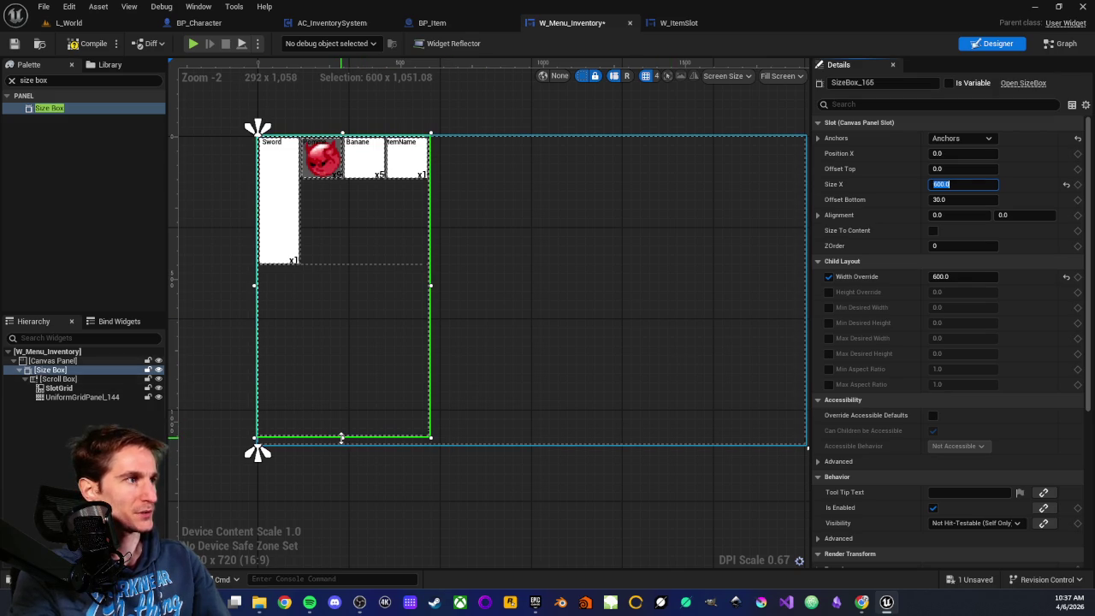
pyautogui.moveTo(342, 437); pyautogui.dragTo(341, 446)
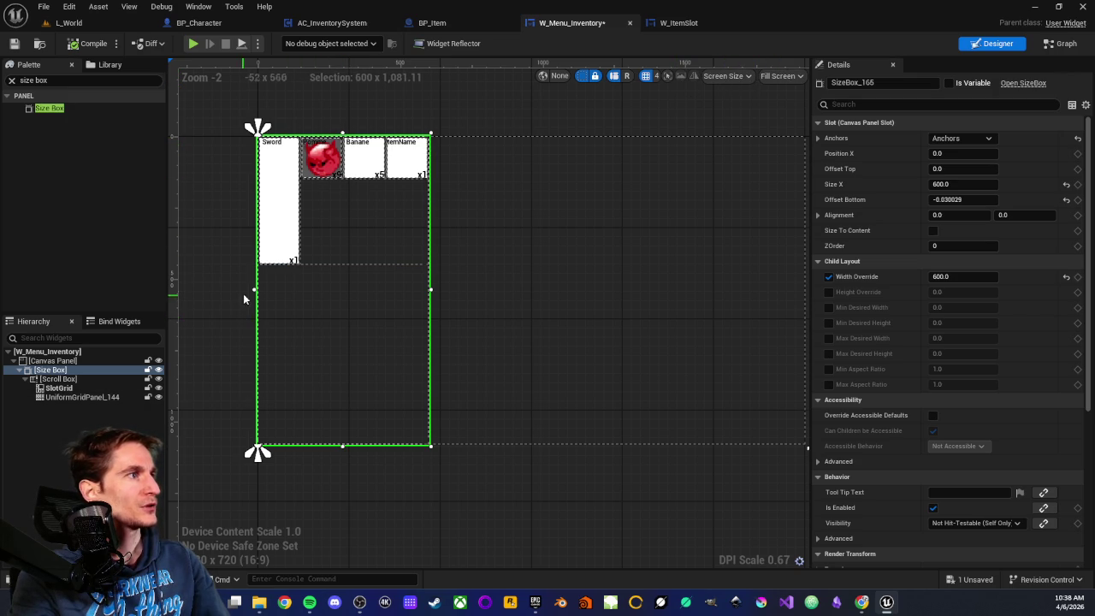
# Step: Set the size box Offset Top to 50 and Offset Bottom to -50
pyautogui.moveTo(342, 130); pyautogui.dragTo(342, 145)
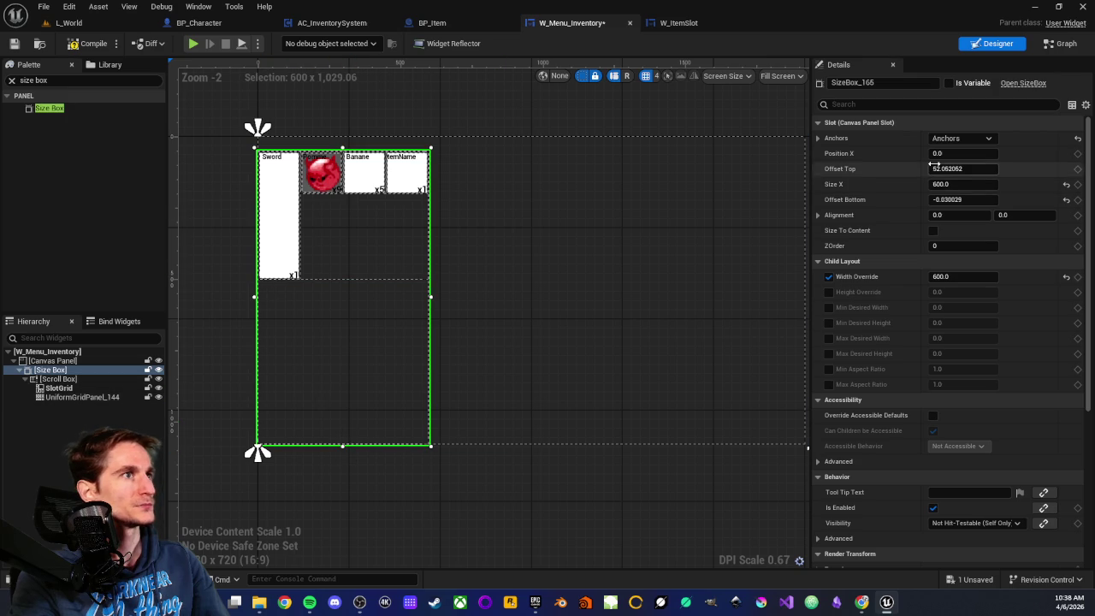
pyautogui.click(971, 170)
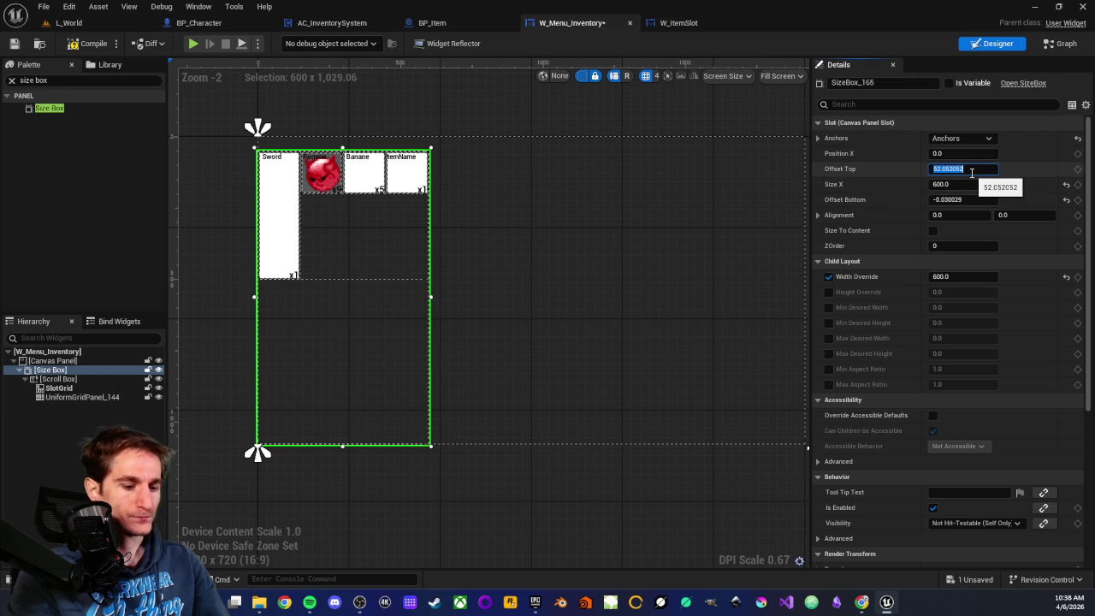
pyautogui.write('50')
pyautogui.press('Return')
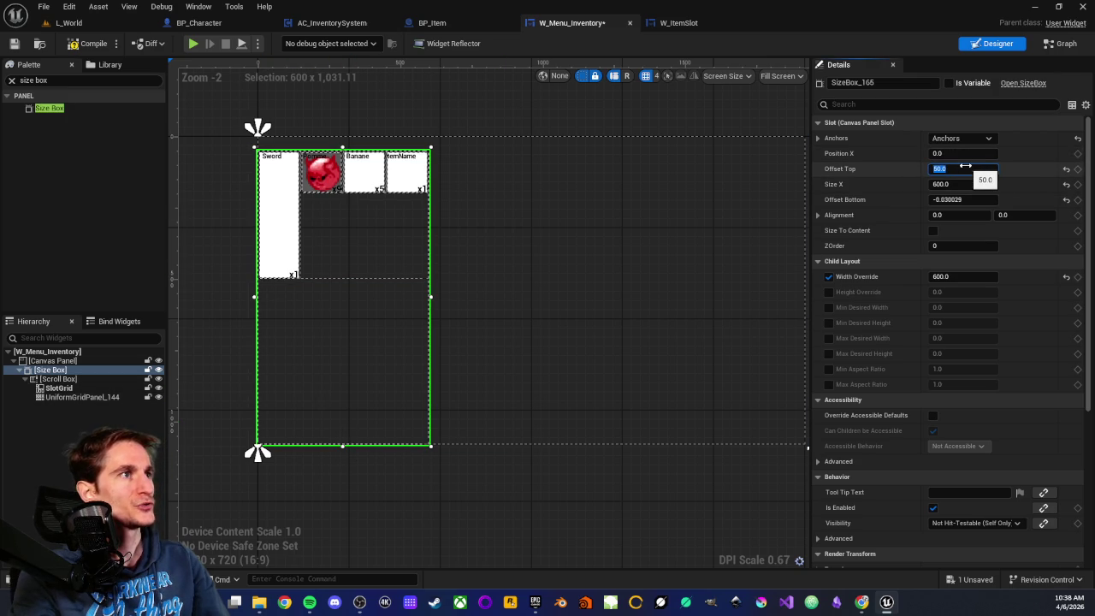
pyautogui.click(975, 199)
pyautogui.write('-50')
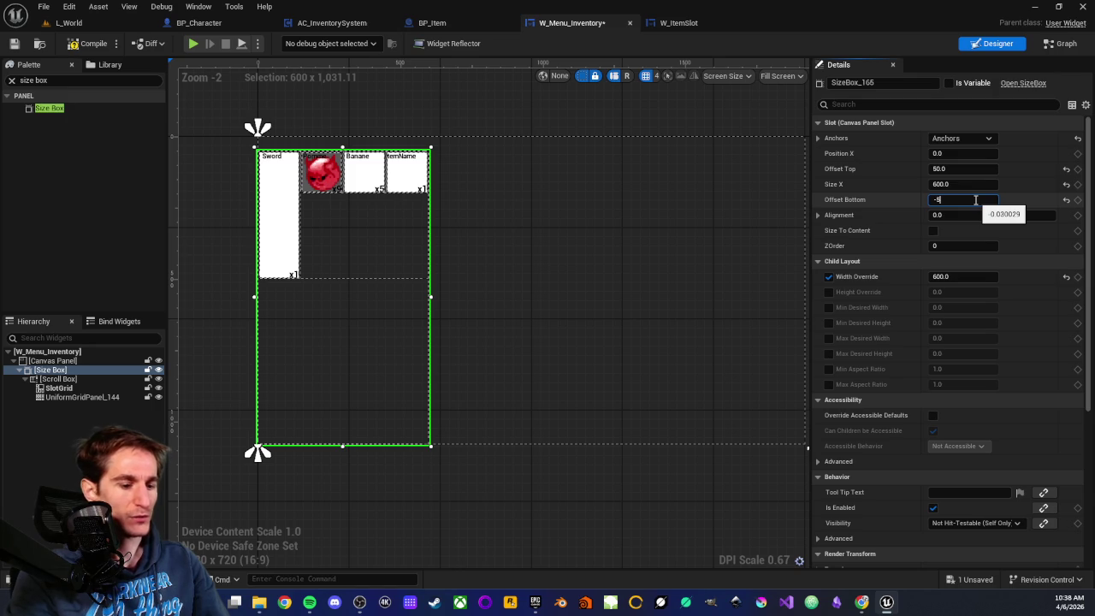
pyautogui.press('Return')
pyautogui.press('Return')
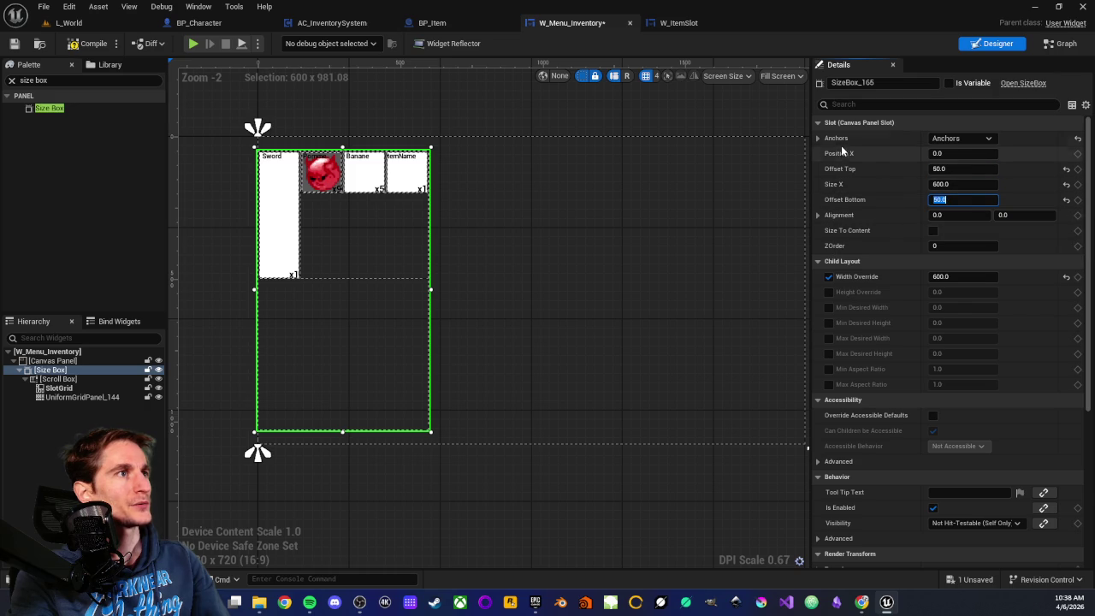
# Step: Set the size box Position X to 50, then deselect it
pyautogui.moveTo(933, 153); pyautogui.dragTo(950, 155)
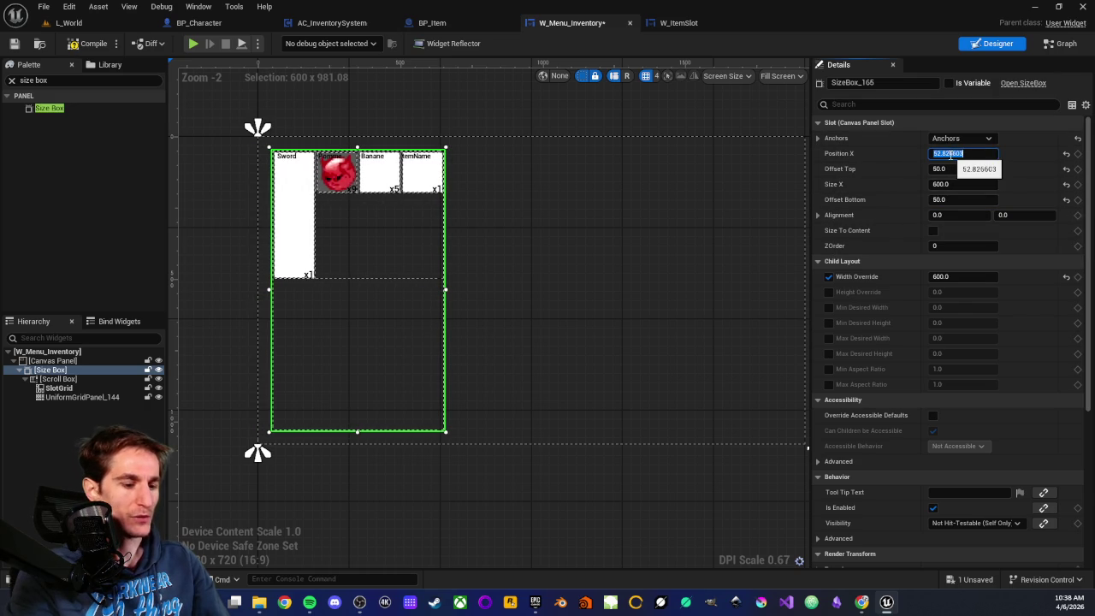
pyautogui.write('50')
pyautogui.press('Return')
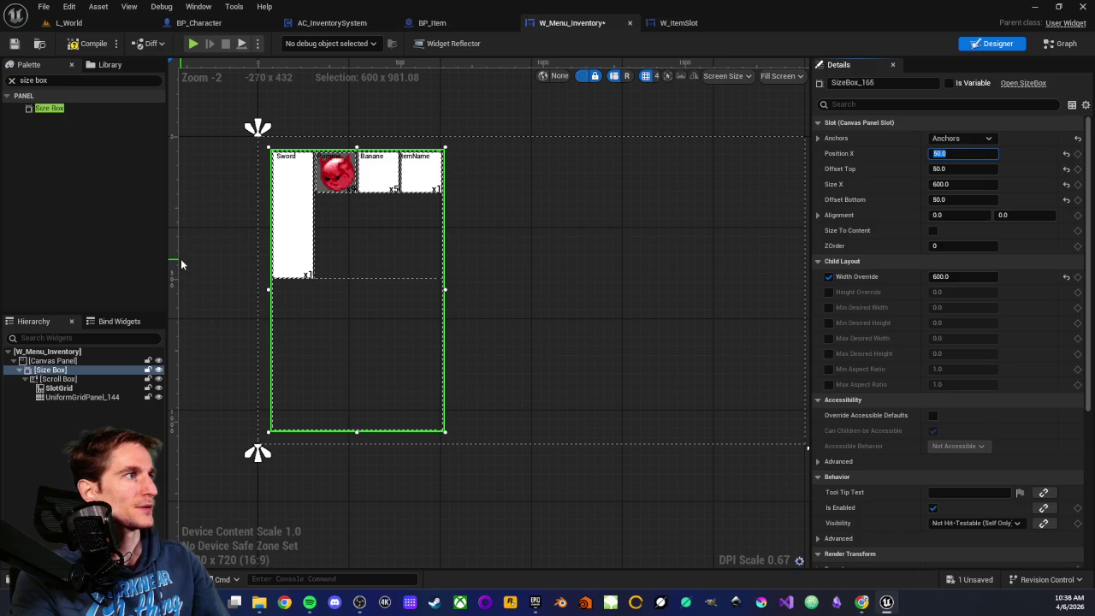
pyautogui.click(180, 259)
pyautogui.scroll(2, 368, 197)
pyautogui.scroll(-2, 248, 223)
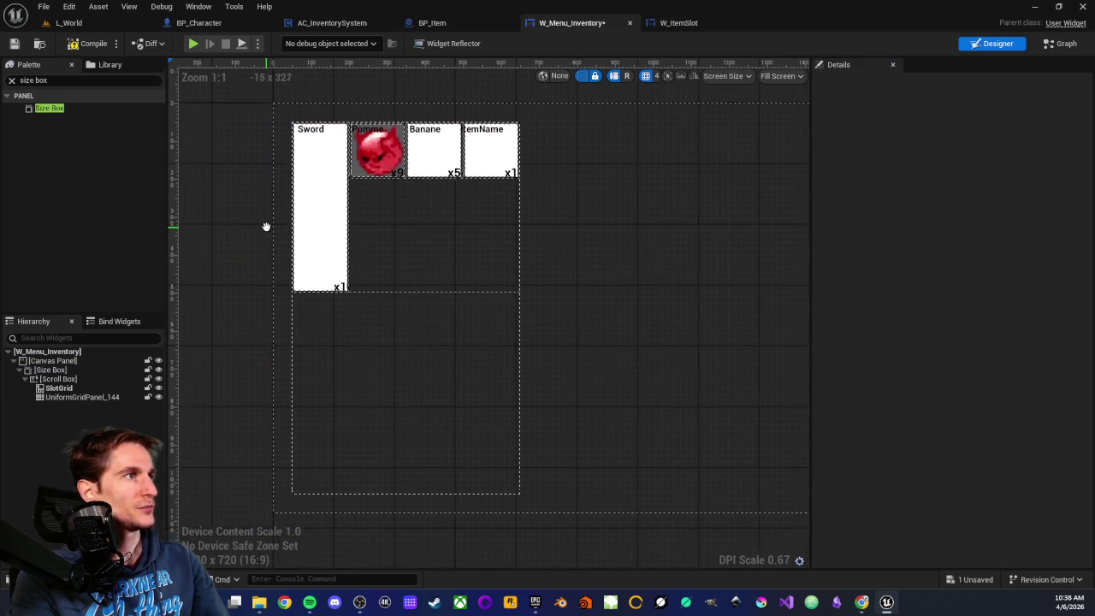
# Step: Compile W_Menu_Inventory so the inset Size Box previews its four item slots
pyautogui.click(94, 43)
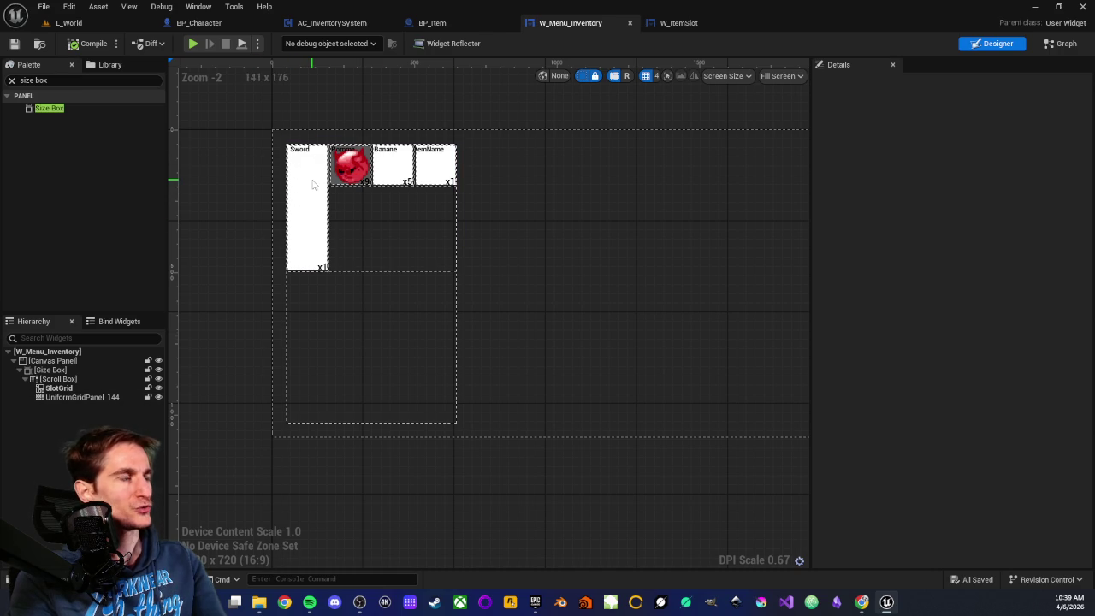
pyautogui.scroll(3, 304, 196)
# Step: Recentre the inventory grid on the canvas and clear the Palette search box
pyautogui.moveTo(222, 235); pyautogui.dragTo(342, 238)
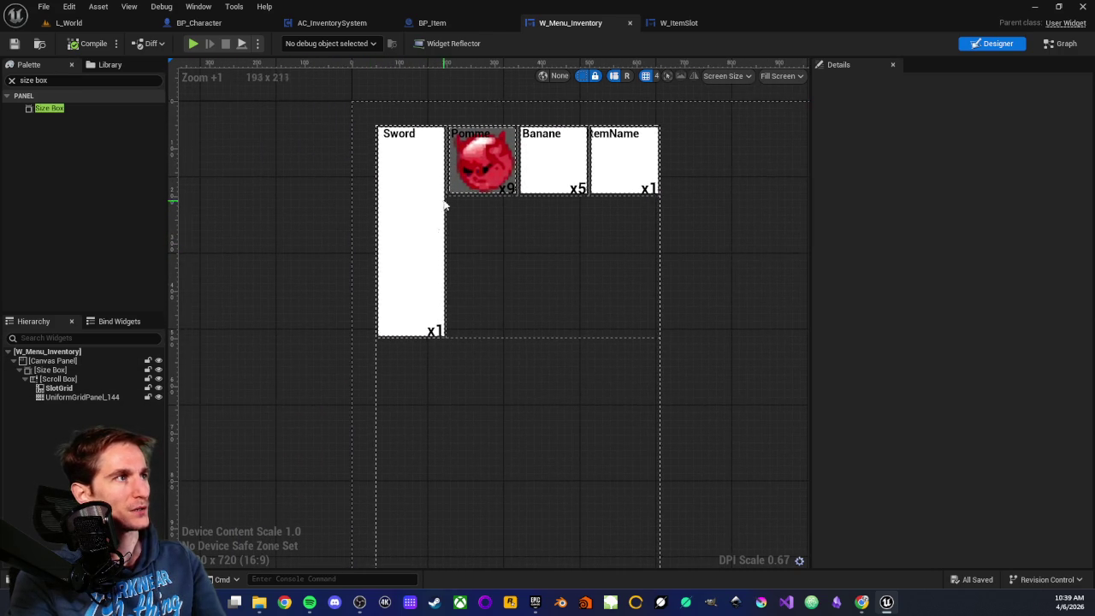
pyautogui.scroll(-2, 445, 211)
pyautogui.scroll(1, 443, 208)
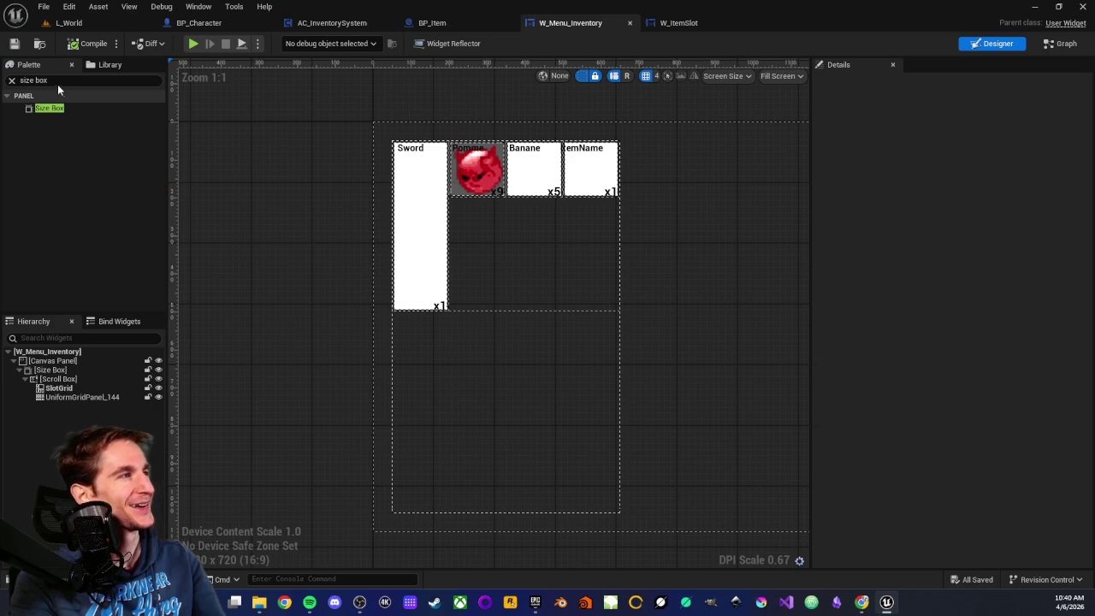
pyautogui.click(11, 80)
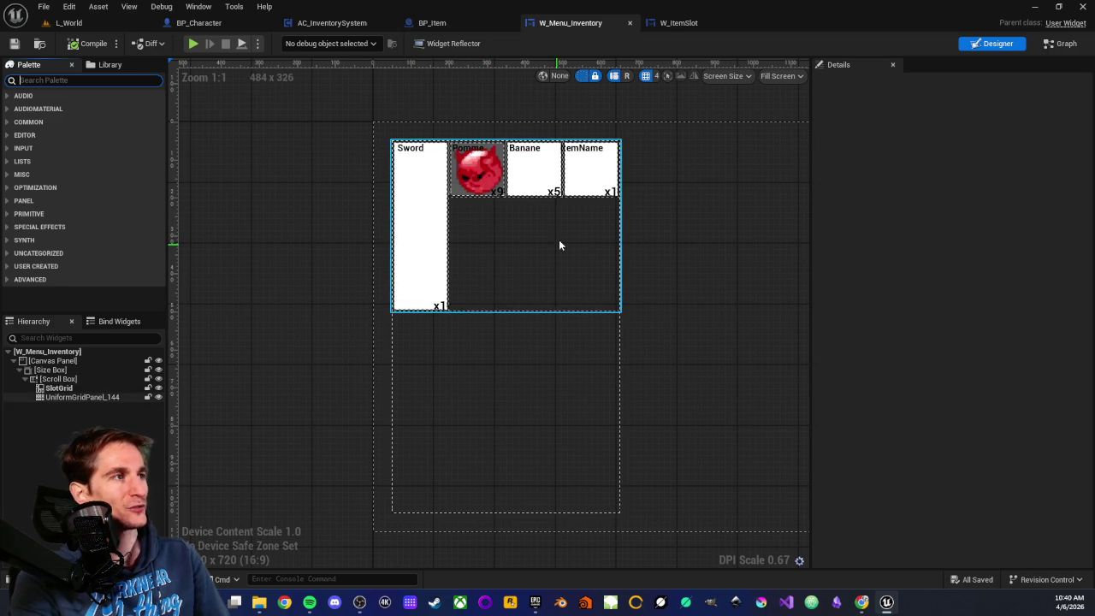
# Step: In the L_World Content Browser, start creating a new Data Asset
pyautogui.click(92, 23)
pyautogui.scroll(1, 418, 514)
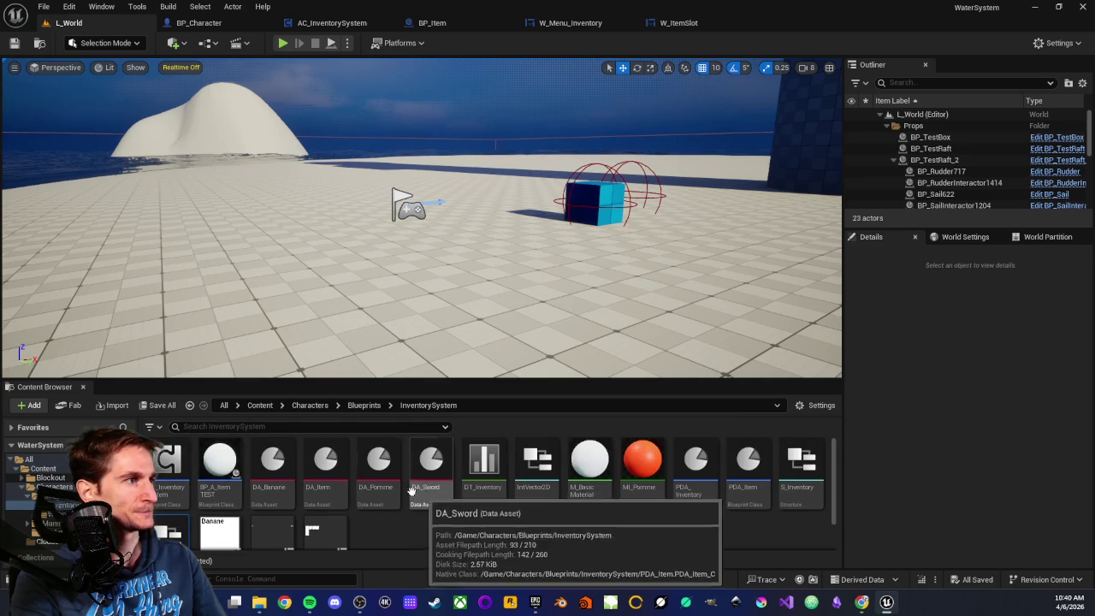
pyautogui.scroll(-1, 405, 500)
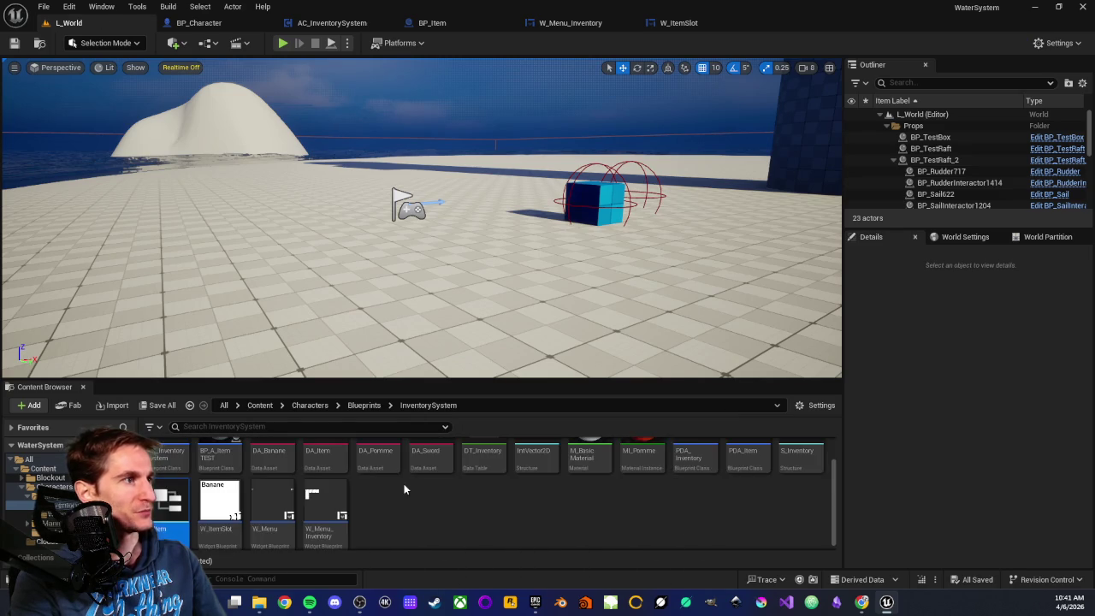
pyautogui.rightClick(405, 504)
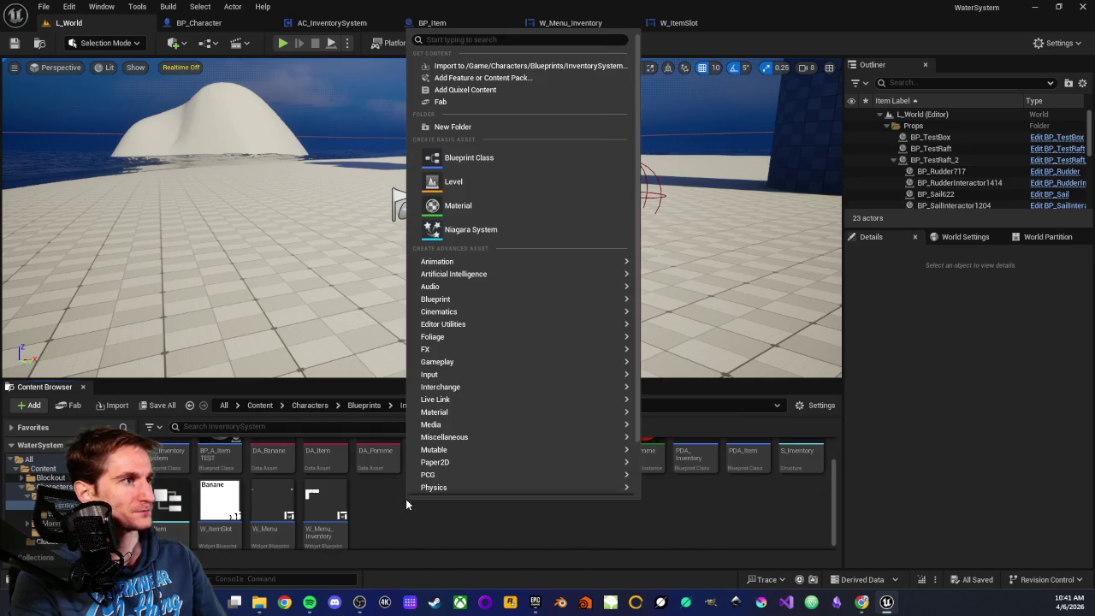
pyautogui.moveTo(540, 453)
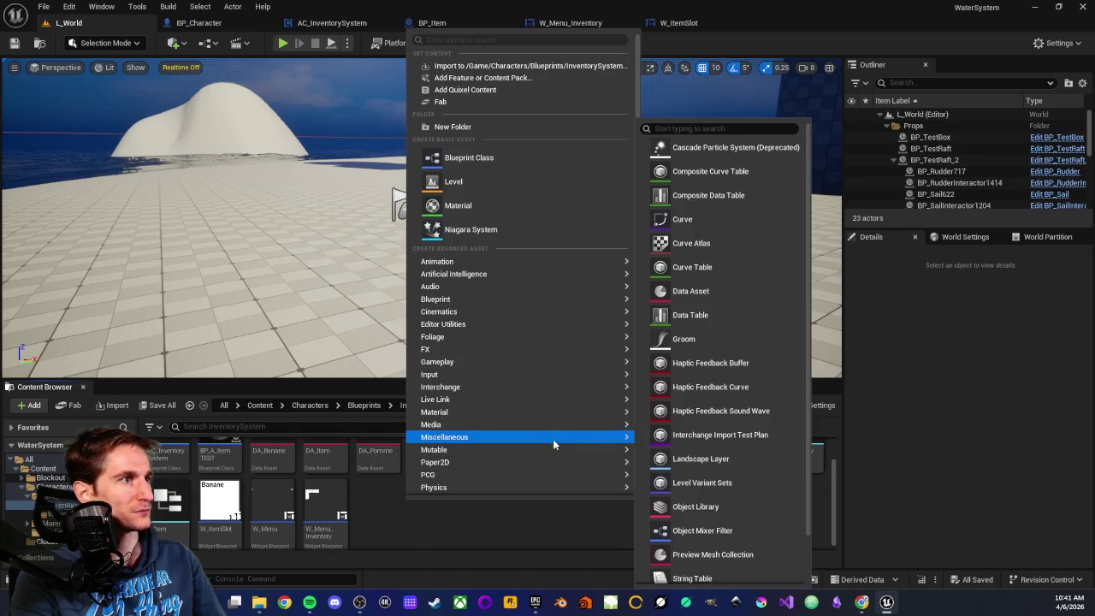
pyautogui.click(711, 292)
# Step: Choose PDA_Item as the data asset class and name it DA_Kiwi
pyautogui.write('s item')
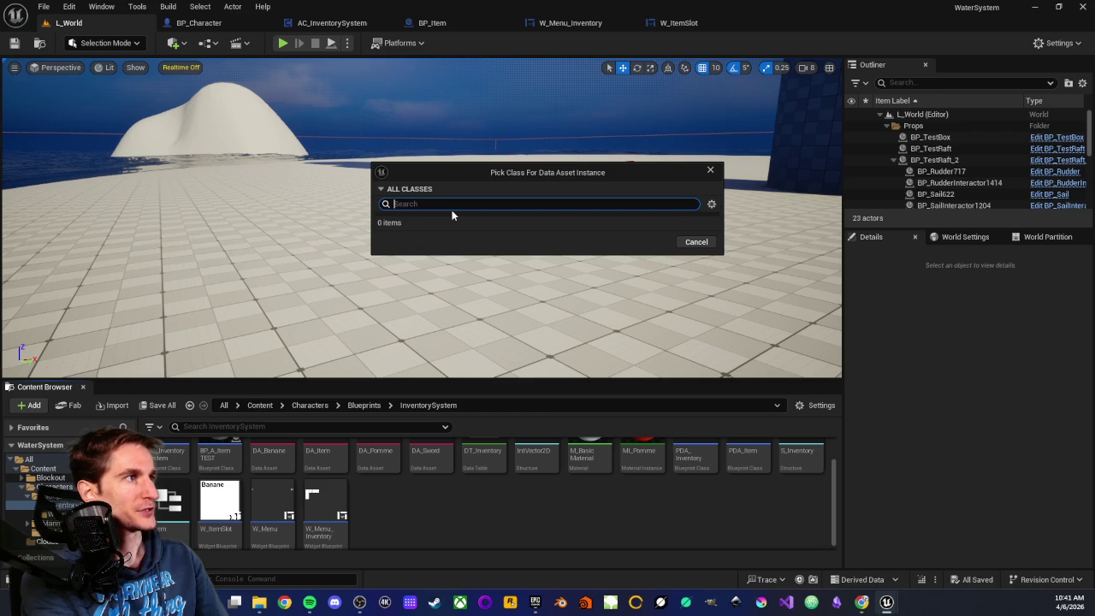
pyautogui.press('BackSpace')
pyautogui.write('da')
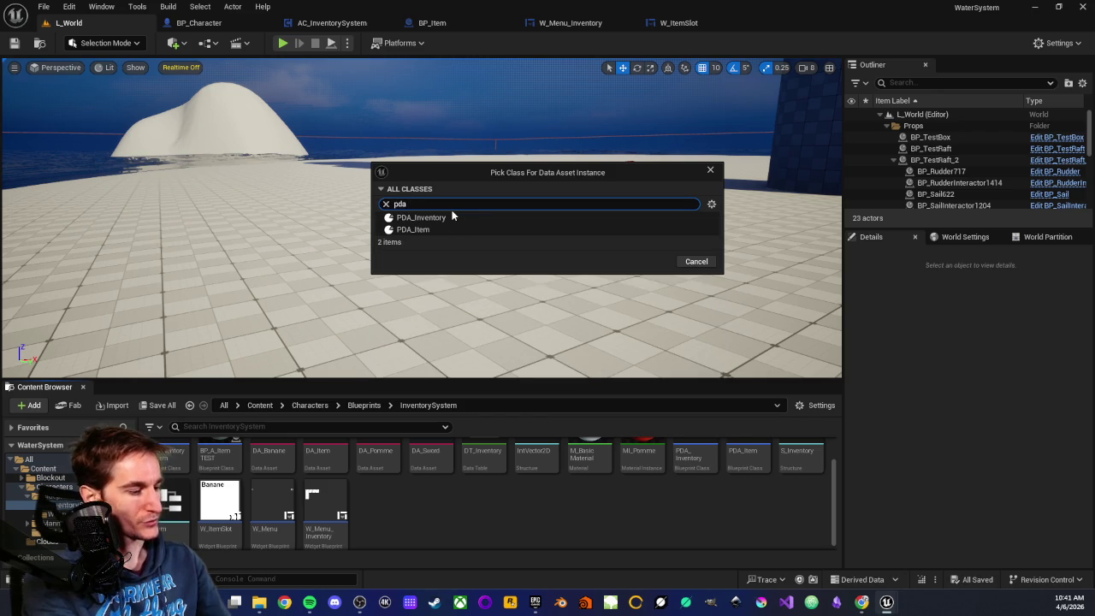
pyautogui.write(' it')
pyautogui.click(451, 218)
pyautogui.click(652, 249)
pyautogui.write('DA_Kiwi')
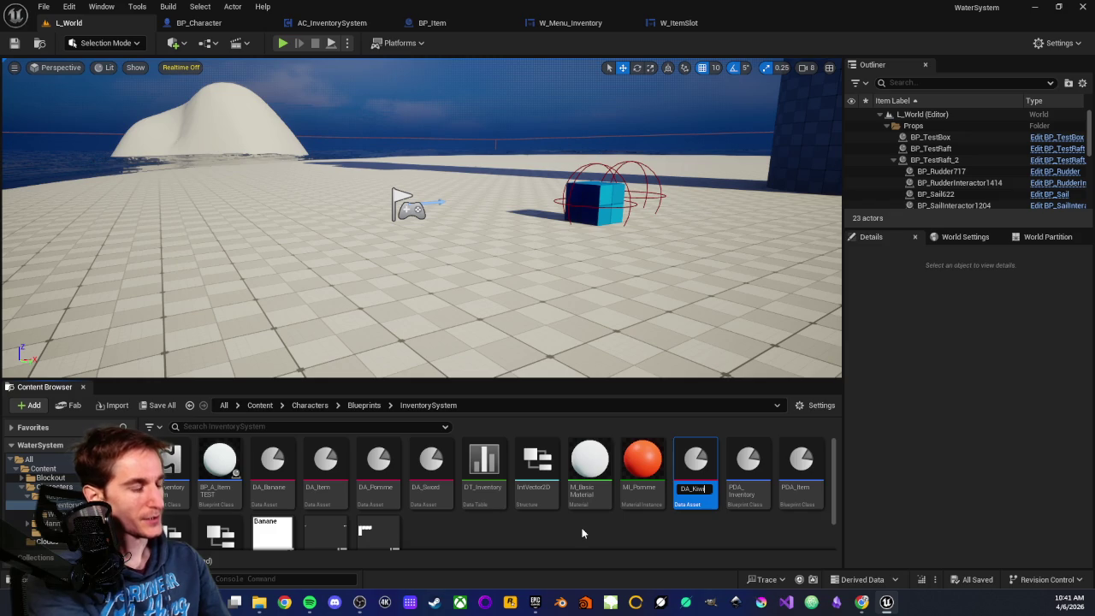
pyautogui.press('Return')
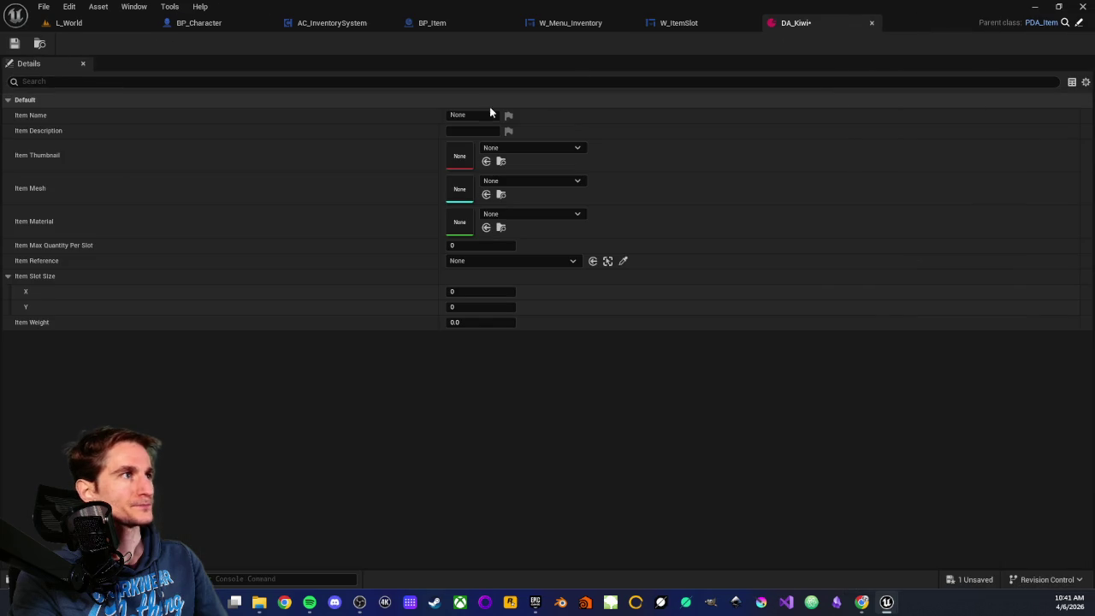
# Step: Set DA_Kiwi's Item Name to Kiwi and its slot size to 1×1
pyautogui.click(468, 115)
pyautogui.write('Kiwi')
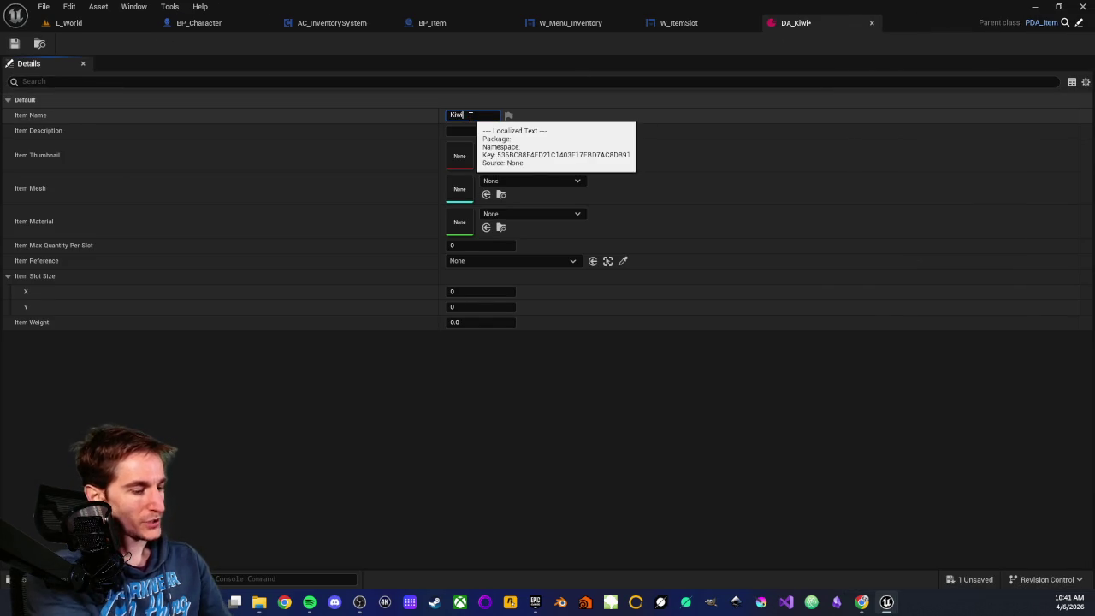
pyautogui.press('Return')
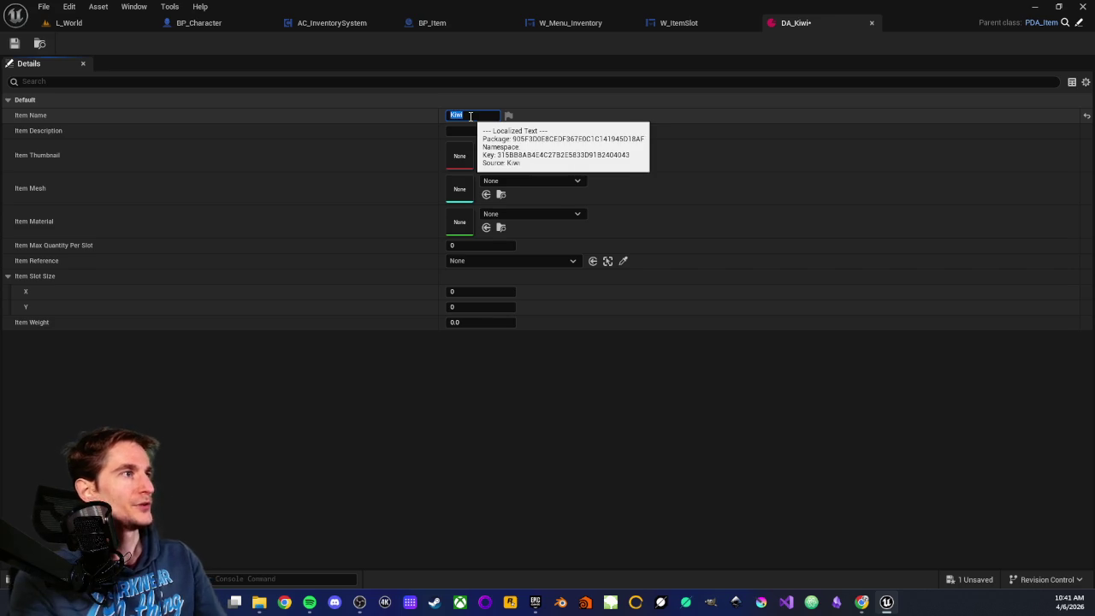
pyautogui.write('1')
pyautogui.press('Tab')
pyautogui.write('1')
# Step: Give DA_Kiwi max quantity 10 and weight 0.05, then save and close it
pyautogui.click(465, 245)
pyautogui.write('10')
pyautogui.press('Return')
pyautogui.write('0.05')
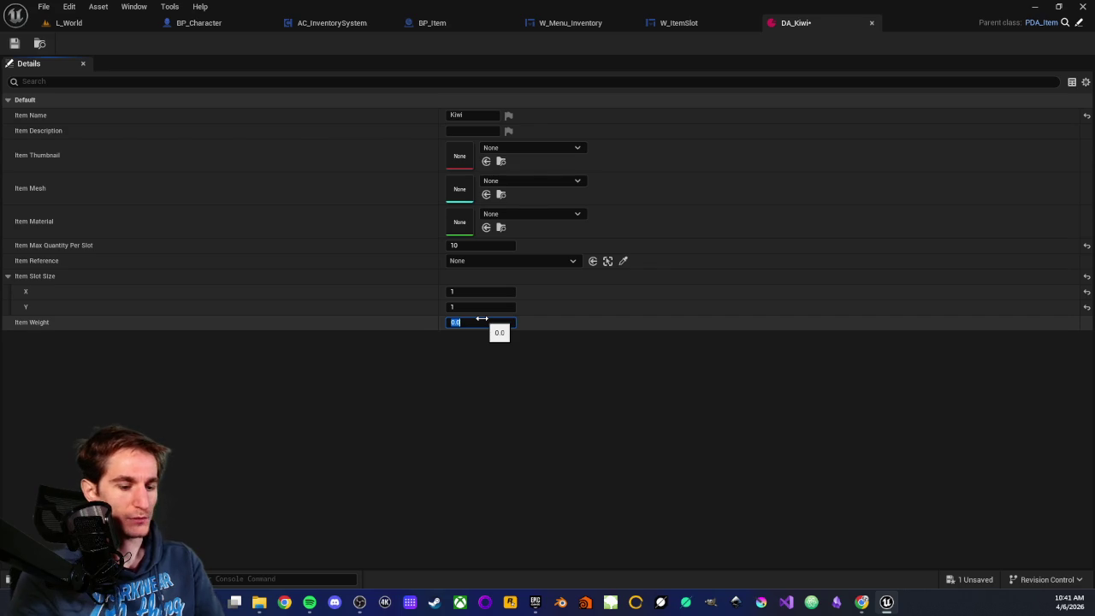
pyautogui.press('Return')
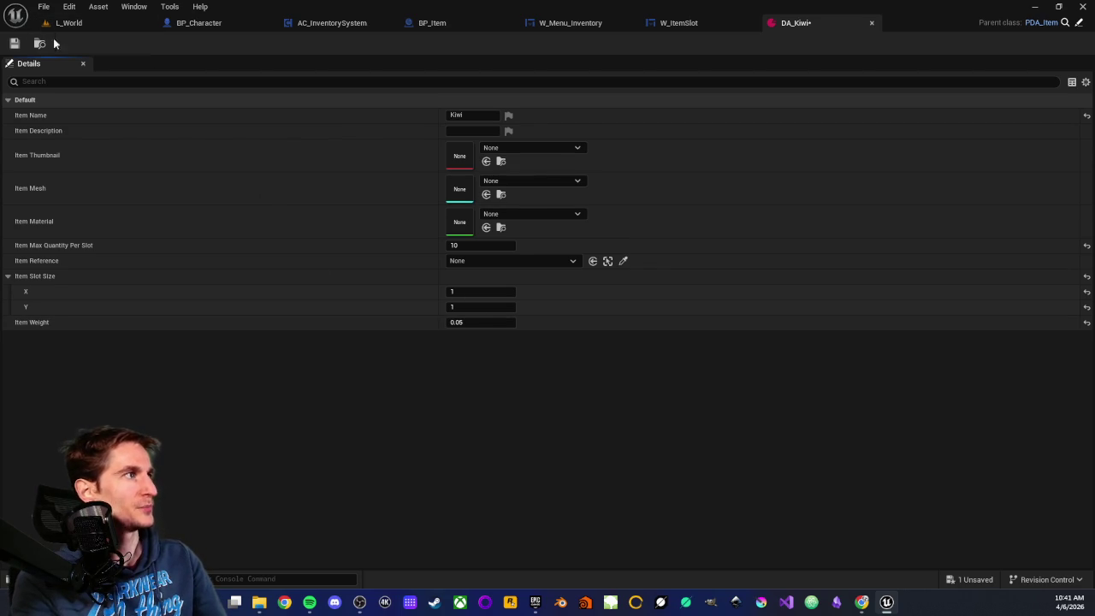
pyautogui.click(13, 43)
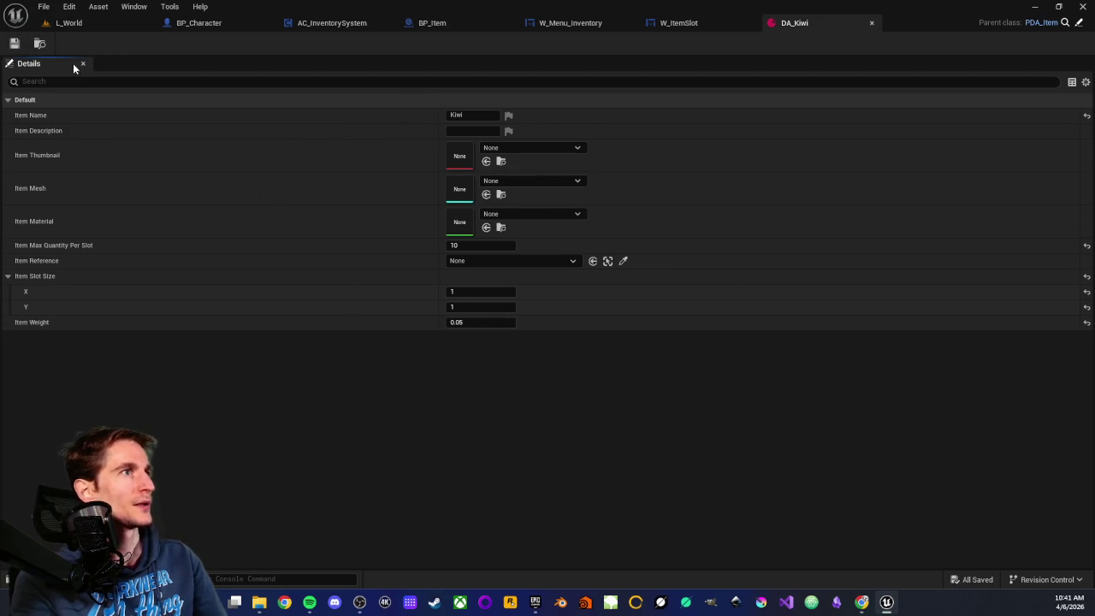
pyautogui.middleClick(802, 27)
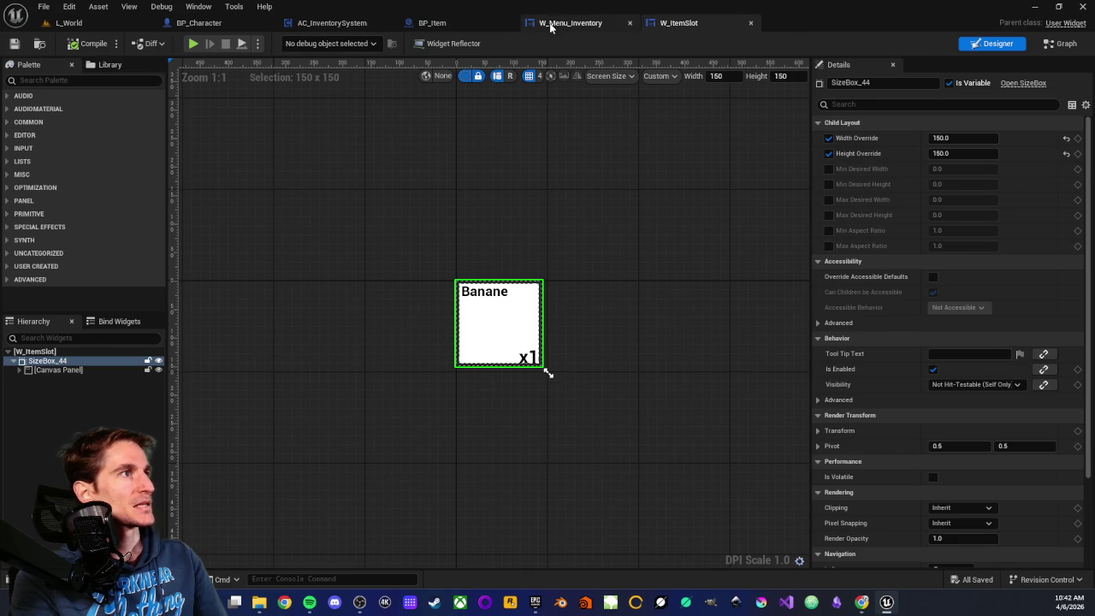
# Step: Add a fifth Items map entry in W_Menu_Inventory: DA_Kiwi with quantity 6
pyautogui.click(547, 23)
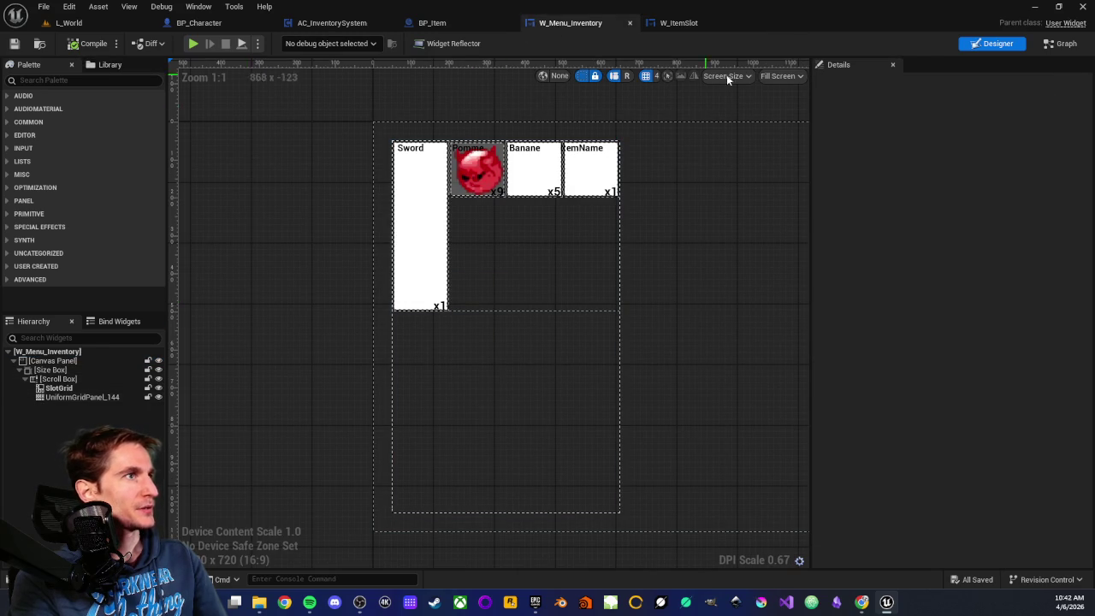
pyautogui.click(1060, 43)
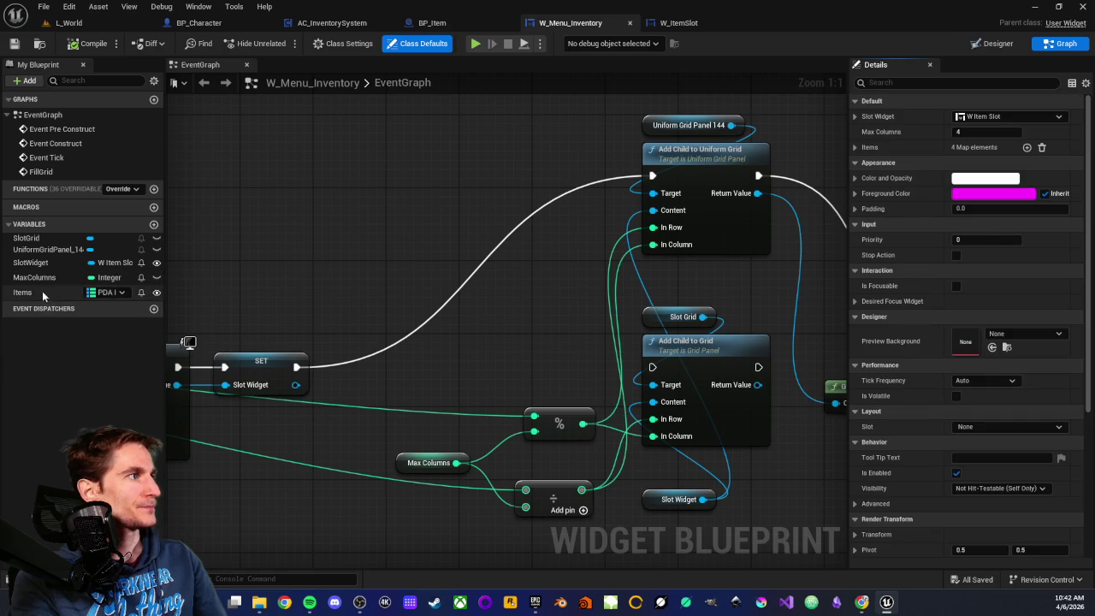
pyautogui.click(39, 292)
pyautogui.click(1029, 316)
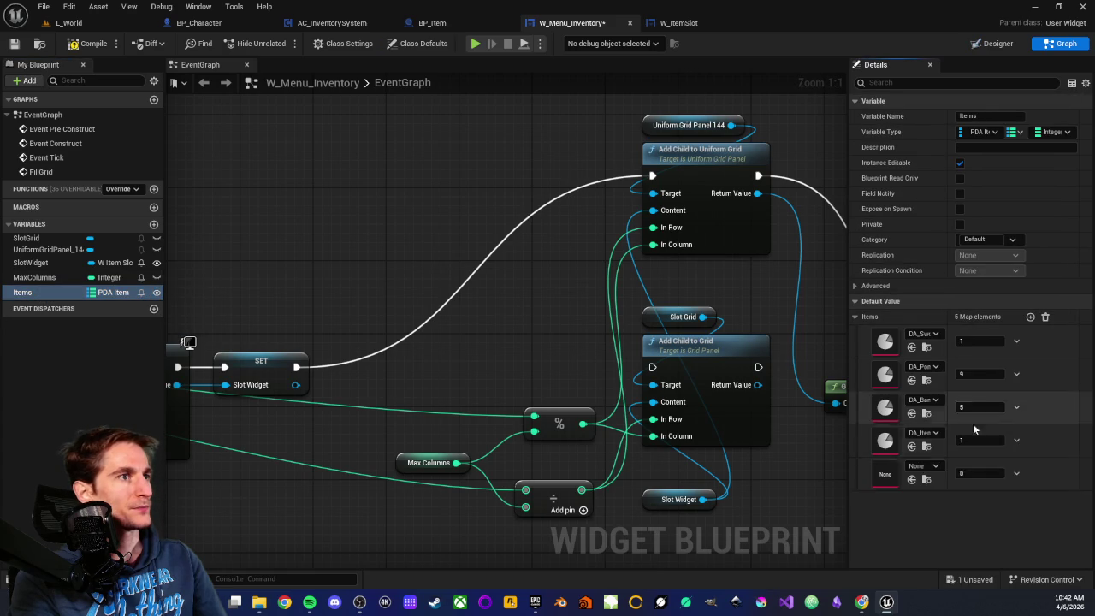
pyautogui.click(922, 465)
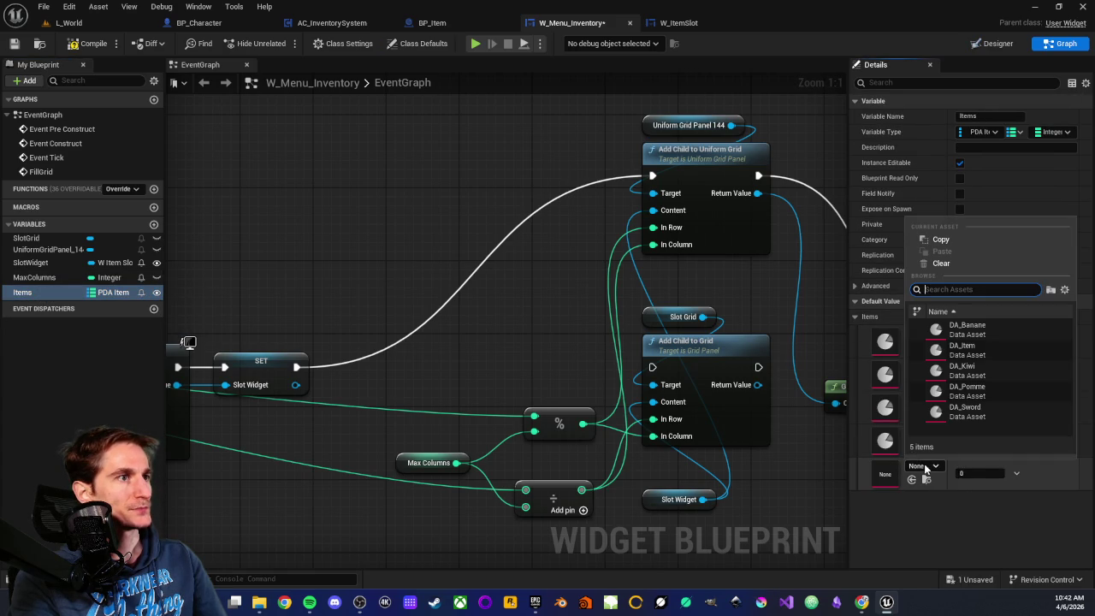
pyautogui.click(983, 368)
pyautogui.click(973, 473)
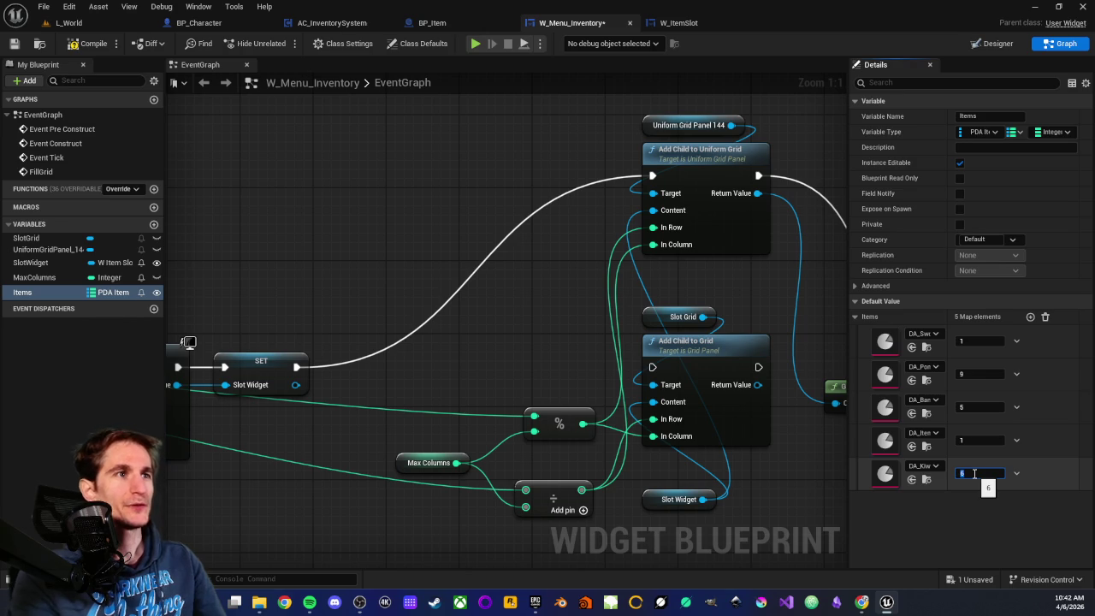
pyautogui.write('6')
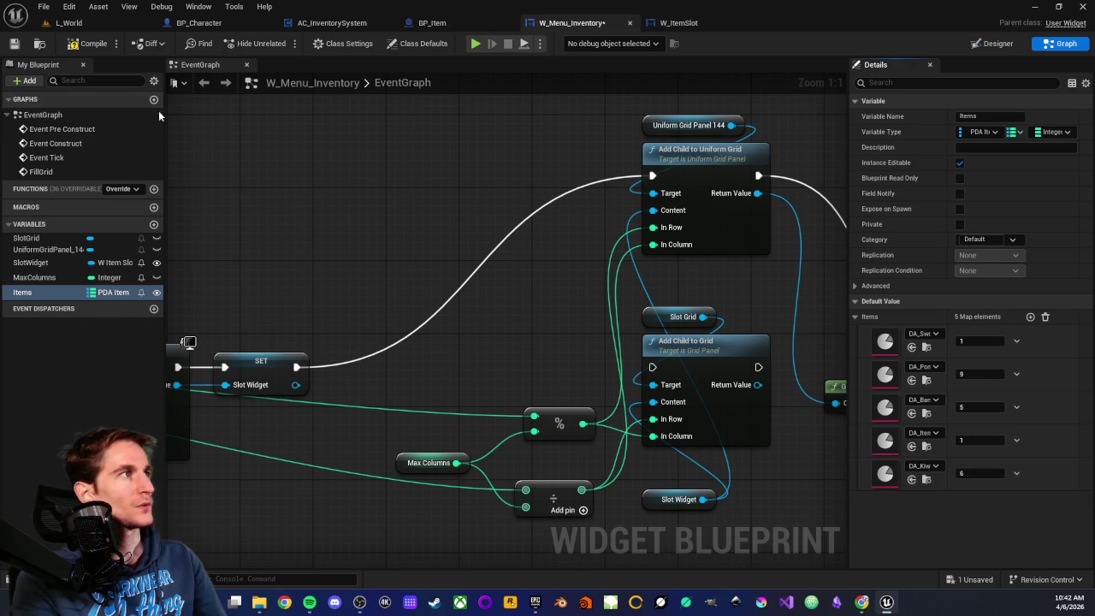
# Step: Save W_Menu_Inventory and return to its graph after checking L_World
pyautogui.click(15, 44)
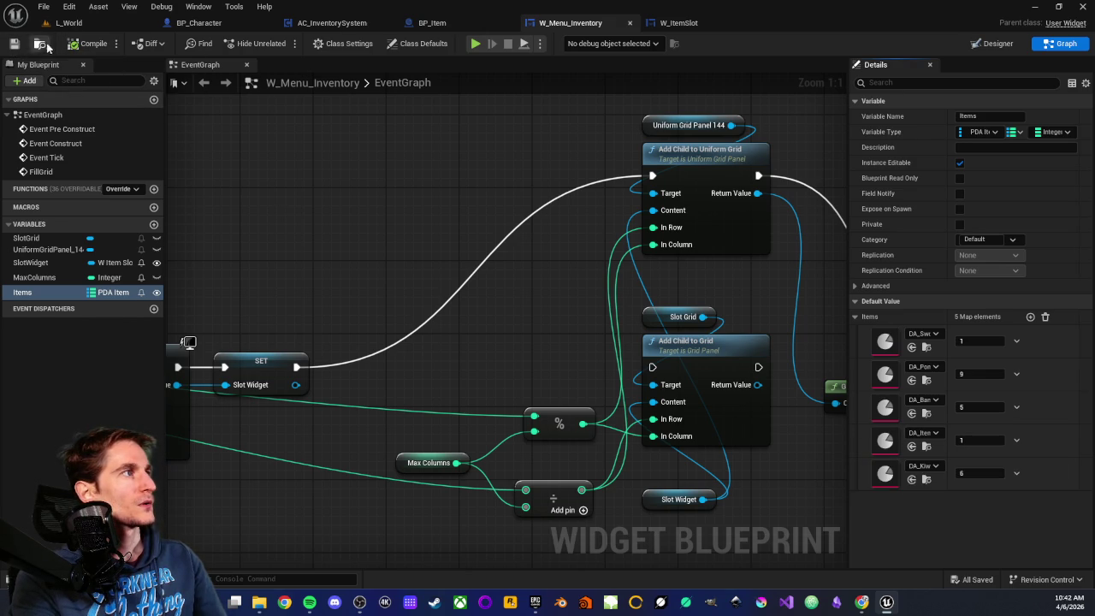
pyautogui.click(68, 22)
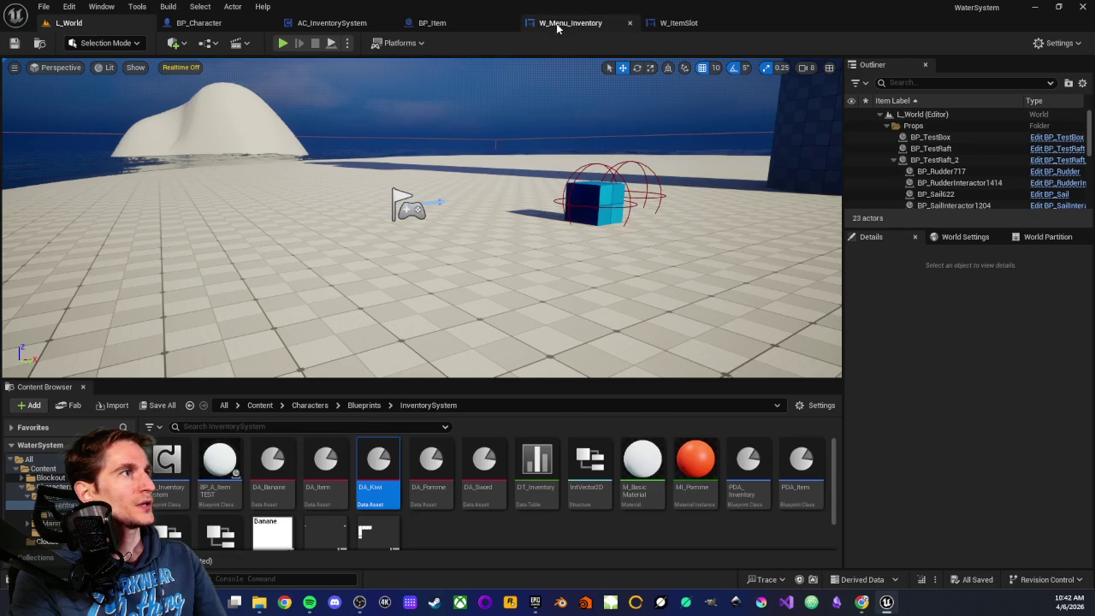
pyautogui.click(556, 23)
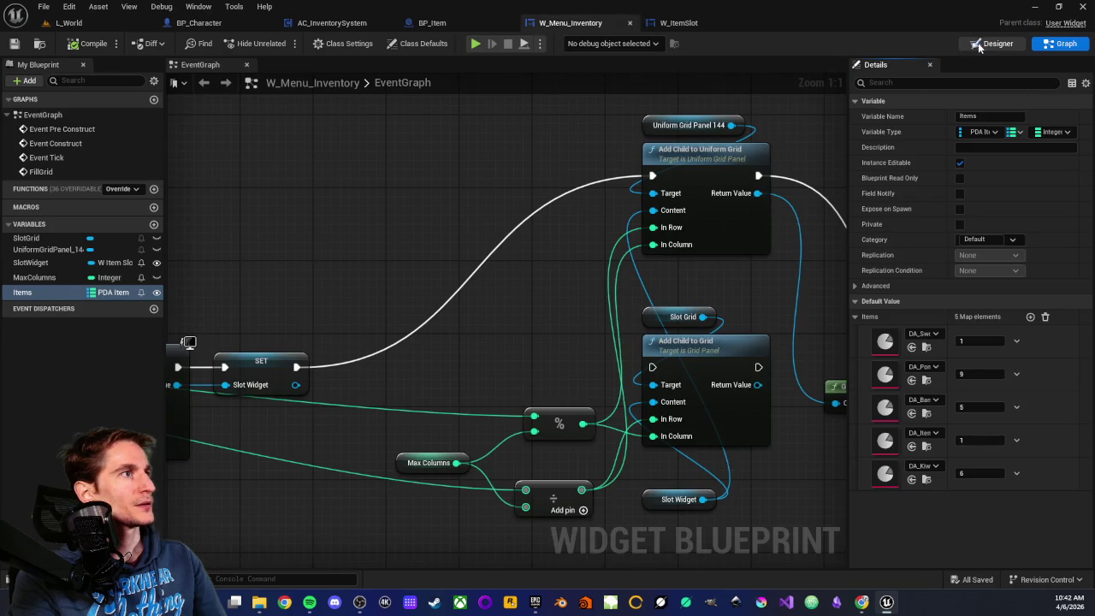
# Step: In the Designer, set SlotGrid's slot size to Fill
pyautogui.click(995, 44)
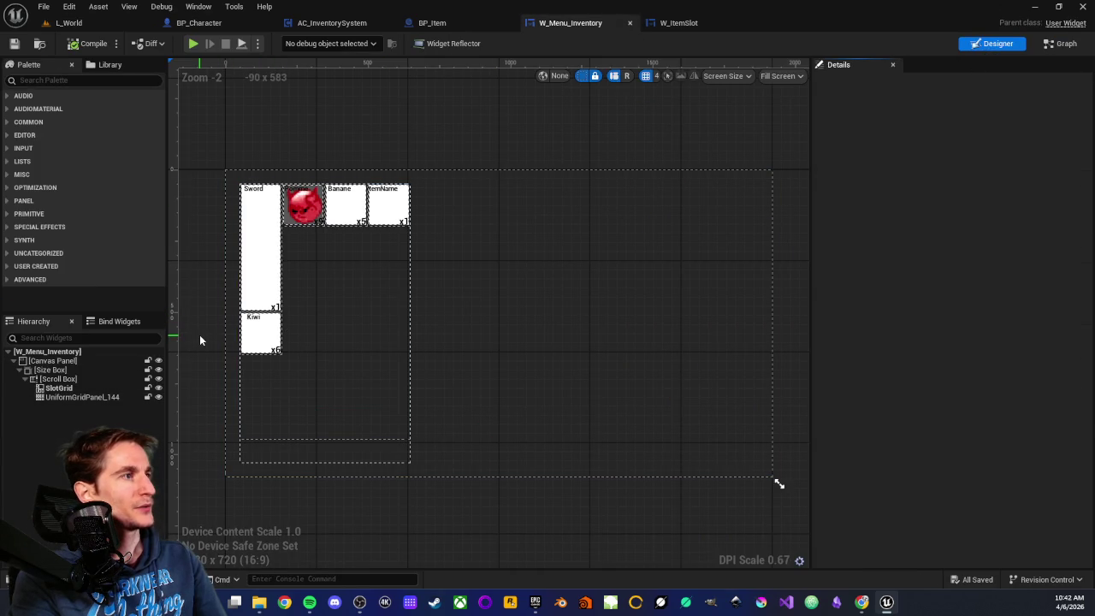
pyautogui.moveTo(203, 340)
pyautogui.mouseDown()
pyautogui.moveTo(354, 340)
pyautogui.moveTo(353, 348)
pyautogui.mouseUp()
pyautogui.scroll(2, 365, 342)
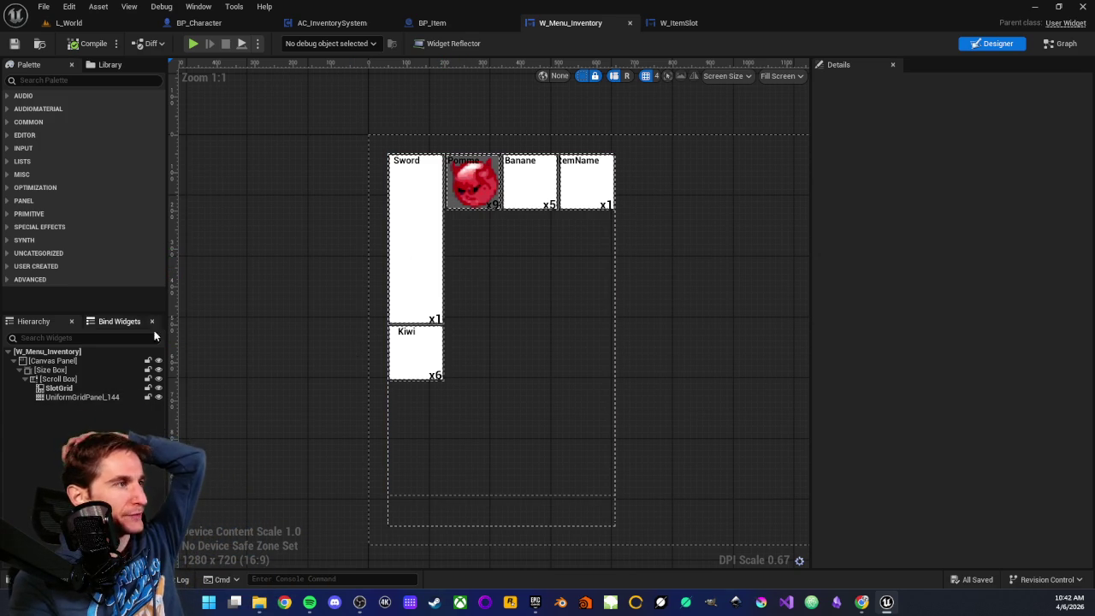
pyautogui.click(54, 389)
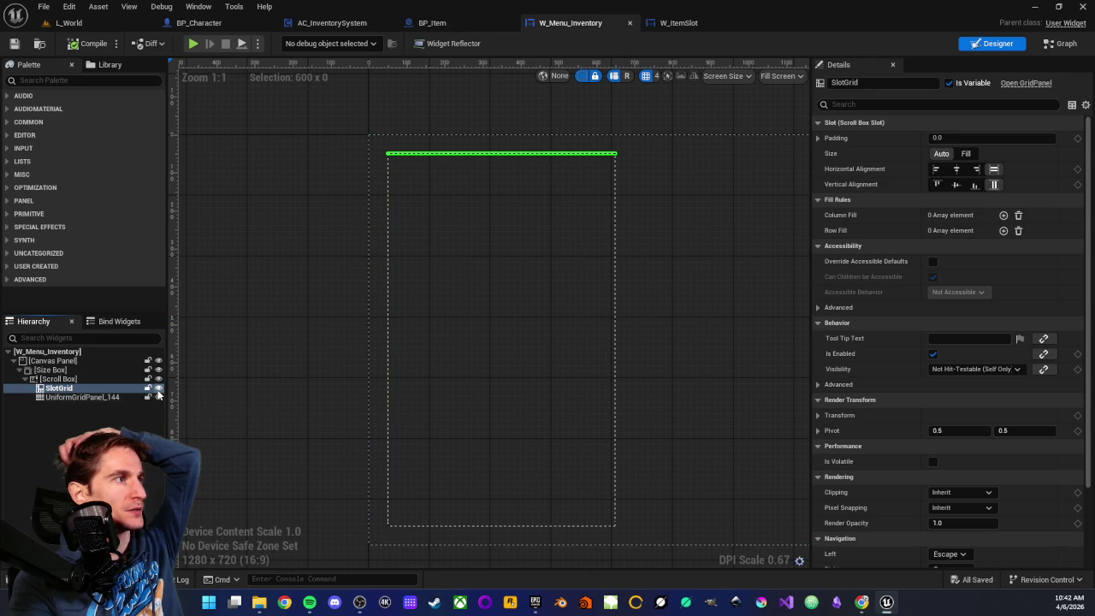
pyautogui.click(966, 154)
pyautogui.click(966, 154)
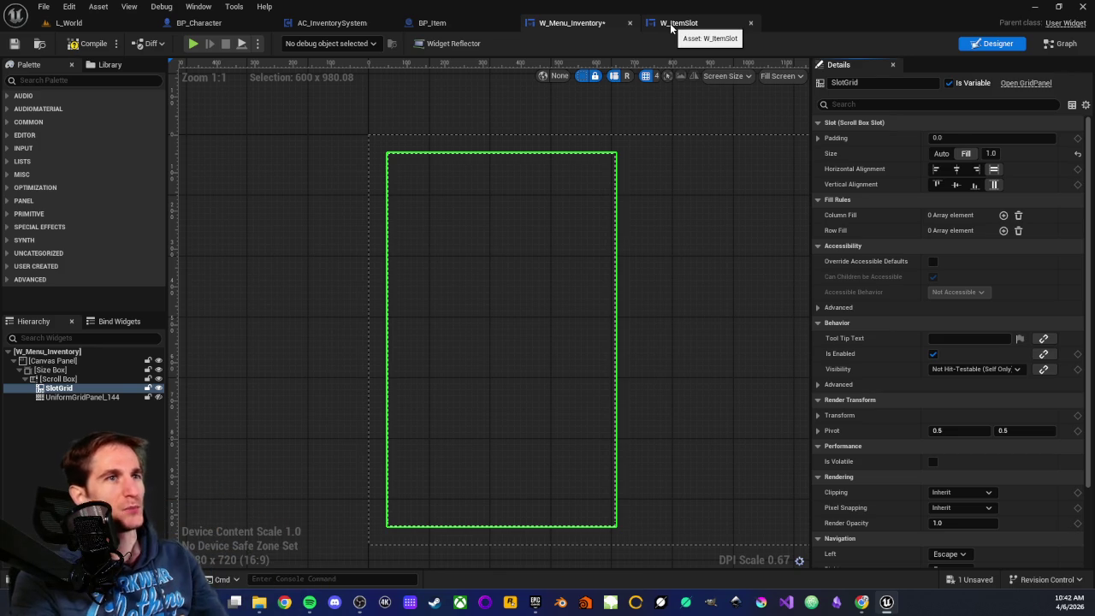
# Step: Rewire execution: Clear Children chain, Add Child to Uniform Grid → Add Child to Grid → Print String
pyautogui.click(1061, 43)
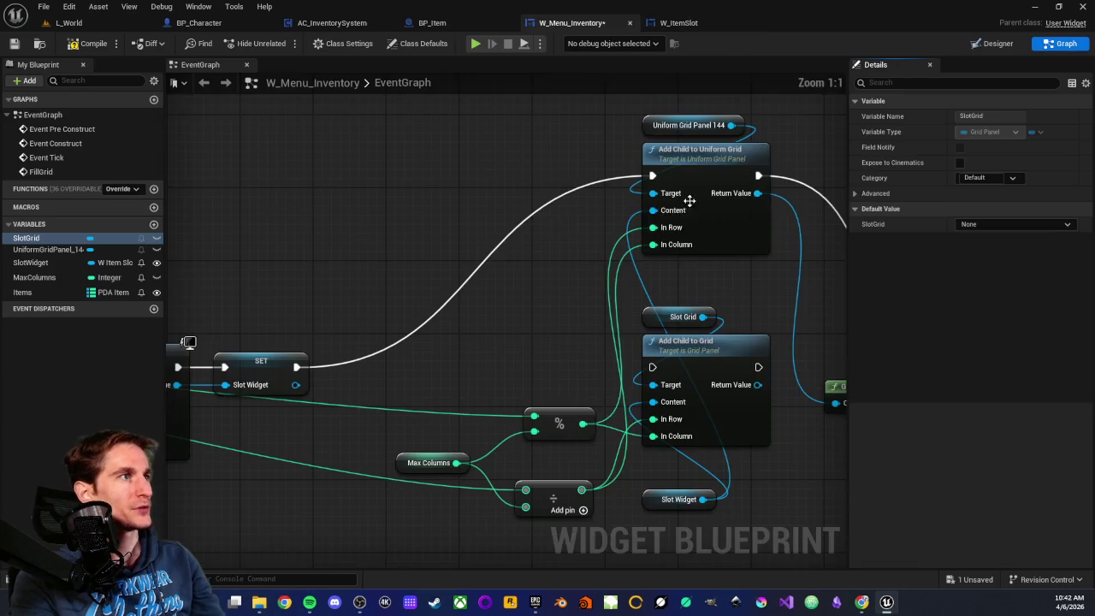
pyautogui.moveTo(577, 251)
pyautogui.mouseDown()
pyautogui.moveTo(482, 273)
pyautogui.moveTo(519, 268)
pyautogui.moveTo(514, 236)
pyautogui.moveTo(413, 244)
pyautogui.moveTo(398, 315)
pyautogui.moveTo(352, 319)
pyautogui.mouseUp()
pyautogui.scroll(3, 413, 245)
pyautogui.scroll(-2, 359, 308)
pyautogui.moveTo(842, 240)
pyautogui.mouseDown()
pyautogui.moveTo(719, 218)
pyautogui.moveTo(347, 229)
pyautogui.moveTo(663, 192)
pyautogui.moveTo(600, 317)
pyautogui.mouseUp()
pyautogui.moveTo(673, 269); pyautogui.dragTo(499, 258)
pyautogui.moveTo(503, 308); pyautogui.dragTo(663, 307)
# Step: Feed Add Child to Grid's Return Value into Get Display Name, then compile and save
pyautogui.scroll(2, 527, 249)
pyautogui.moveTo(522, 171); pyautogui.dragTo(510, 196)
pyautogui.moveTo(527, 379); pyautogui.dragTo(533, 385)
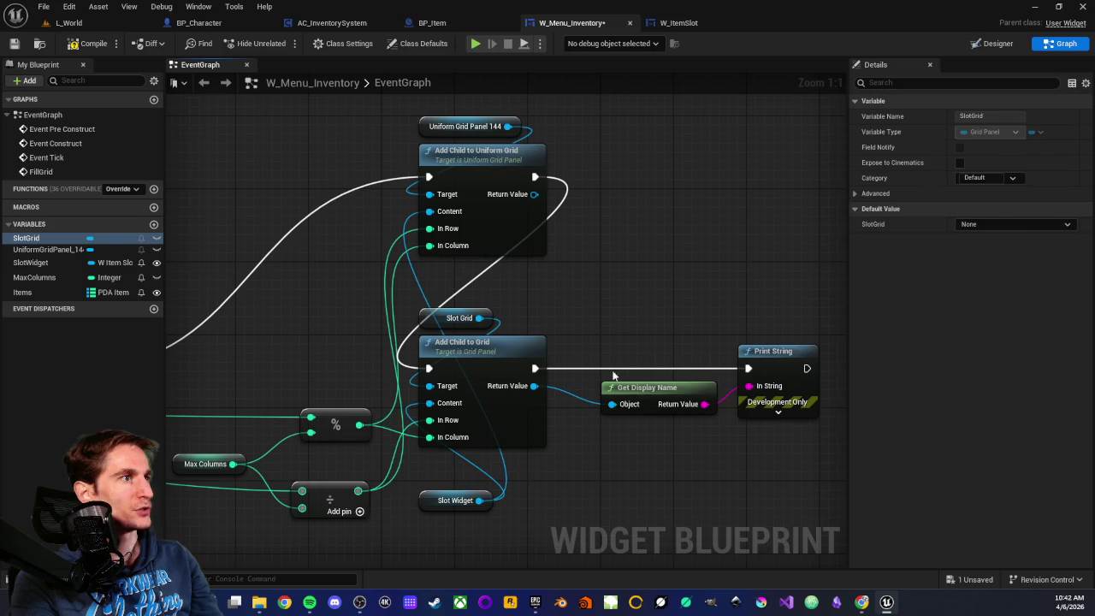
pyautogui.moveTo(597, 274); pyautogui.dragTo(687, 288)
pyautogui.click(94, 44)
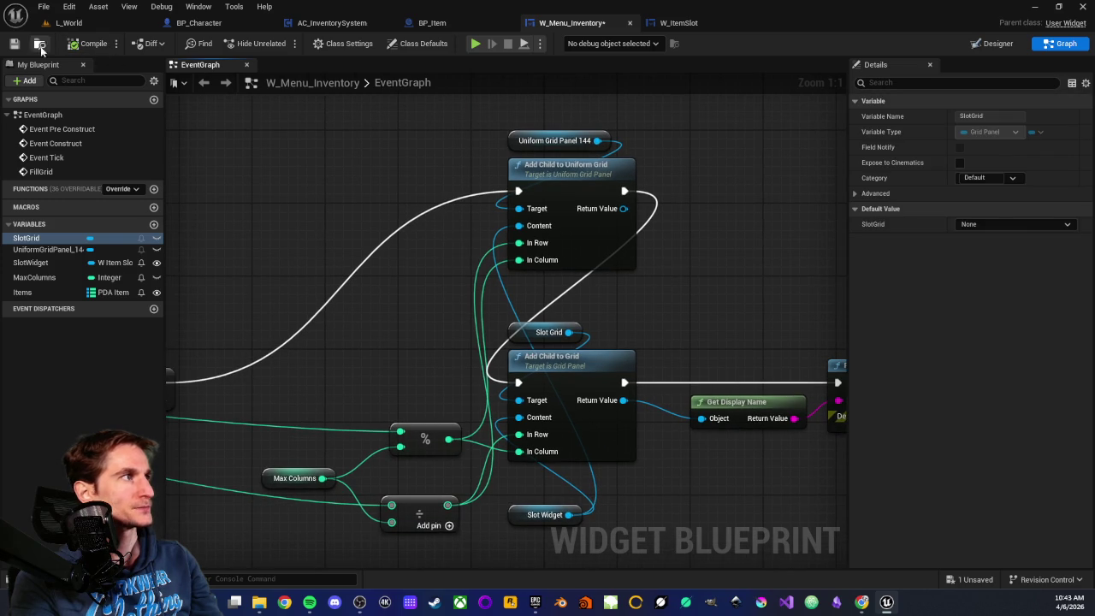
pyautogui.click(15, 43)
pyautogui.moveTo(370, 87); pyautogui.dragTo(400, 117)
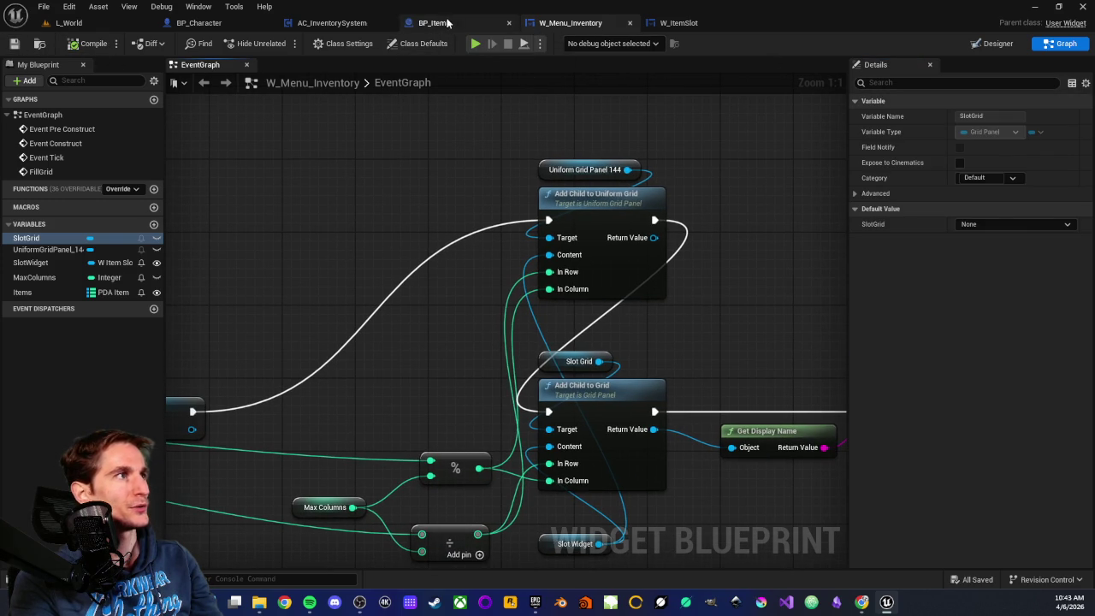
pyautogui.click(997, 43)
# Step: Set UniformGridPanel_144's slot size to Fill and hide SlotGrid in the designer
pyautogui.scroll(3, 366, 348)
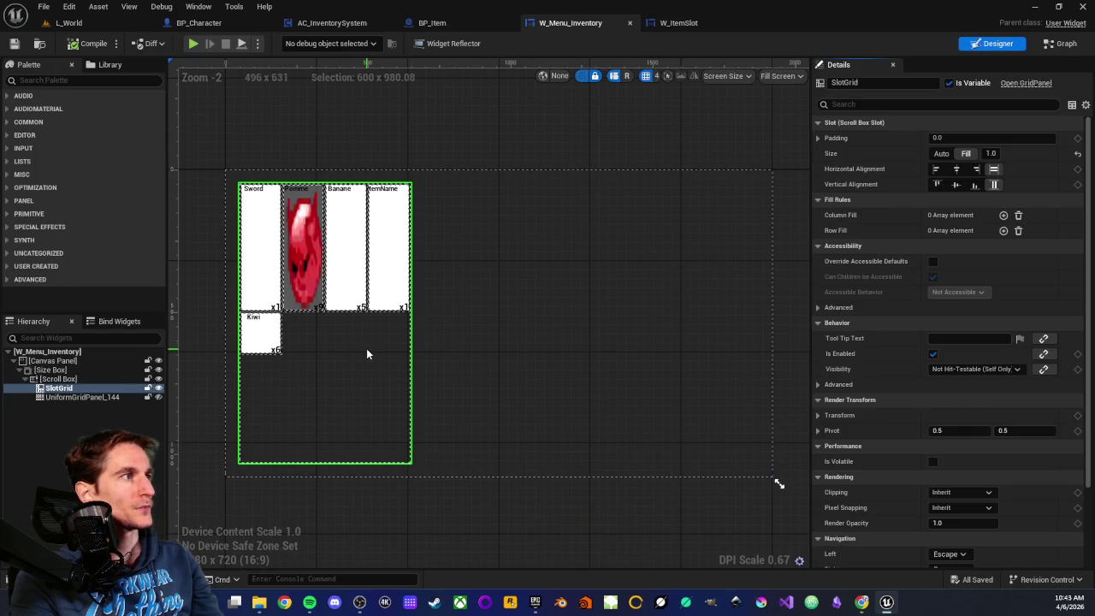
pyautogui.moveTo(356, 353); pyautogui.dragTo(495, 352)
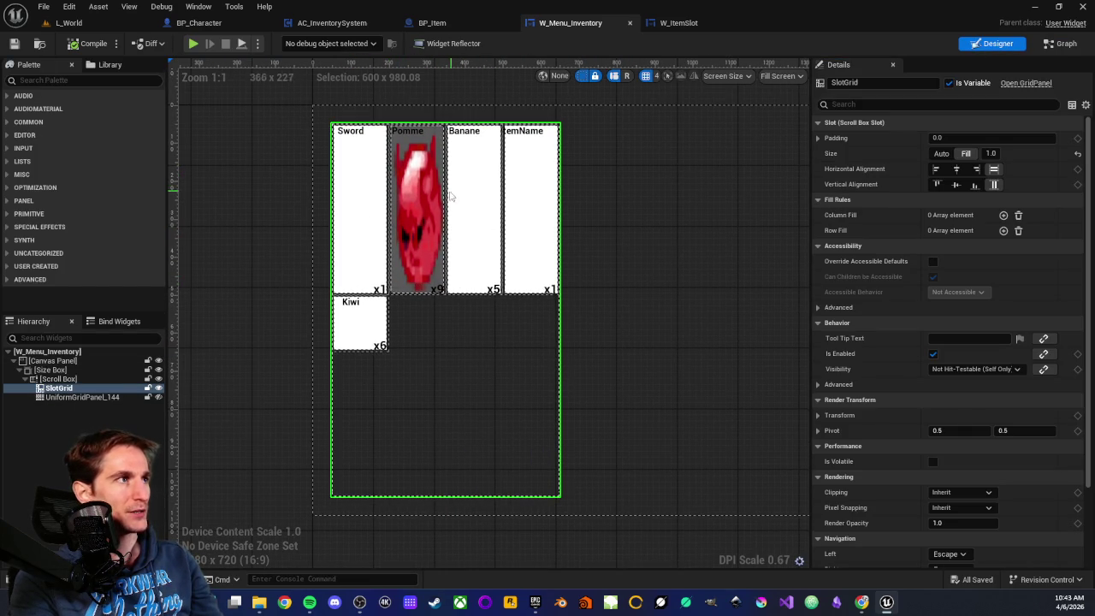
pyautogui.click(84, 397)
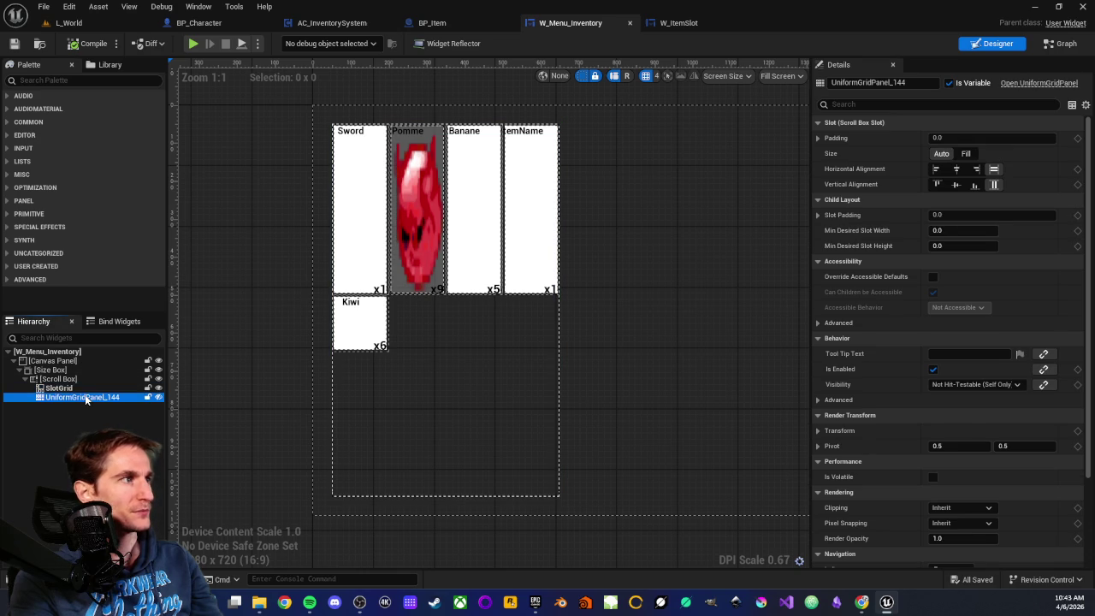
pyautogui.click(158, 387)
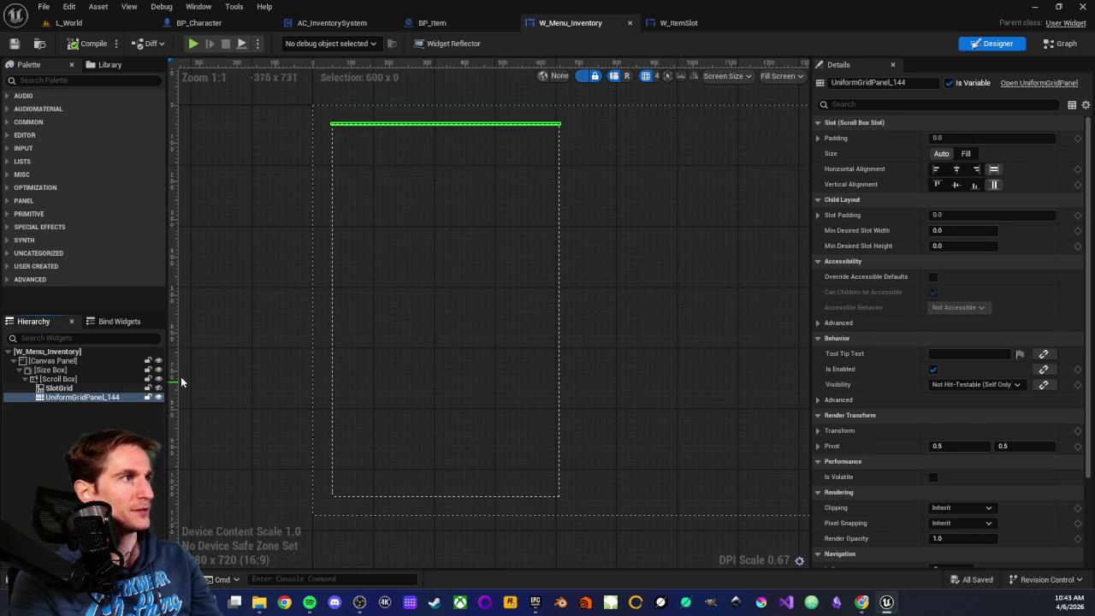
pyautogui.click(966, 153)
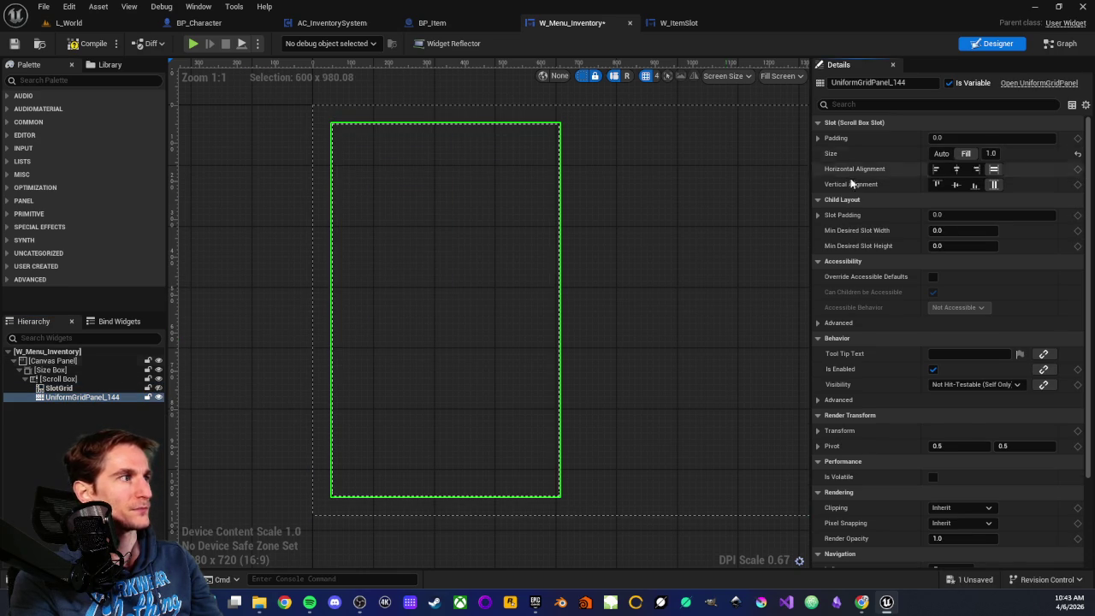
pyautogui.click(158, 388)
pyautogui.click(158, 387)
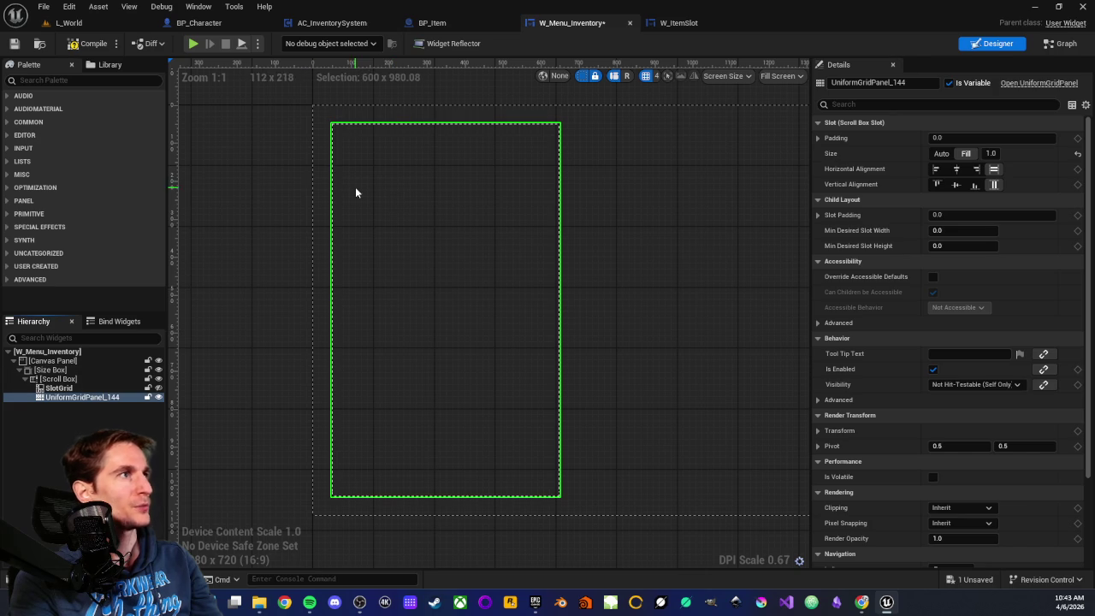
# Step: Save all changes with Ctrl+S and return to W_Menu_Inventory's event graph
pyautogui.click(680, 23)
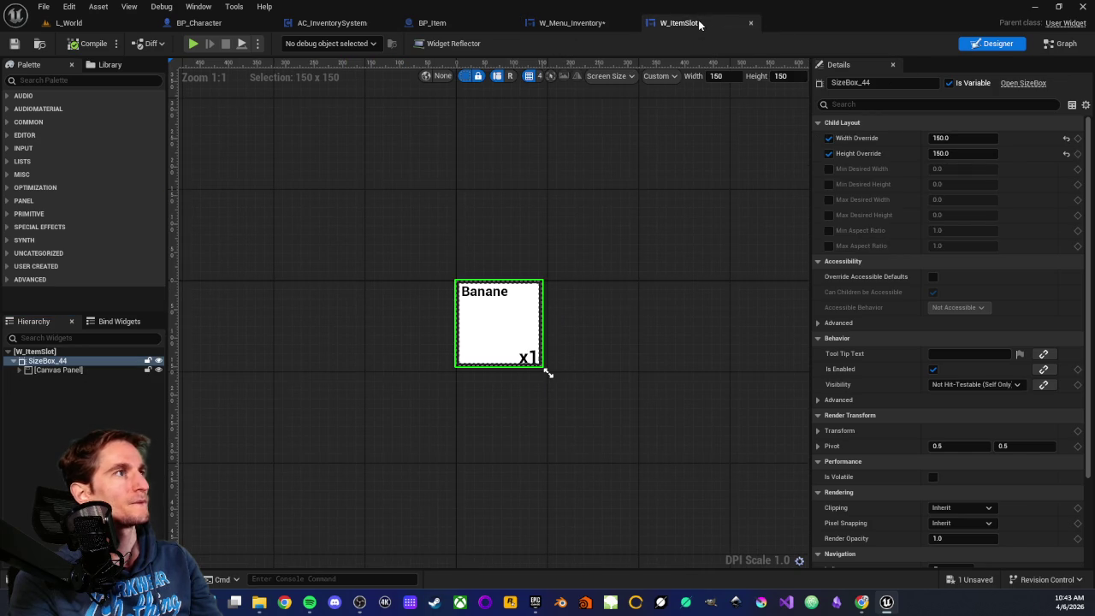
pyautogui.click(544, 24)
pyautogui.hotkey('ctrl', 's')
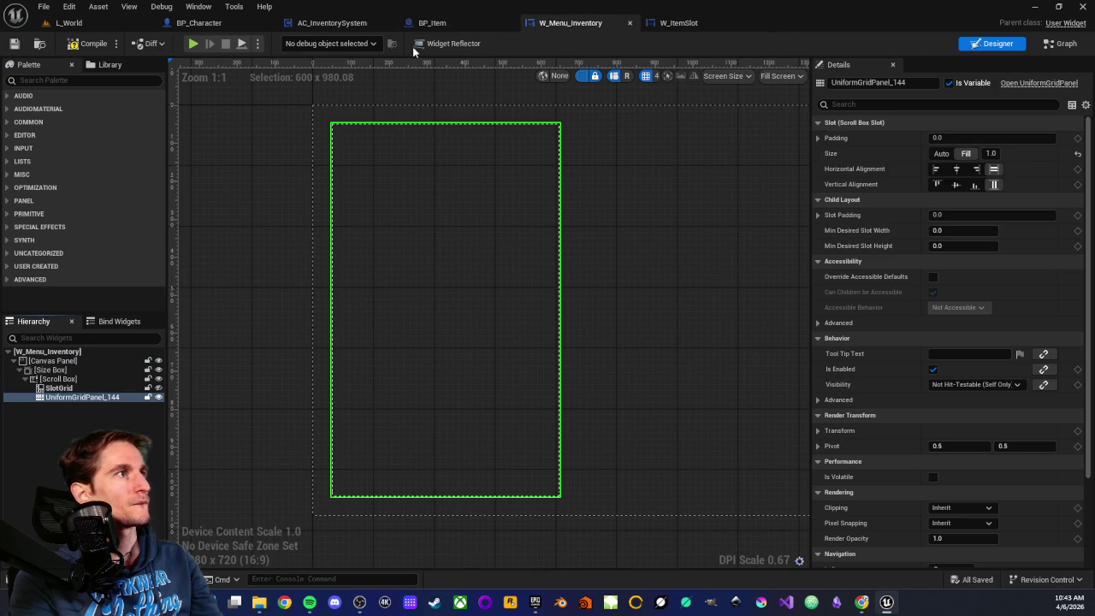
pyautogui.click(498, 26)
pyautogui.click(602, 26)
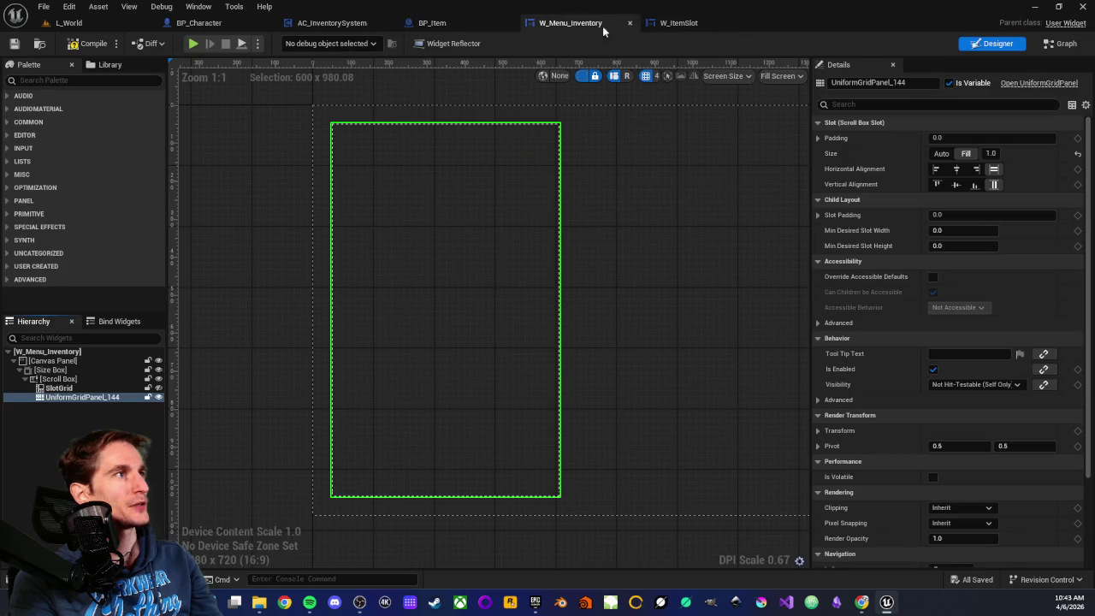
pyautogui.click(1065, 44)
# Step: Move the Slot Widget getter up beneath the Add Child to Grid node
pyautogui.scroll(-2, 441, 288)
pyautogui.scroll(2, 462, 282)
pyautogui.moveTo(516, 253)
pyautogui.mouseDown()
pyautogui.moveTo(482, 330)
pyautogui.moveTo(526, 224)
pyautogui.mouseUp()
pyautogui.scroll(-2, 431, 275)
pyautogui.scroll(2, 630, 242)
pyautogui.moveTo(631, 242); pyautogui.dragTo(299, 248)
pyautogui.scroll(1, 414, 390)
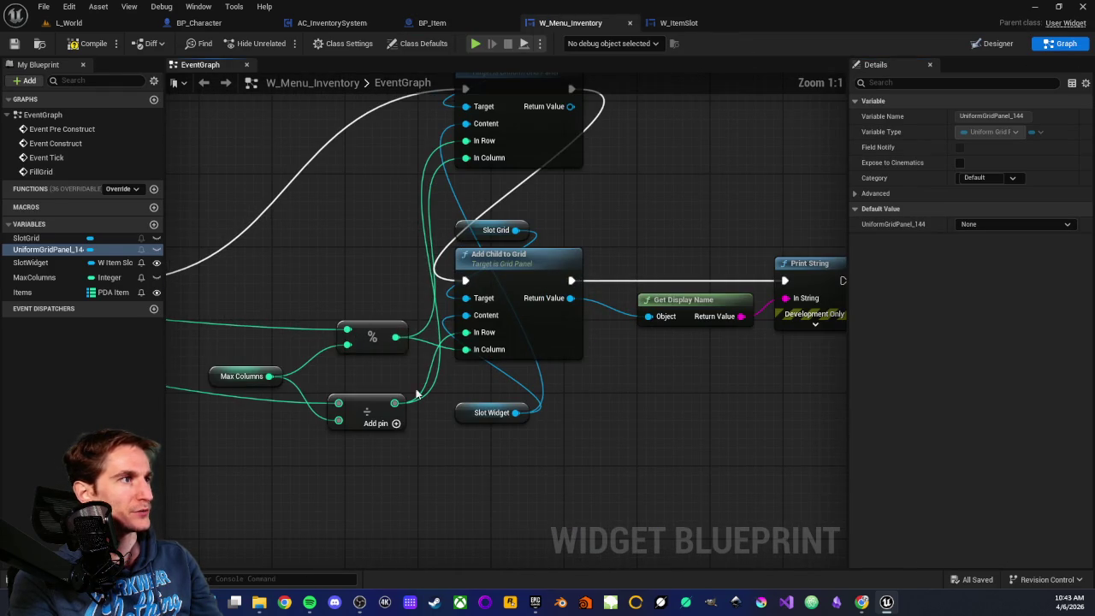
pyautogui.moveTo(469, 419)
pyautogui.mouseDown()
pyautogui.moveTo(477, 385)
pyautogui.moveTo(542, 452)
pyautogui.mouseUp()
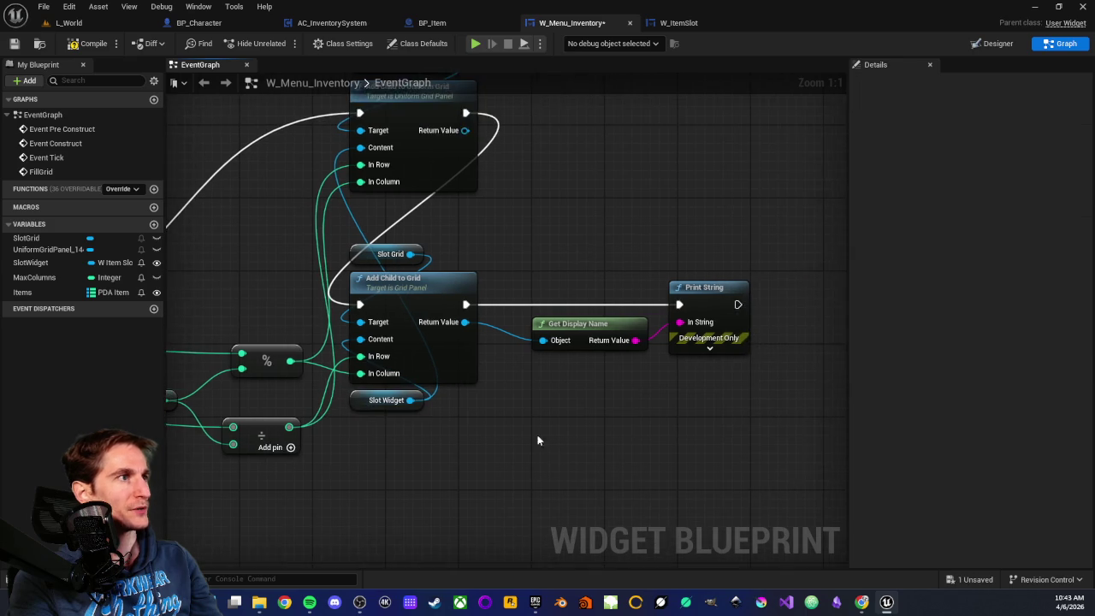
pyautogui.scroll(-2, 478, 242)
# Step: Pan across FillGrid to review the slot creation, Print String and Add Child nodes
pyautogui.moveTo(479, 248); pyautogui.dragTo(756, 213)
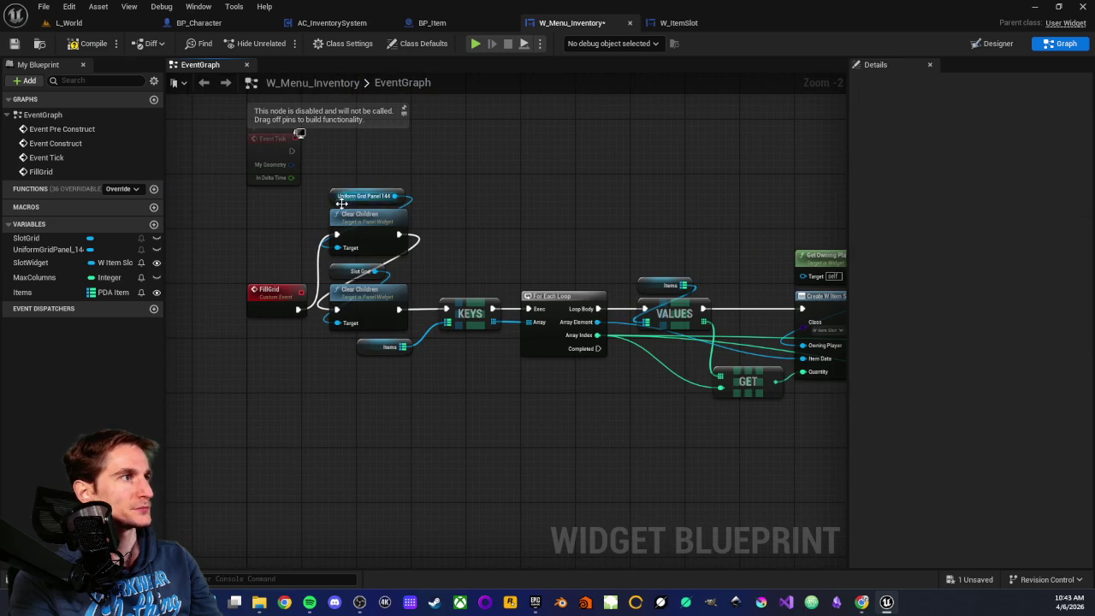
pyautogui.scroll(3, 487, 205)
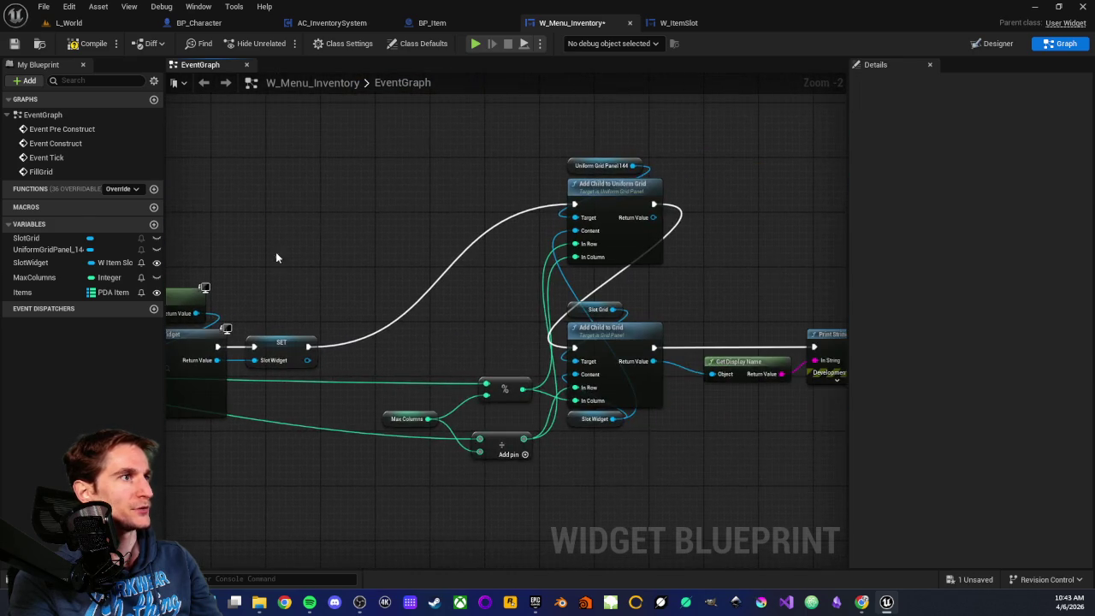
pyautogui.moveTo(627, 355); pyautogui.dragTo(457, 332)
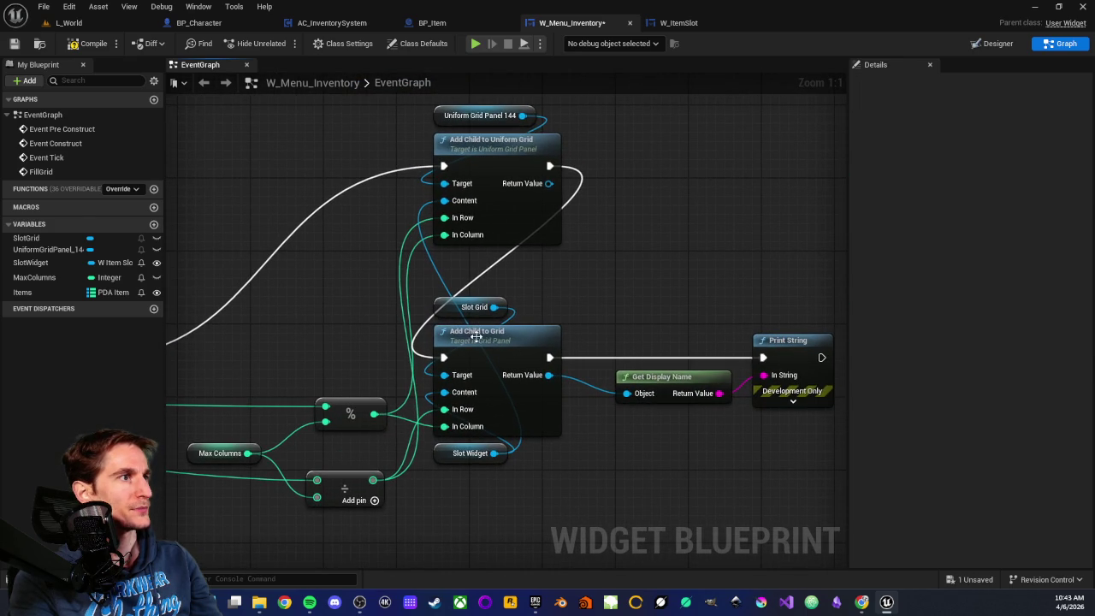
pyautogui.moveTo(602, 295); pyautogui.dragTo(664, 274)
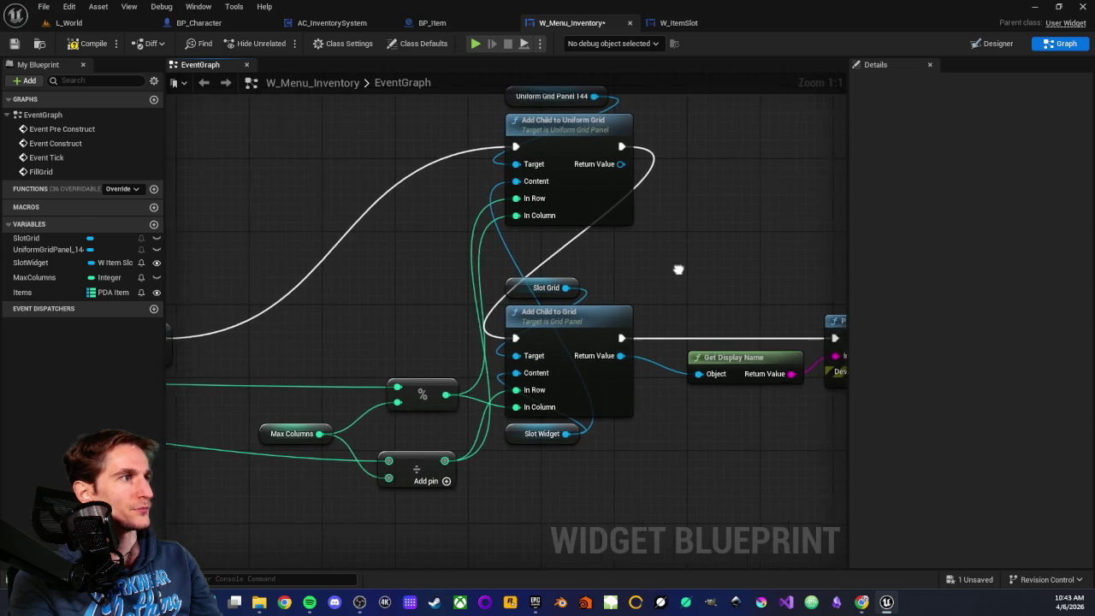
pyautogui.scroll(-3, 414, 308)
pyautogui.moveTo(389, 306); pyautogui.dragTo(488, 288)
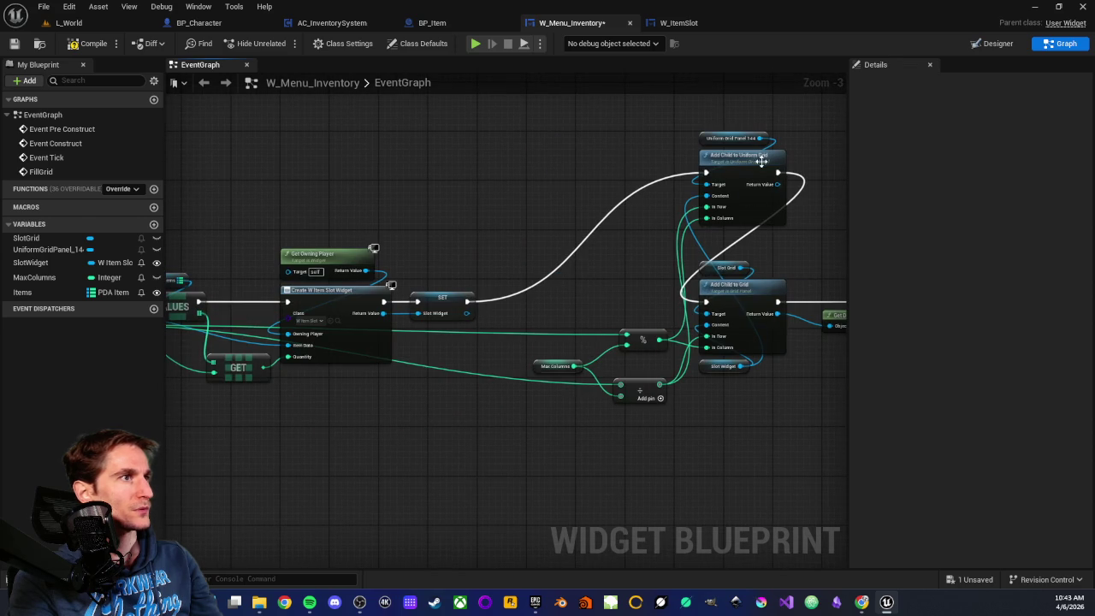
pyautogui.moveTo(638, 280); pyautogui.dragTo(520, 150)
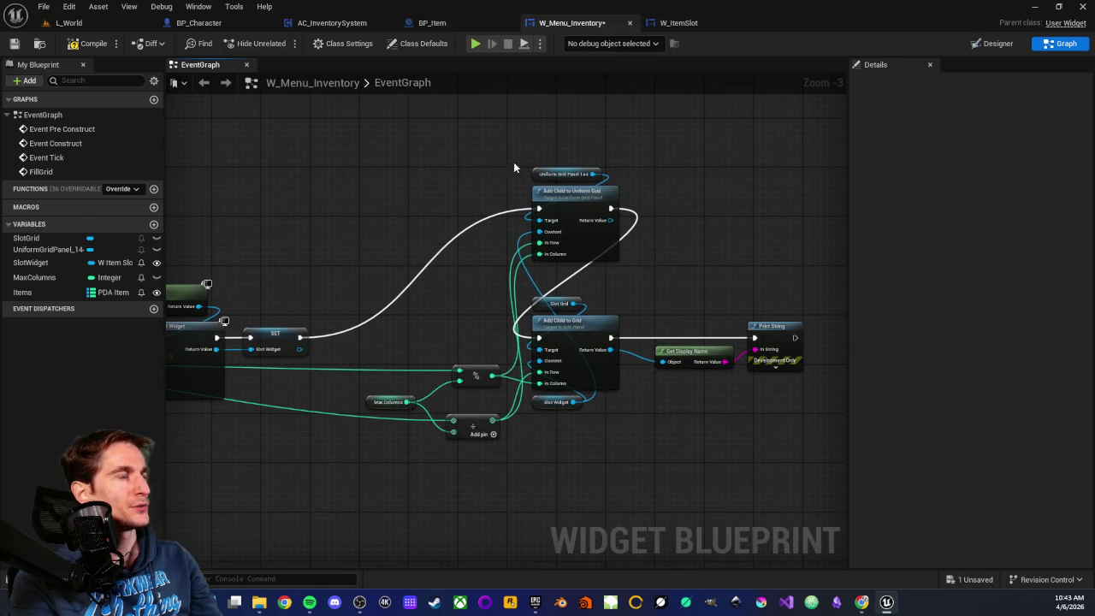
pyautogui.scroll(2, 525, 151)
pyautogui.moveTo(342, 289); pyautogui.dragTo(699, 199)
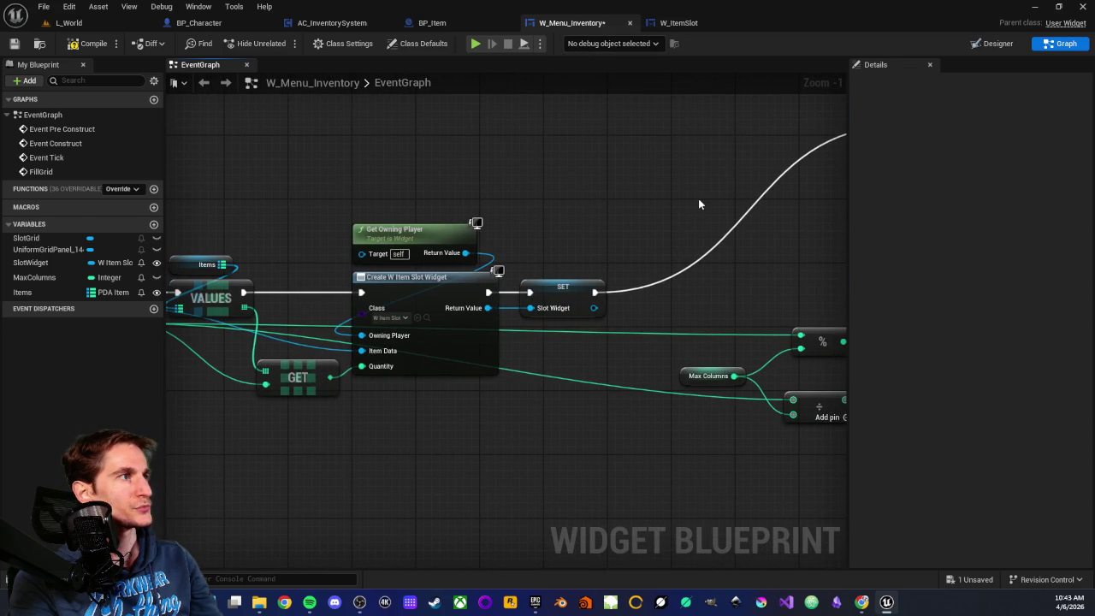
pyautogui.scroll(-2, 691, 198)
pyautogui.moveTo(628, 223); pyautogui.dragTo(430, 273)
pyautogui.scroll(2, 430, 273)
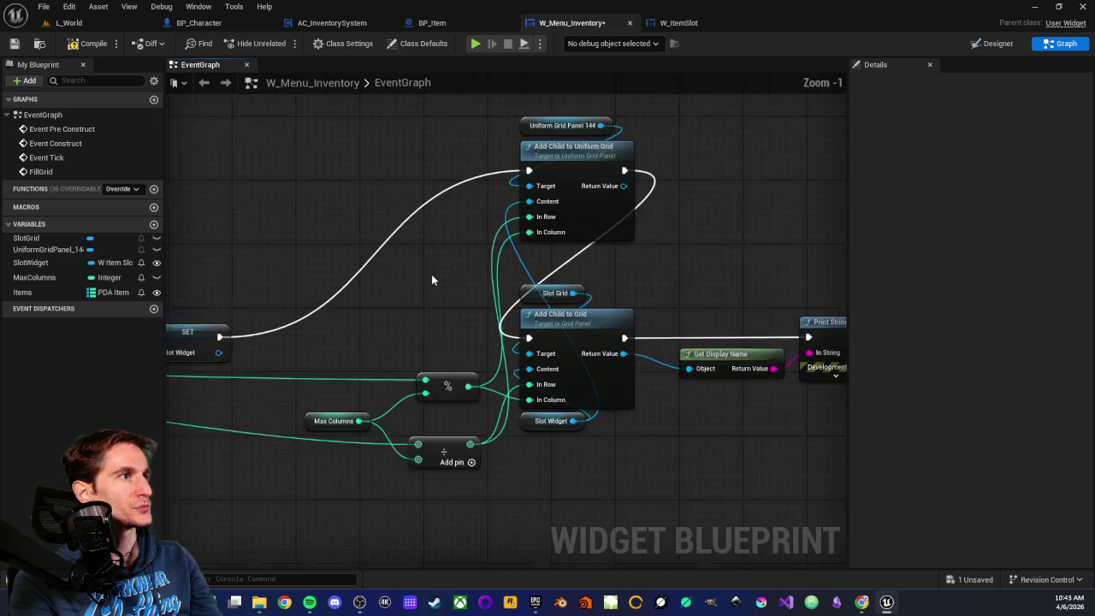
pyautogui.scroll(1, 430, 274)
# Step: Place the Slot Widget getter left of both Add Child nodes and compile
pyautogui.moveTo(525, 196); pyautogui.dragTo(505, 220)
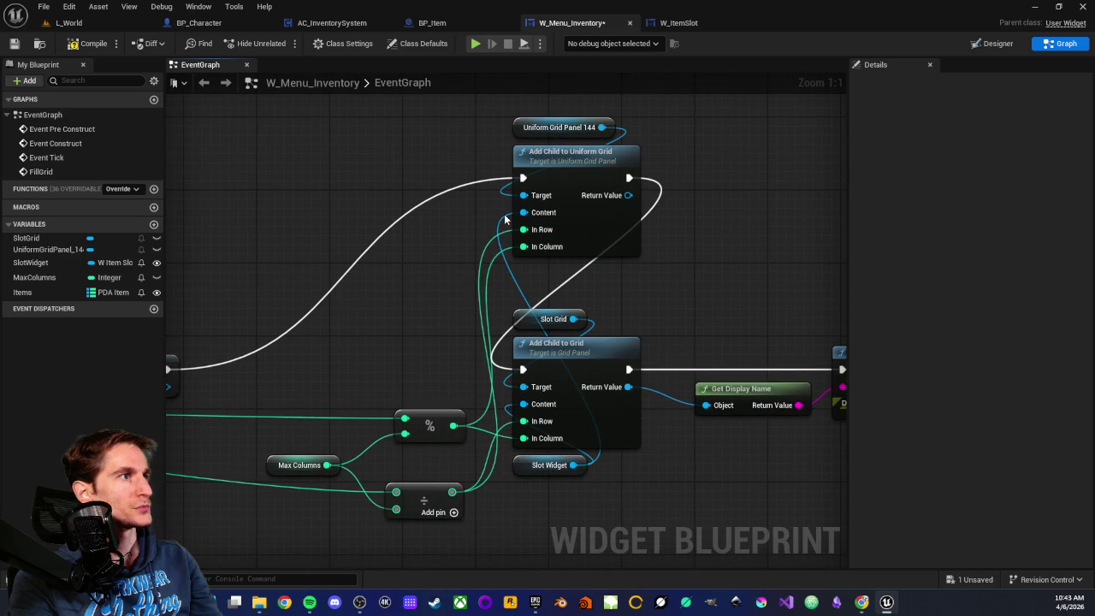
pyautogui.moveTo(548, 464)
pyautogui.mouseDown()
pyautogui.moveTo(367, 237)
pyautogui.moveTo(393, 318)
pyautogui.mouseUp()
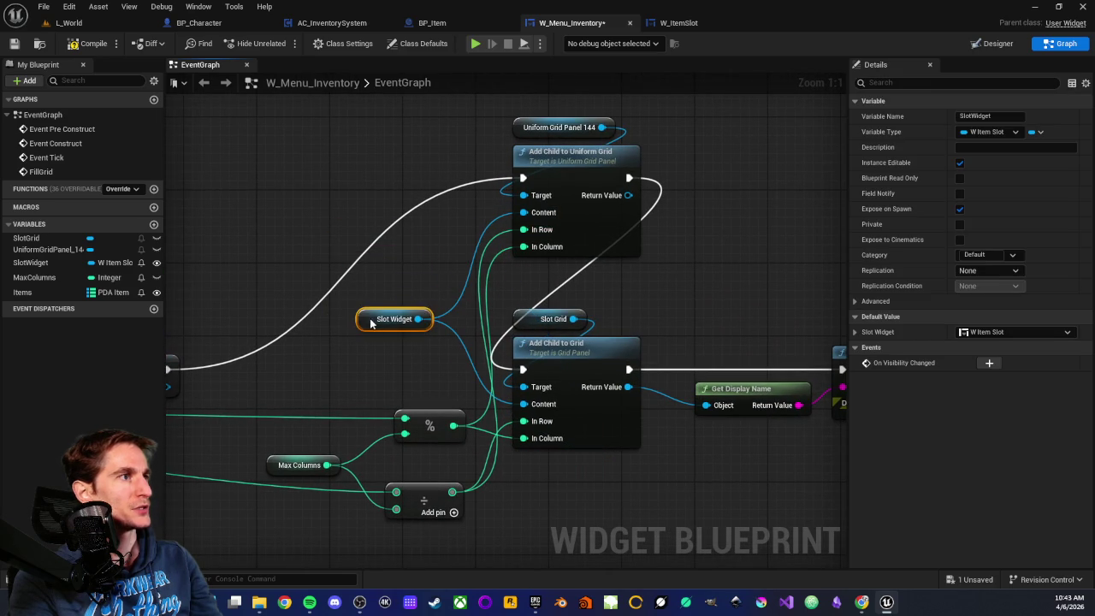
pyautogui.click(390, 268)
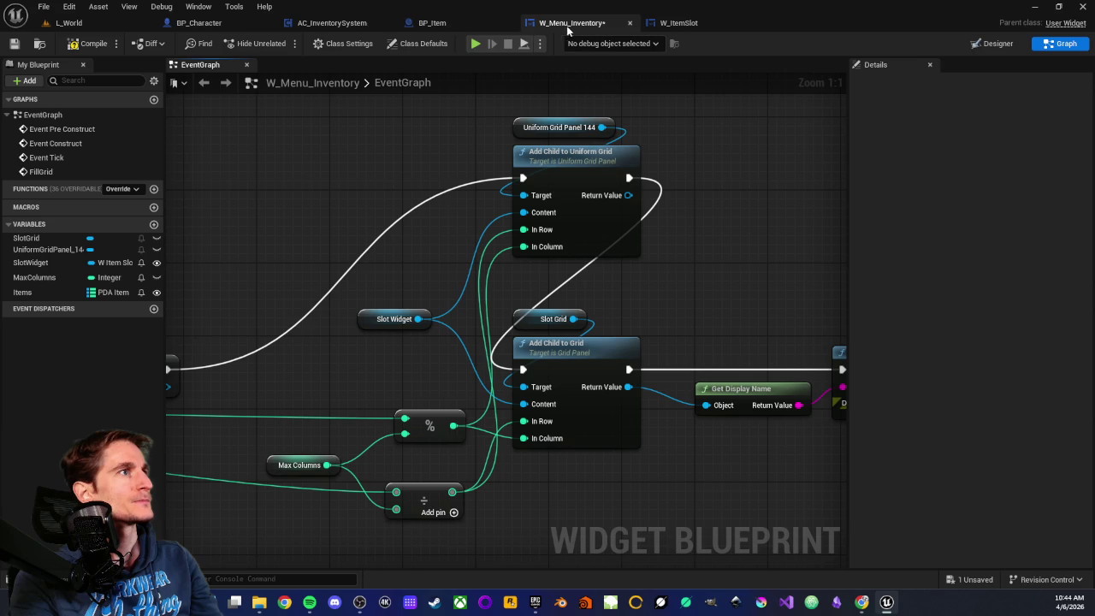
pyautogui.click(94, 48)
# Step: Save the widget and reveal UniformGridPanel_144's item slots in the Designer preview
pyautogui.click(13, 44)
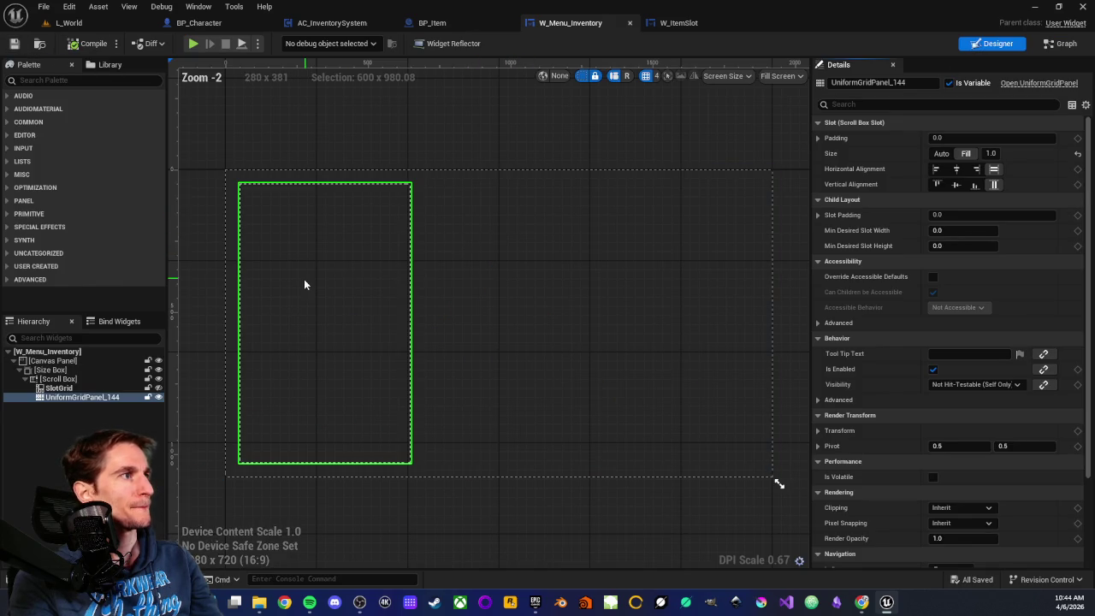
pyautogui.click(60, 389)
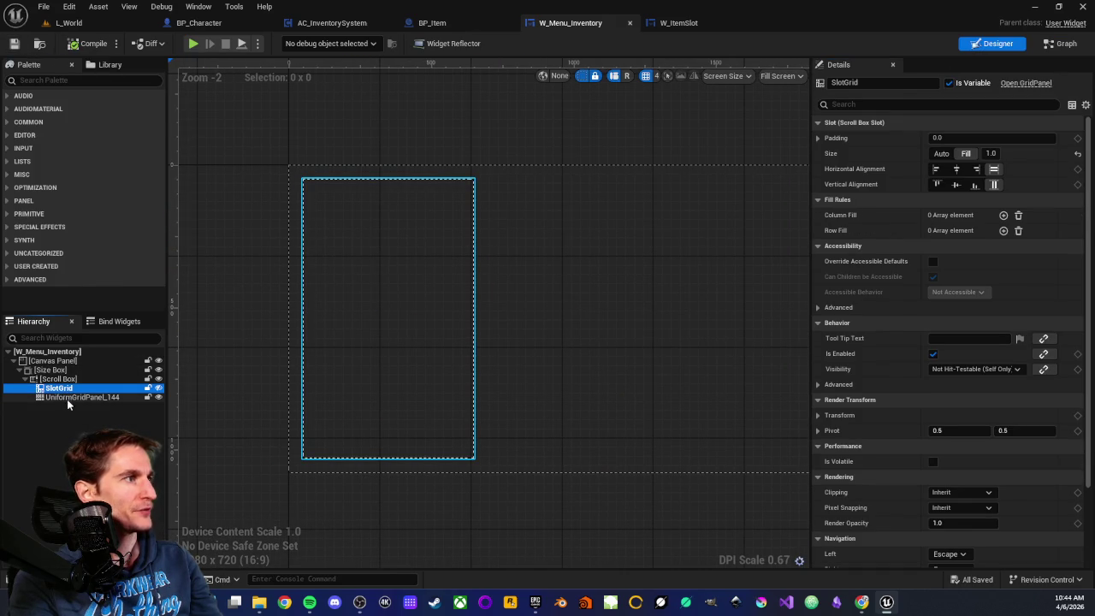
pyautogui.click(69, 398)
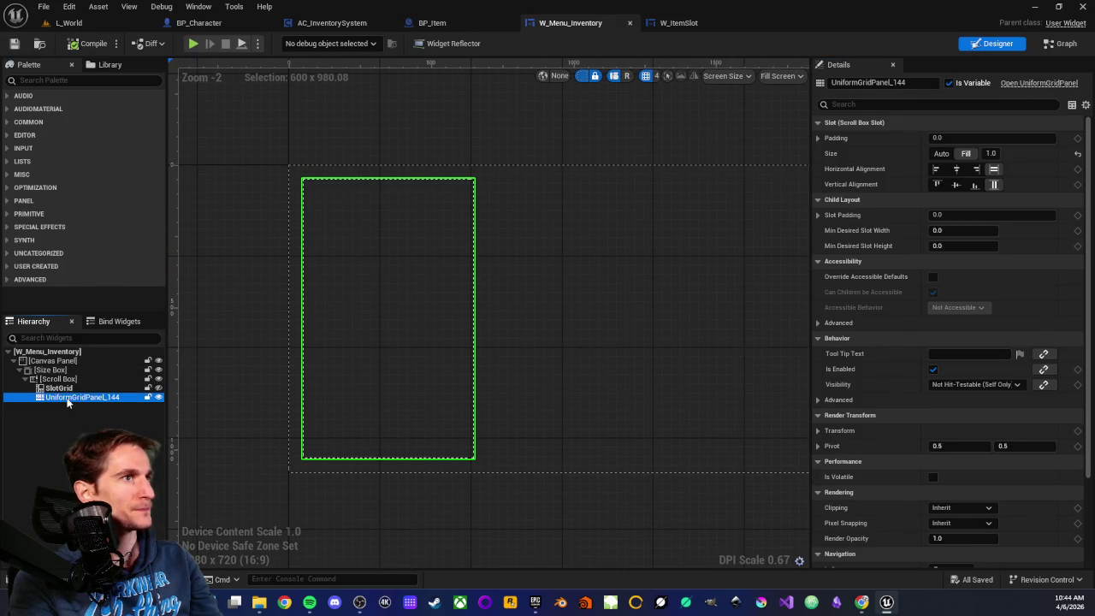
pyautogui.click(158, 389)
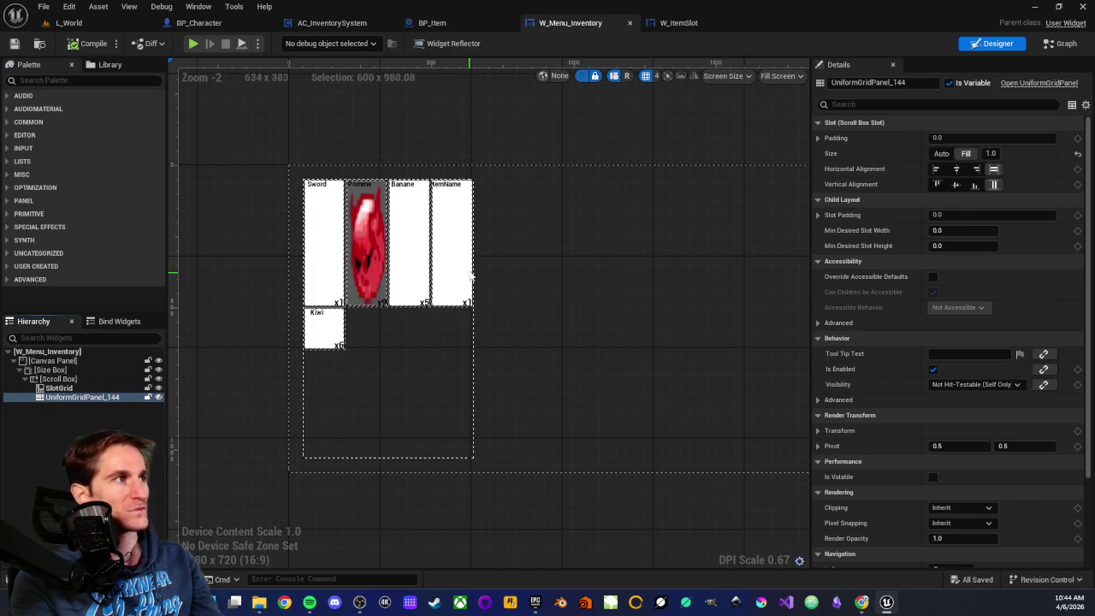
# Step: Select SlotGrid to inspect its properties, then return to the event graph
pyautogui.scroll(2, 468, 283)
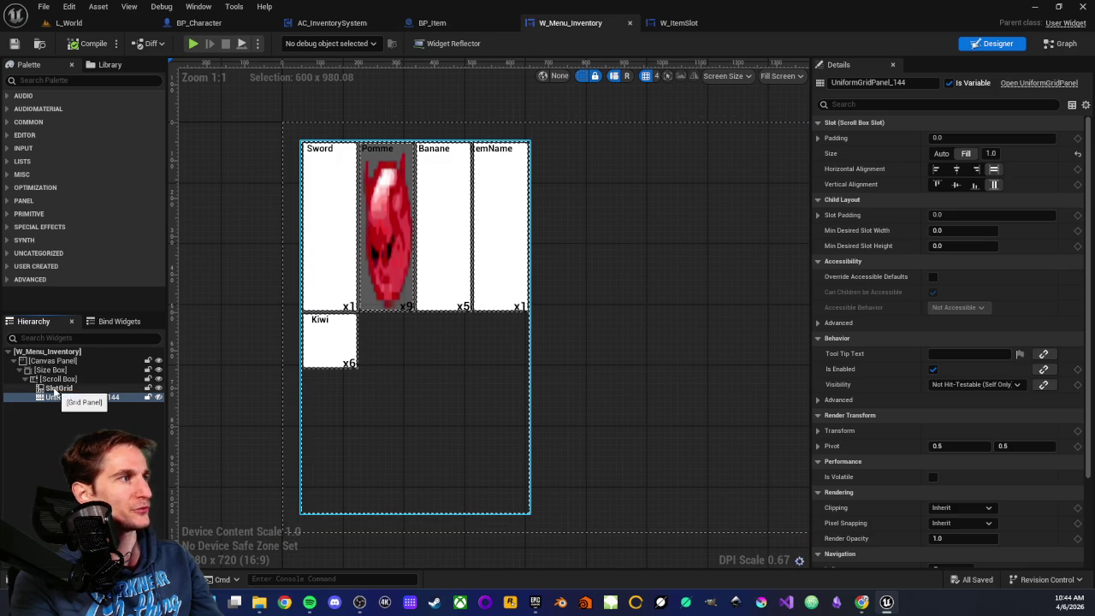
pyautogui.click(53, 388)
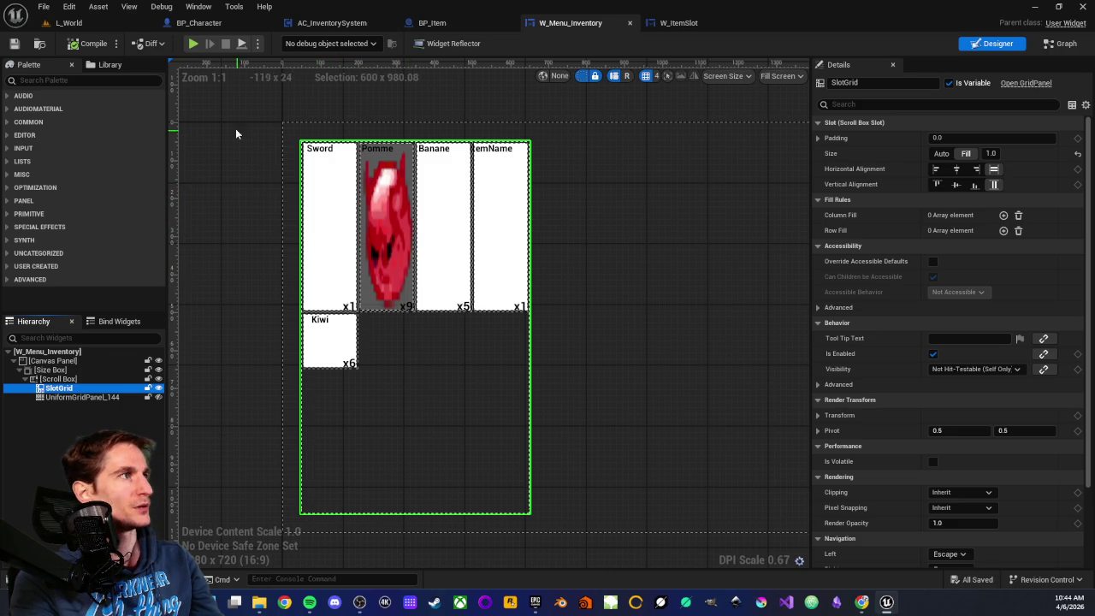
pyautogui.click(1065, 45)
pyautogui.click(1065, 46)
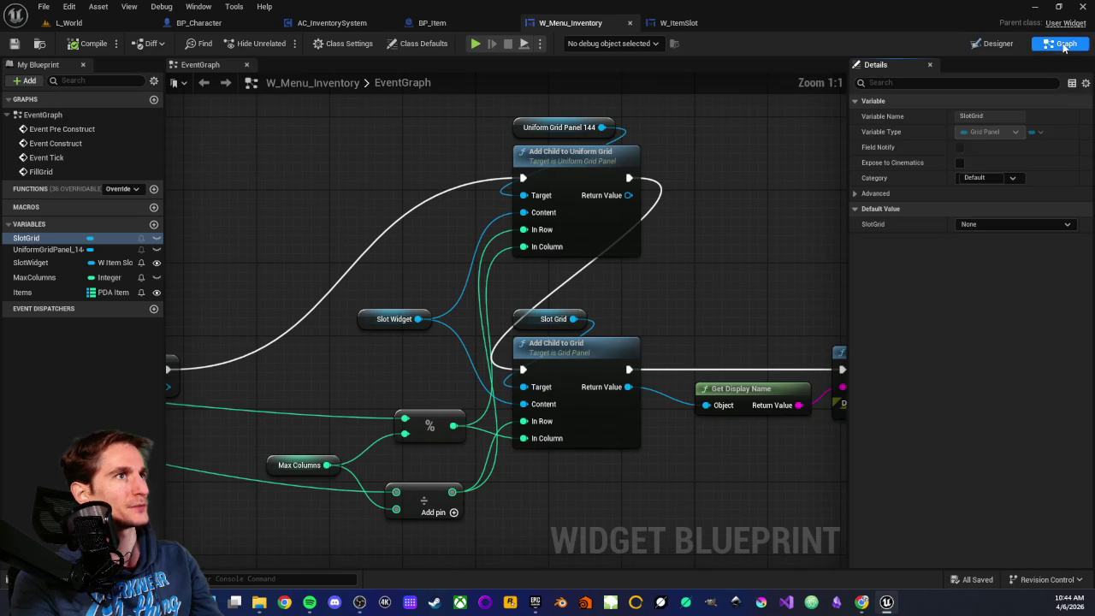
# Step: Review the Items map defaults (Sword, Pomme, Banane, ItemName, Kiwi), then go to Designer
pyautogui.moveTo(828, 241); pyautogui.dragTo(668, 257)
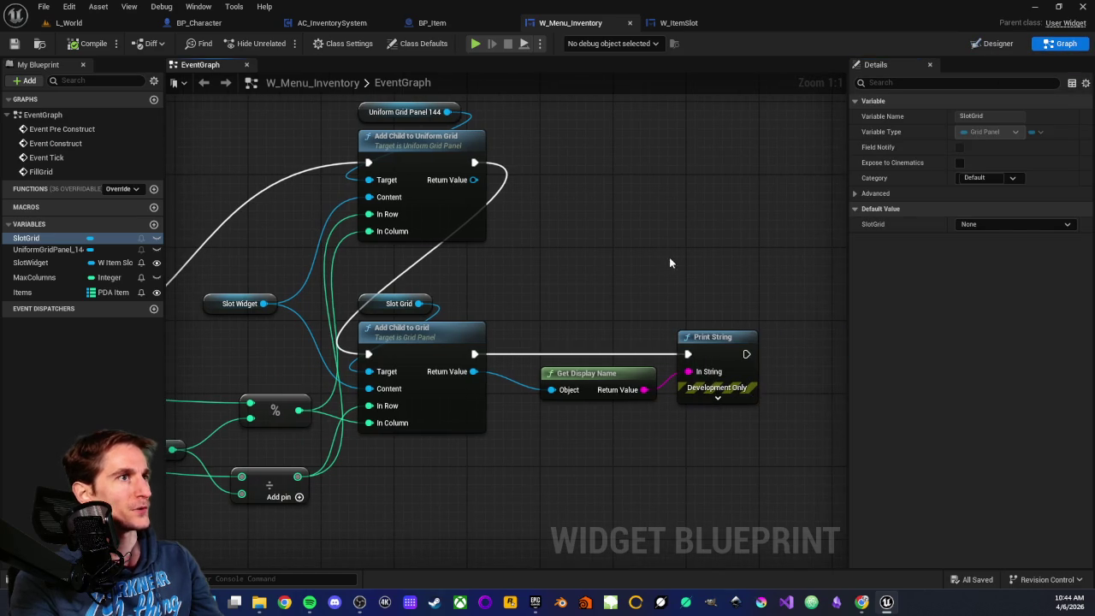
pyautogui.click(49, 292)
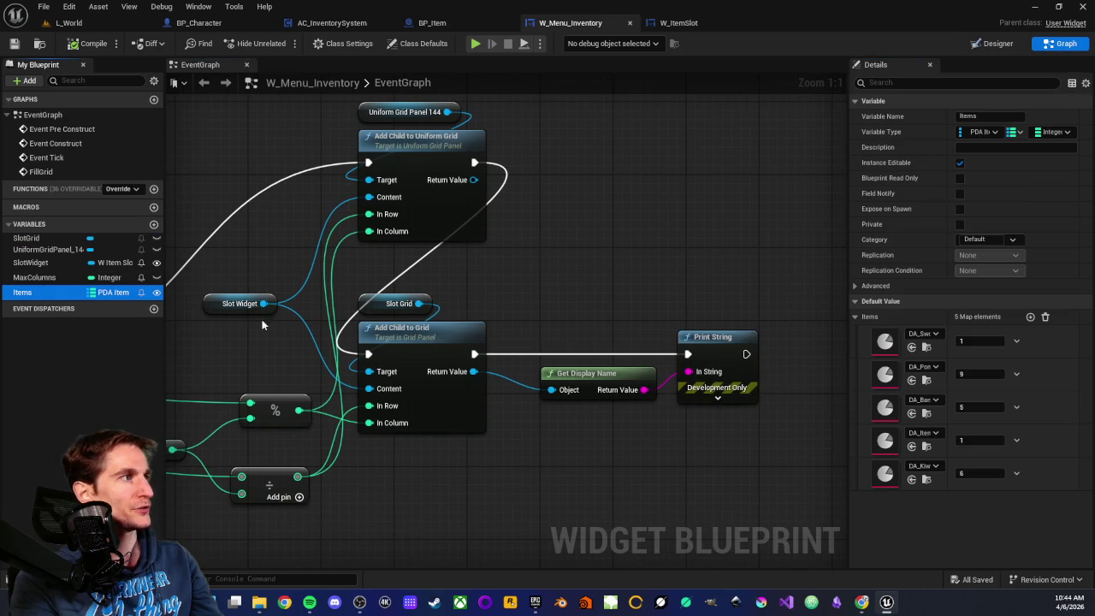
pyautogui.click(871, 360)
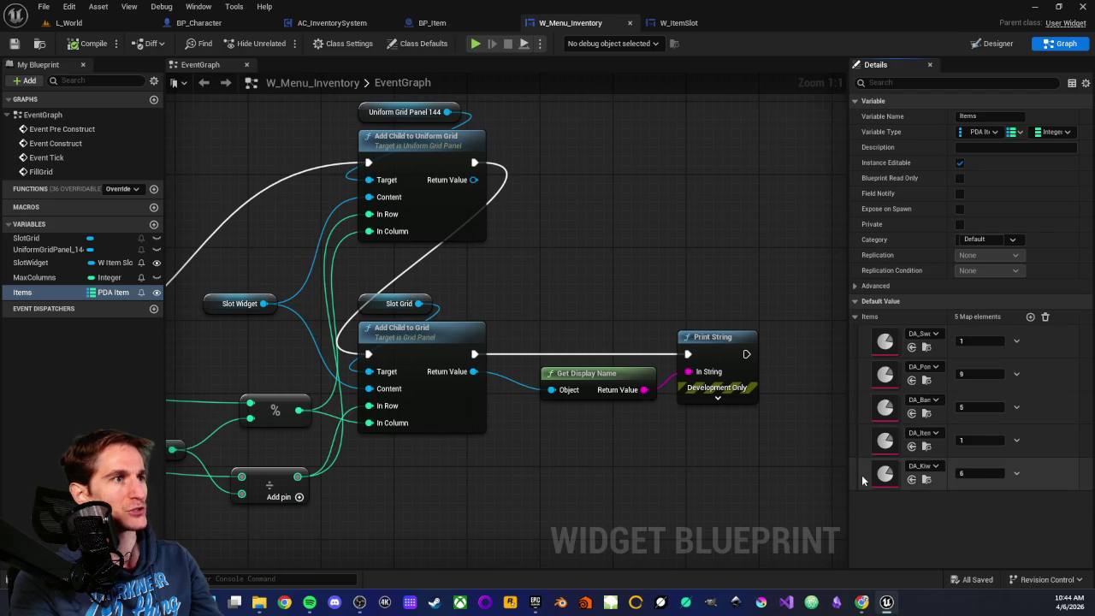
pyautogui.scroll(-1, 753, 449)
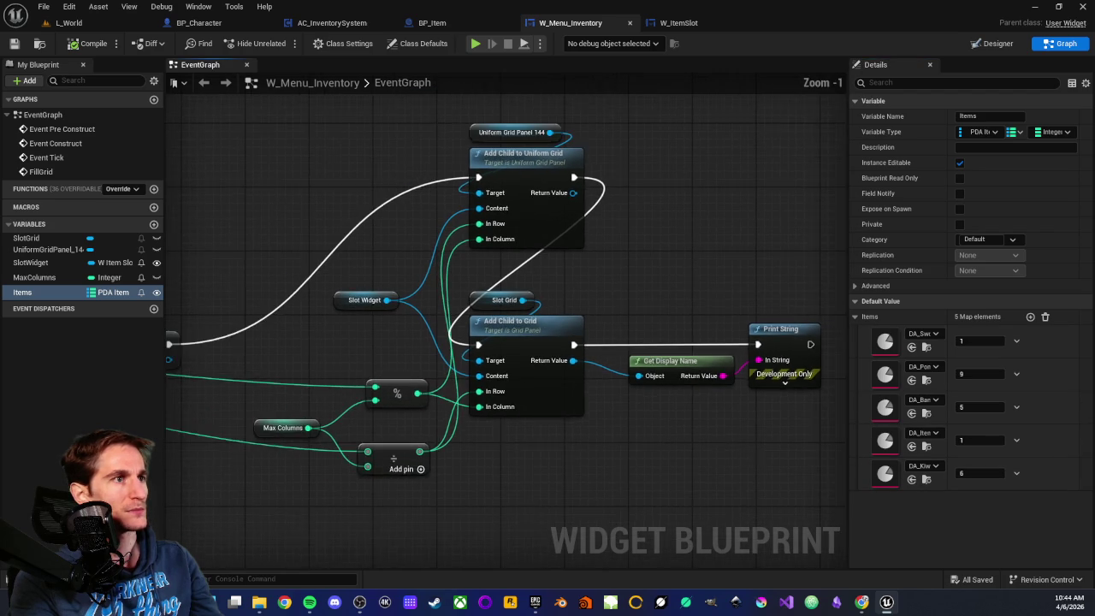
pyautogui.scroll(1, 804, 414)
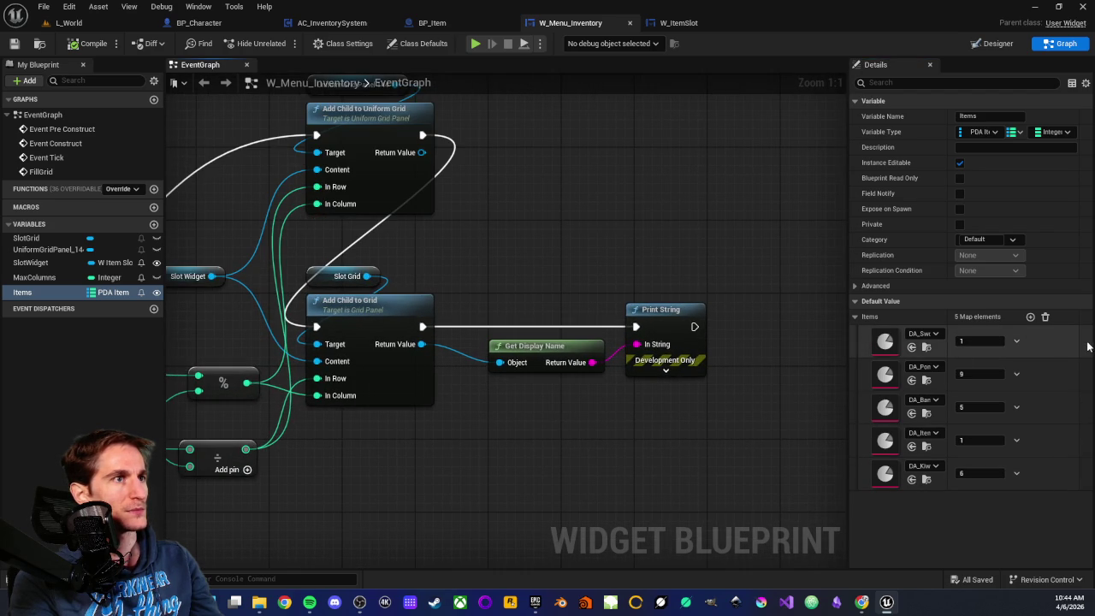
pyautogui.scroll(-1, 756, 248)
pyautogui.scroll(1, 603, 198)
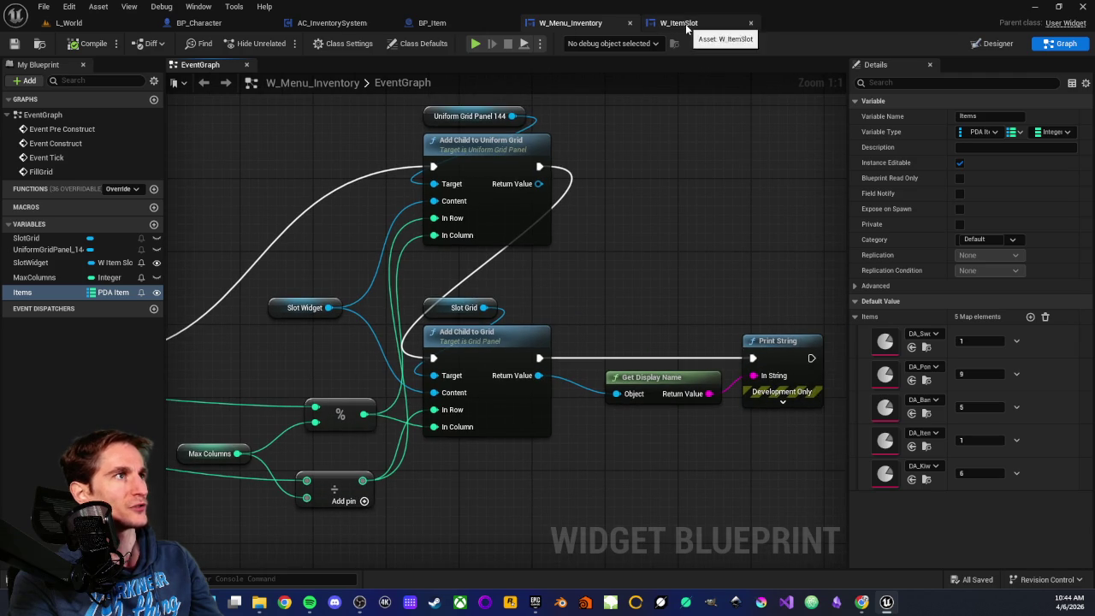
pyautogui.click(992, 45)
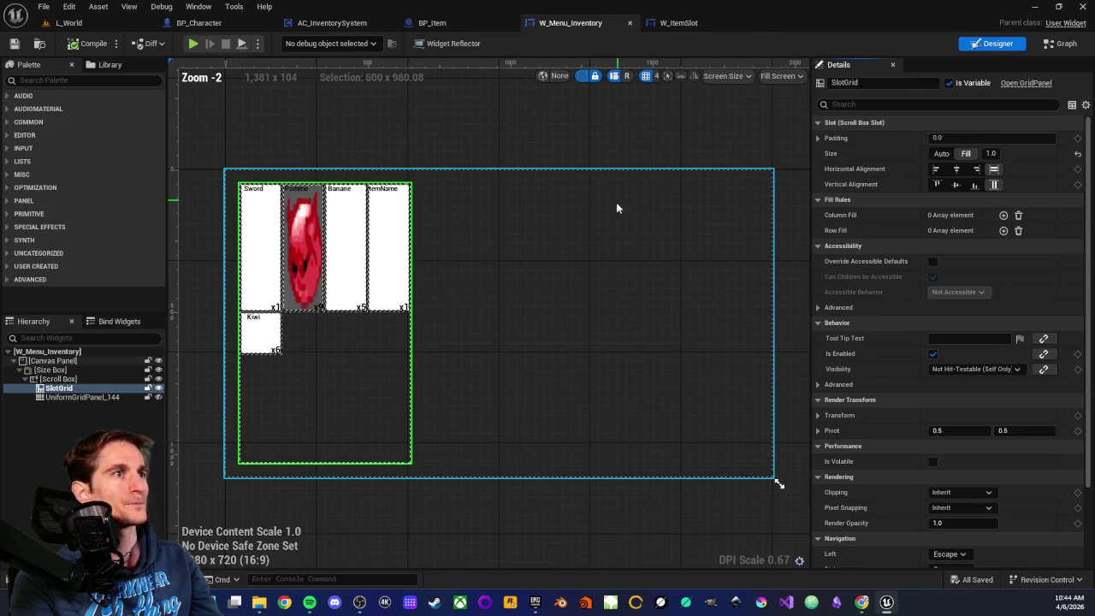
# Step: Inspect UniformGridPanel_144's properties in the design view, then reopen the event graph
pyautogui.scroll(4, 444, 295)
pyautogui.scroll(-2, 333, 308)
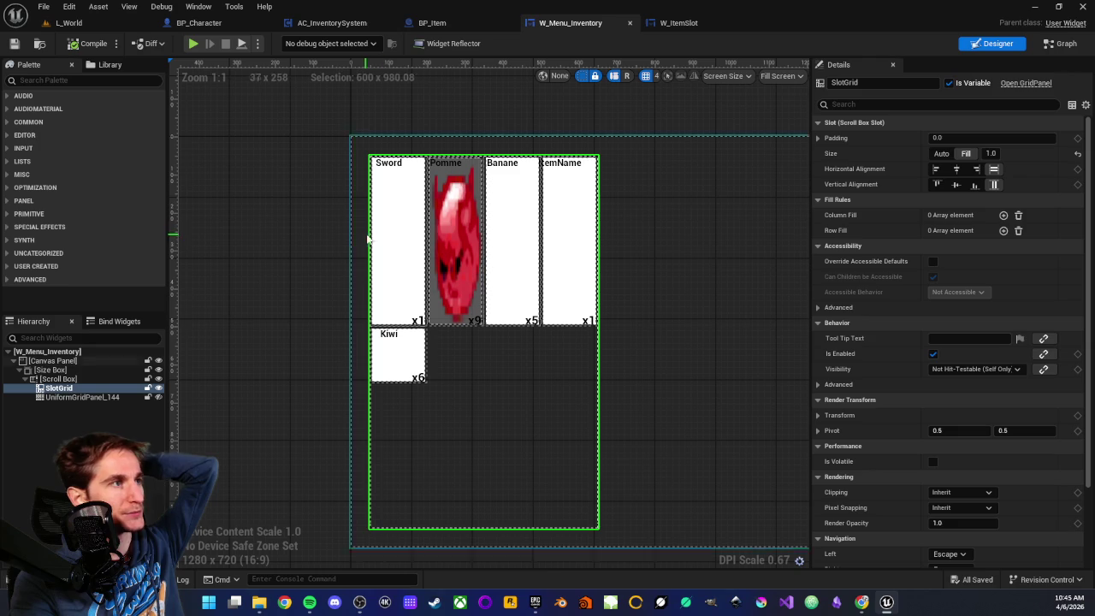
pyautogui.click(94, 399)
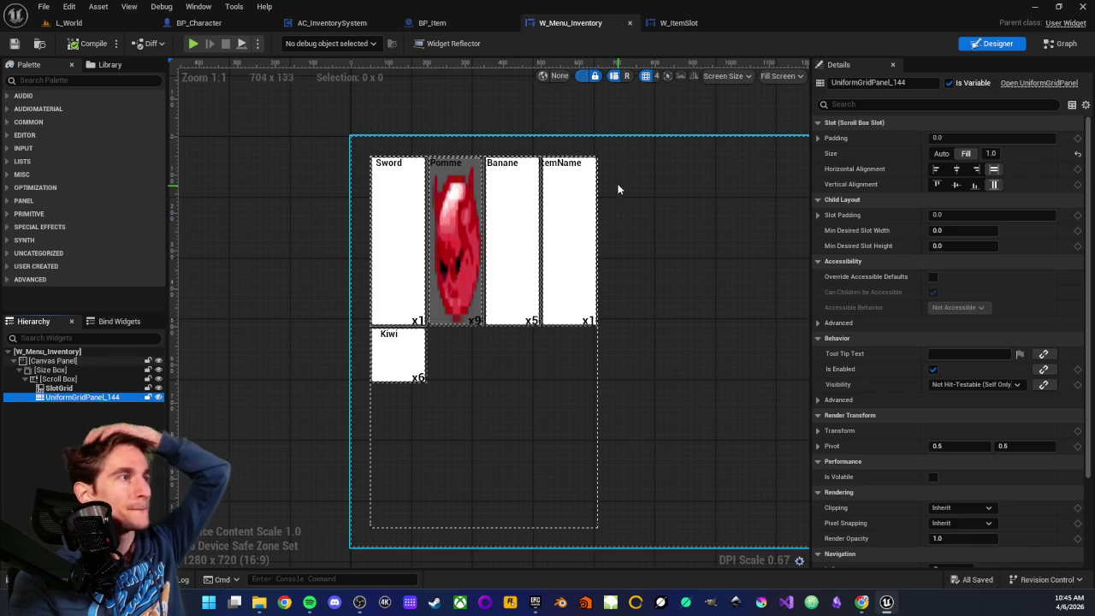
pyautogui.moveTo(650, 225); pyautogui.dragTo(606, 220)
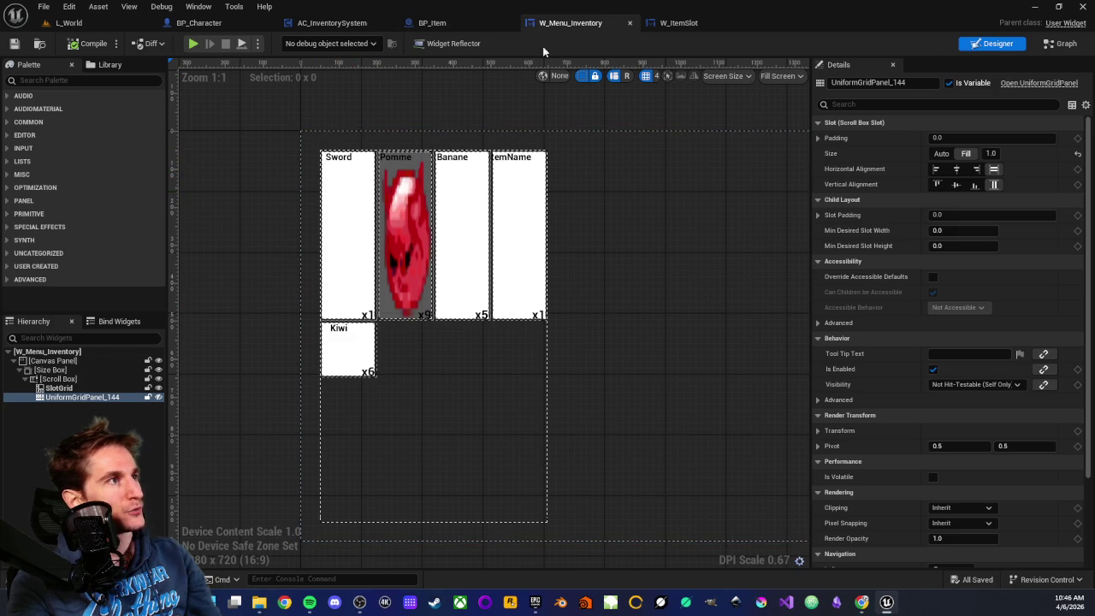
pyautogui.doubleClick(482, 193)
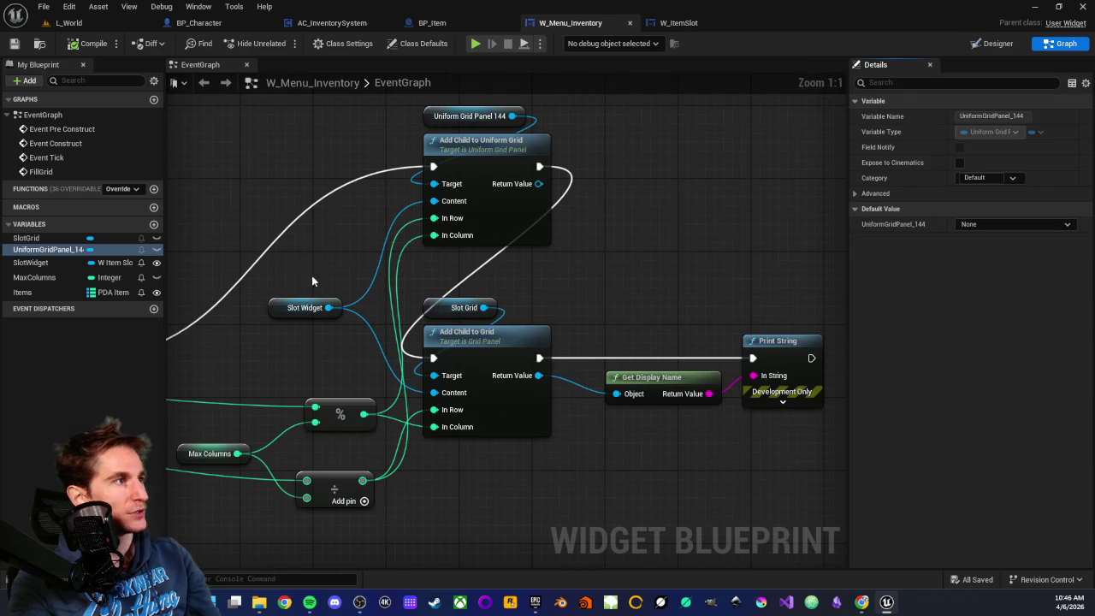
# Step: Box-select the slot creation, SET, column math and Add Child to Grid nodes to review them
pyautogui.moveTo(392, 209)
pyautogui.mouseDown()
pyautogui.moveTo(452, 384)
pyautogui.moveTo(609, 432)
pyautogui.moveTo(251, 399)
pyautogui.mouseUp()
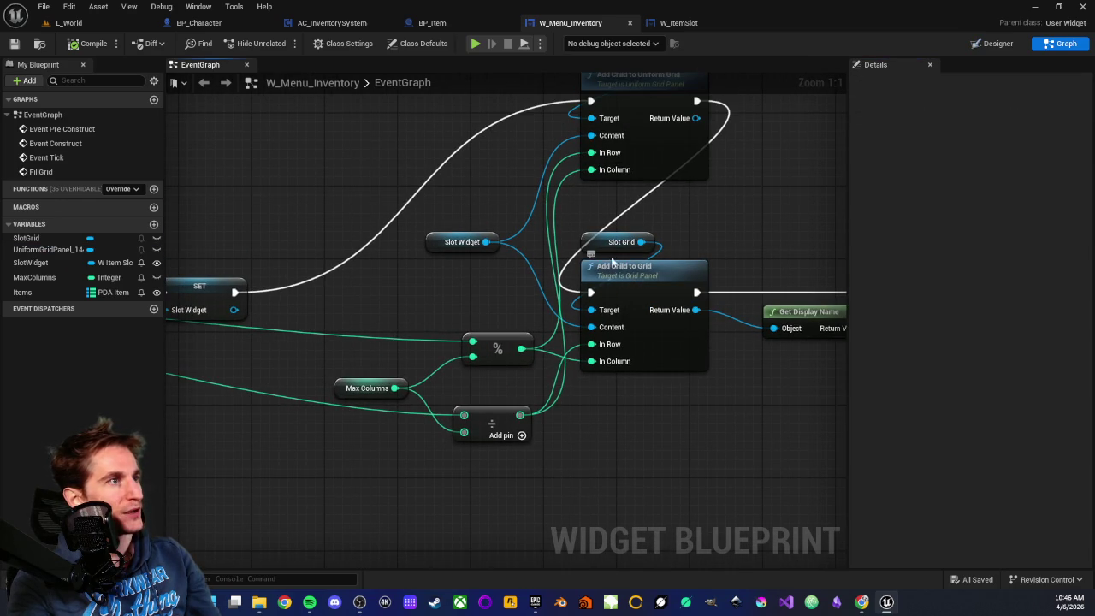
pyautogui.moveTo(381, 270); pyautogui.dragTo(652, 453)
pyautogui.click(647, 457)
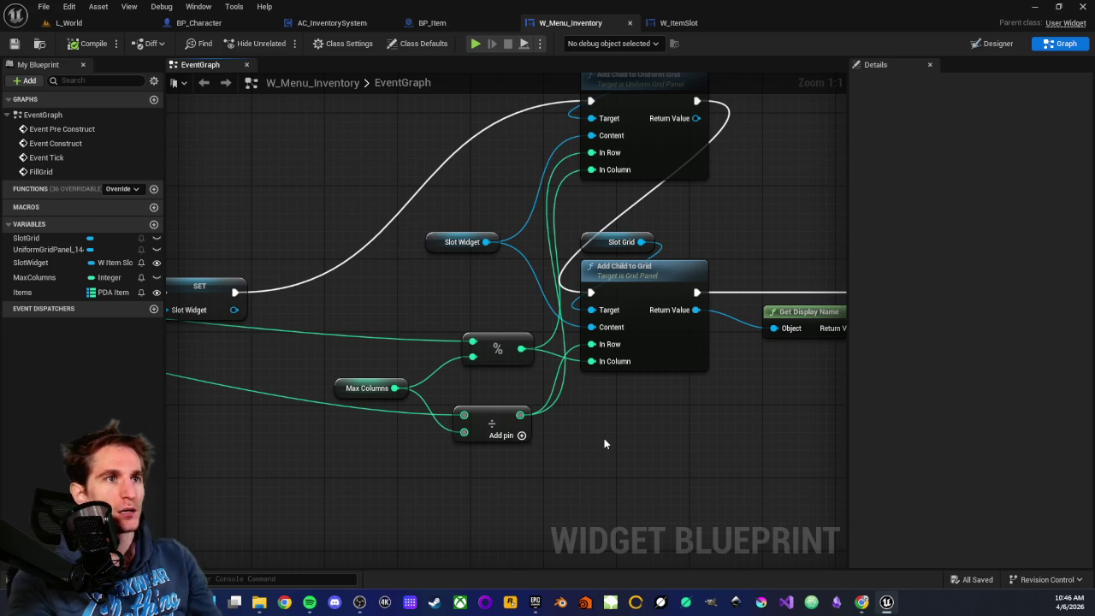
# Step: Glance at W_ItemSlot, then show W_Menu_Inventory's Designer layout
pyautogui.click(674, 23)
pyautogui.click(581, 23)
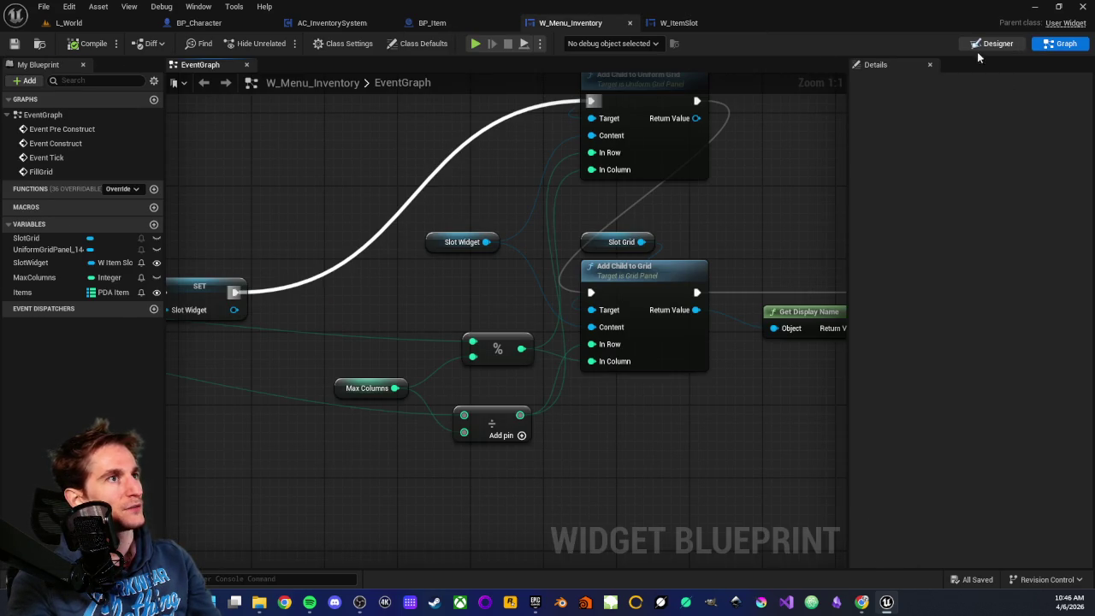
pyautogui.click(997, 44)
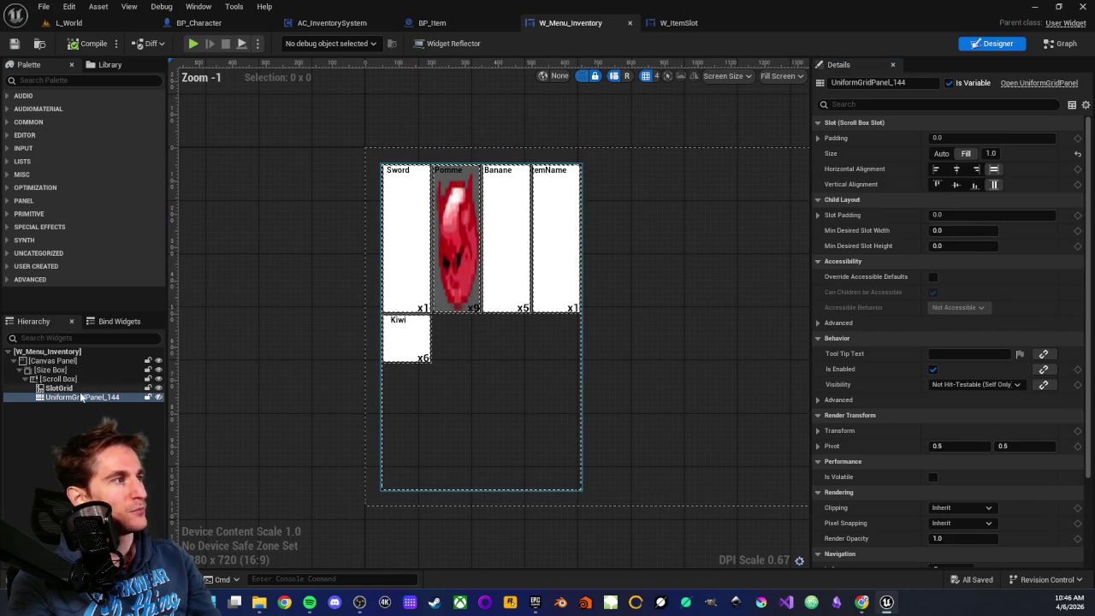
pyautogui.click(53, 380)
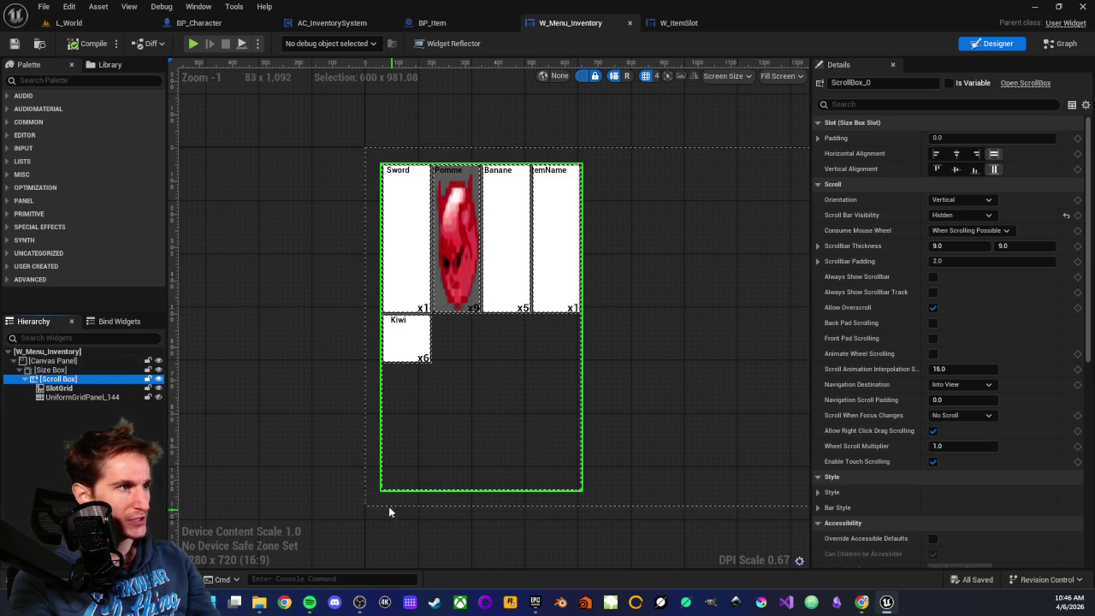
pyautogui.scroll(-1, 400, 513)
pyautogui.moveTo(327, 433); pyautogui.dragTo(355, 373)
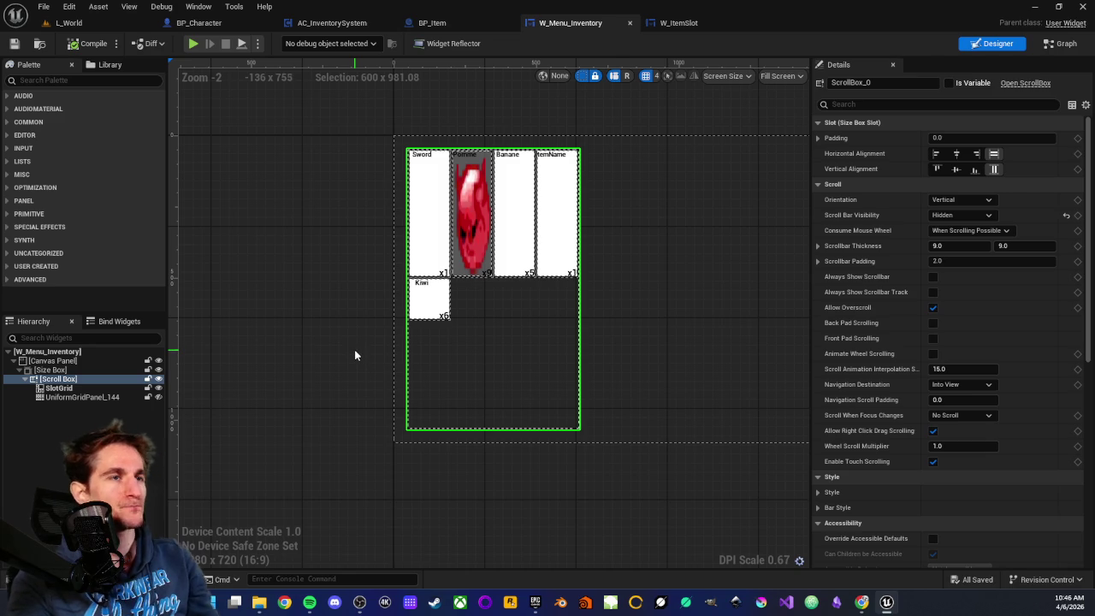
pyautogui.click(51, 361)
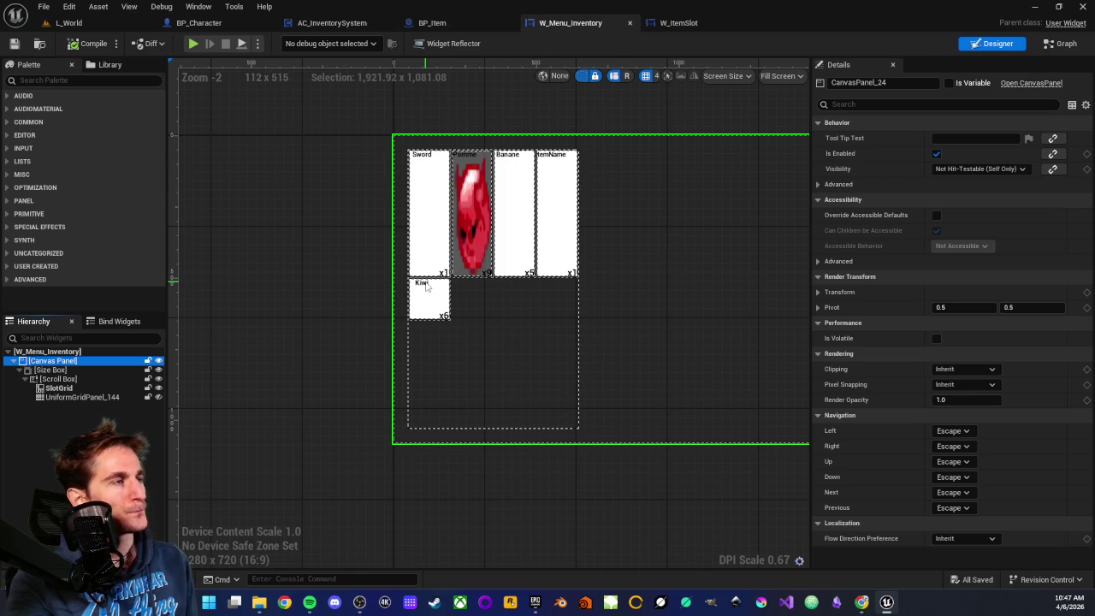
# Step: Zoom and pan over the inventory grid's slots, then go to the L_World level editor
pyautogui.scroll(3, 423, 192)
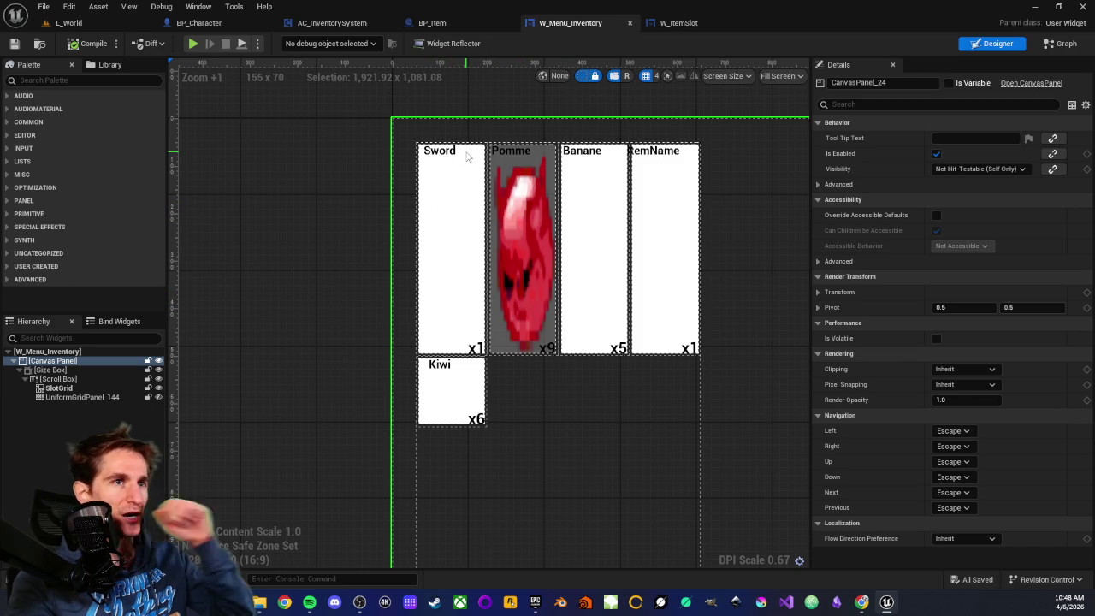
pyautogui.scroll(-2, 529, 356)
pyautogui.scroll(2, 530, 363)
pyautogui.scroll(-1, 520, 381)
pyautogui.moveTo(367, 332); pyautogui.dragTo(342, 288)
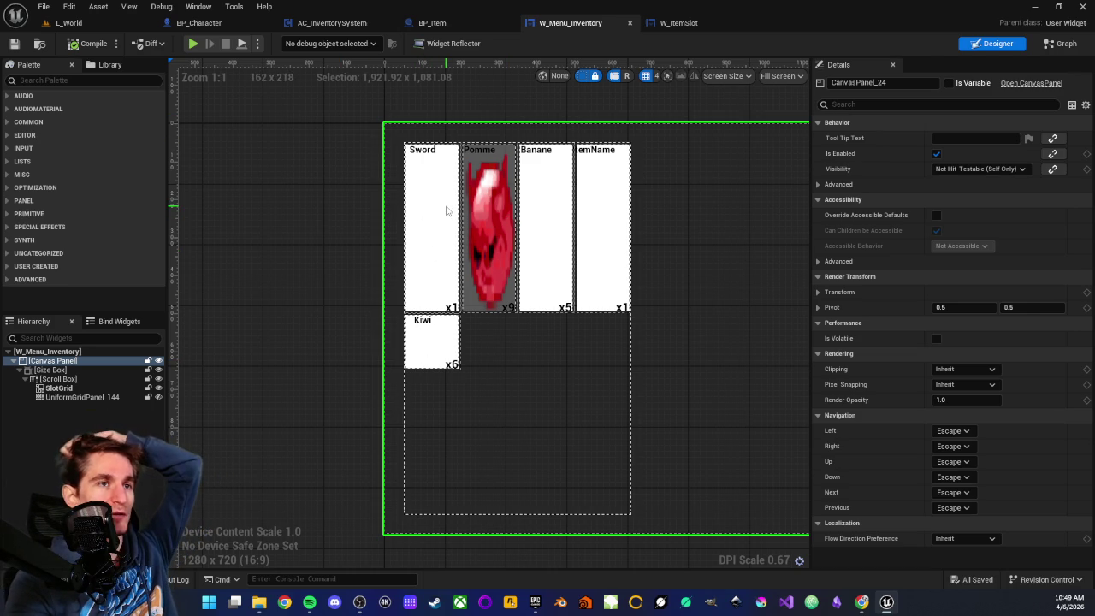
pyautogui.scroll(1, 351, 272)
pyautogui.scroll(-1, 350, 272)
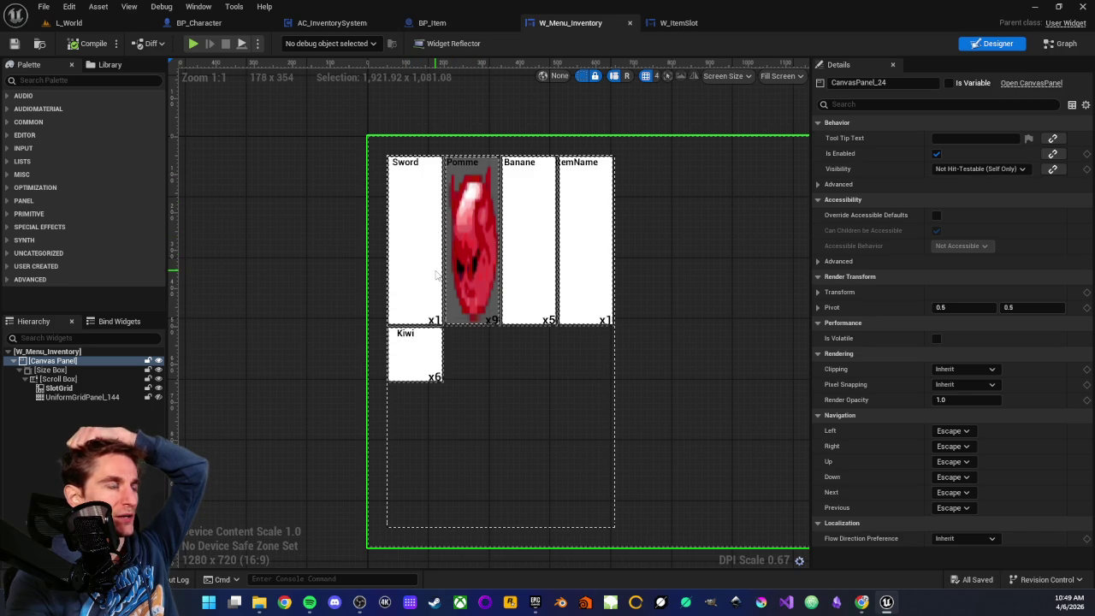
pyautogui.scroll(-1, 283, 240)
pyautogui.scroll(1, 272, 249)
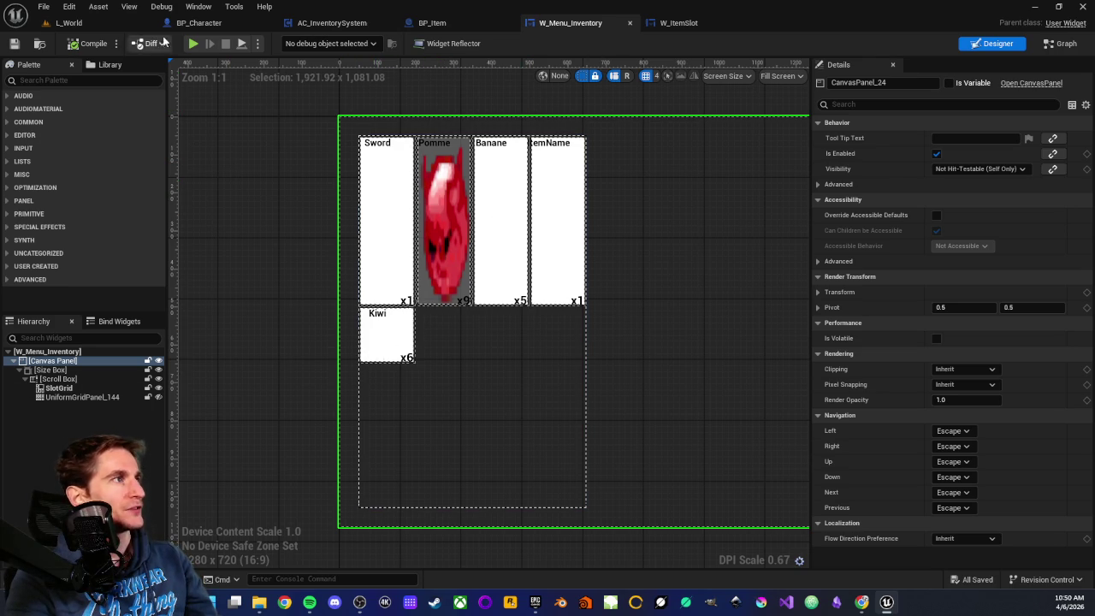
pyautogui.click(69, 22)
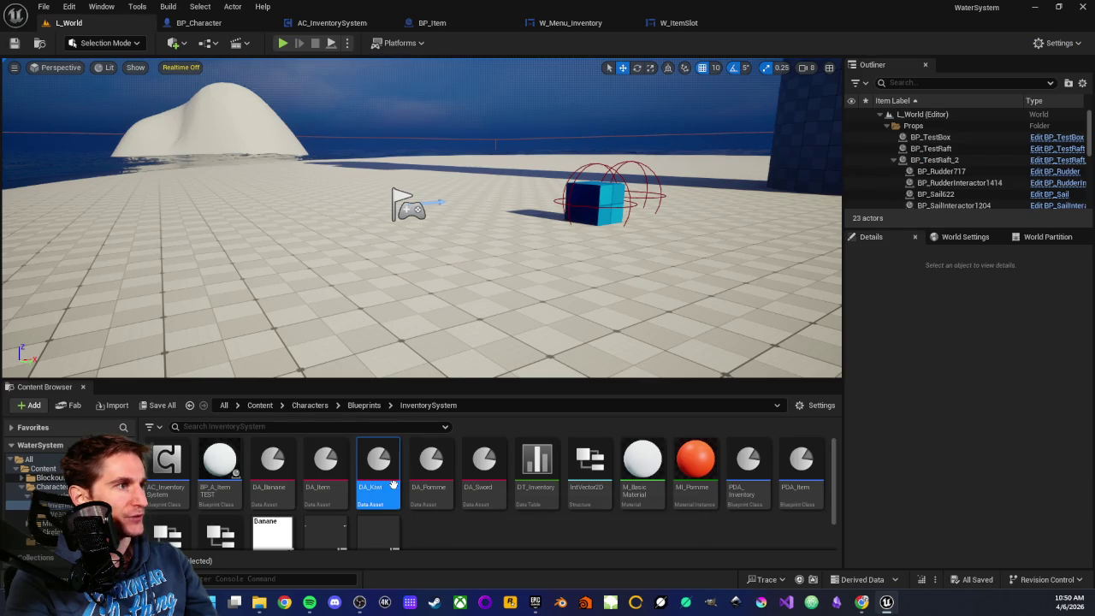
# Step: Duplicate DA_Kiwi, rename the copy DA_Tenue, and open it
pyautogui.hotkey('ctrl', 'd')
pyautogui.press('BackSpace')
pyautogui.press('BackSpace')
pyautogui.press('BackSpace')
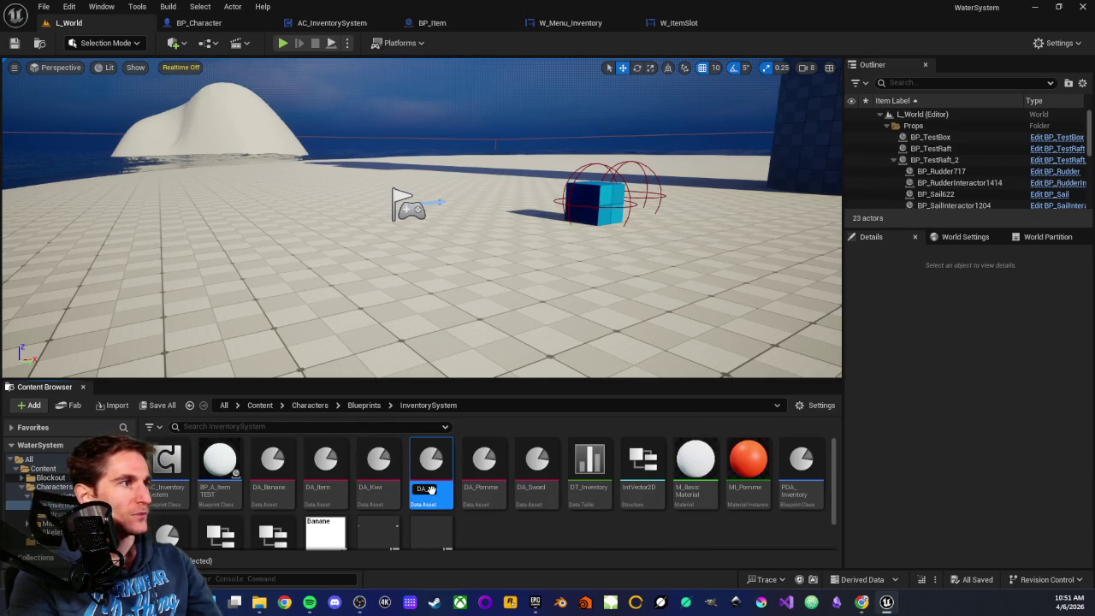
pyautogui.press('BackSpace')
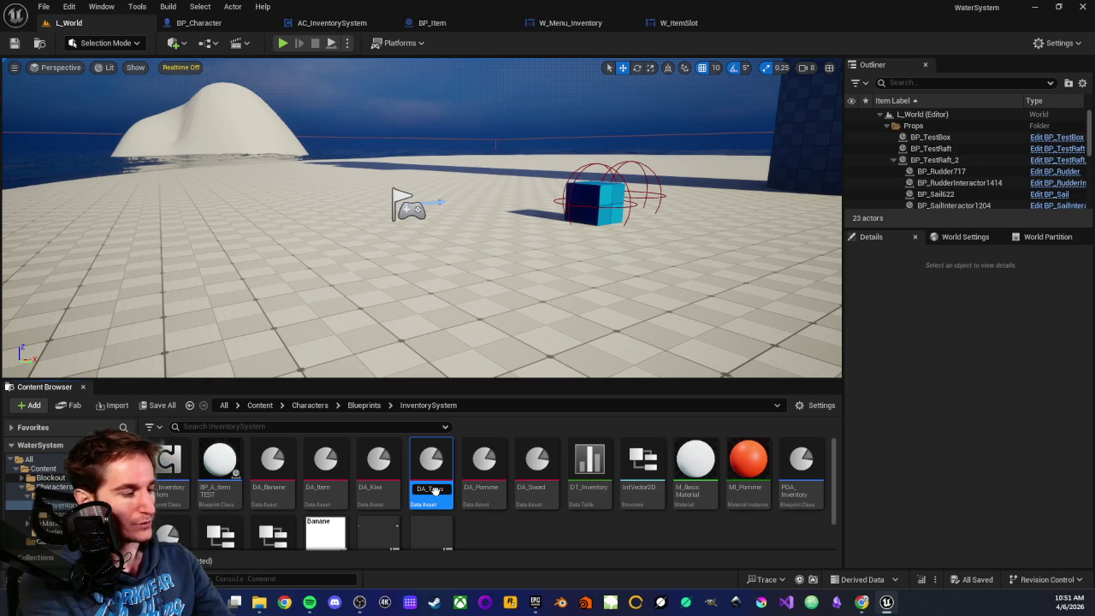
pyautogui.press('Return')
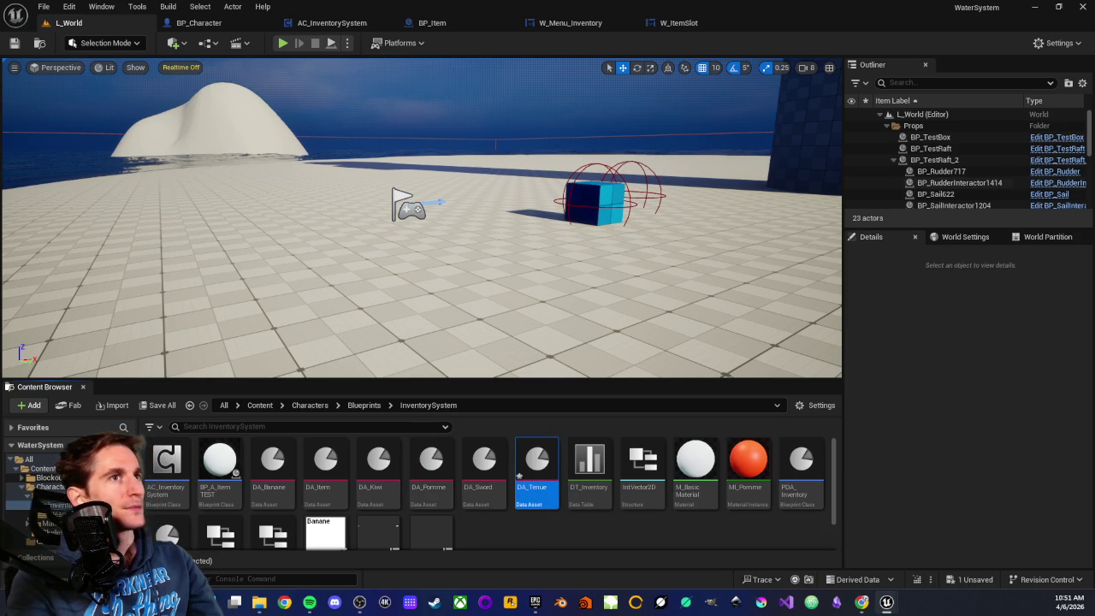
pyautogui.doubleClick(532, 470)
# Step: Set item name Tenue, slot size 2×2, weight 5.0 and max quantity 1, then save
pyautogui.click(475, 115)
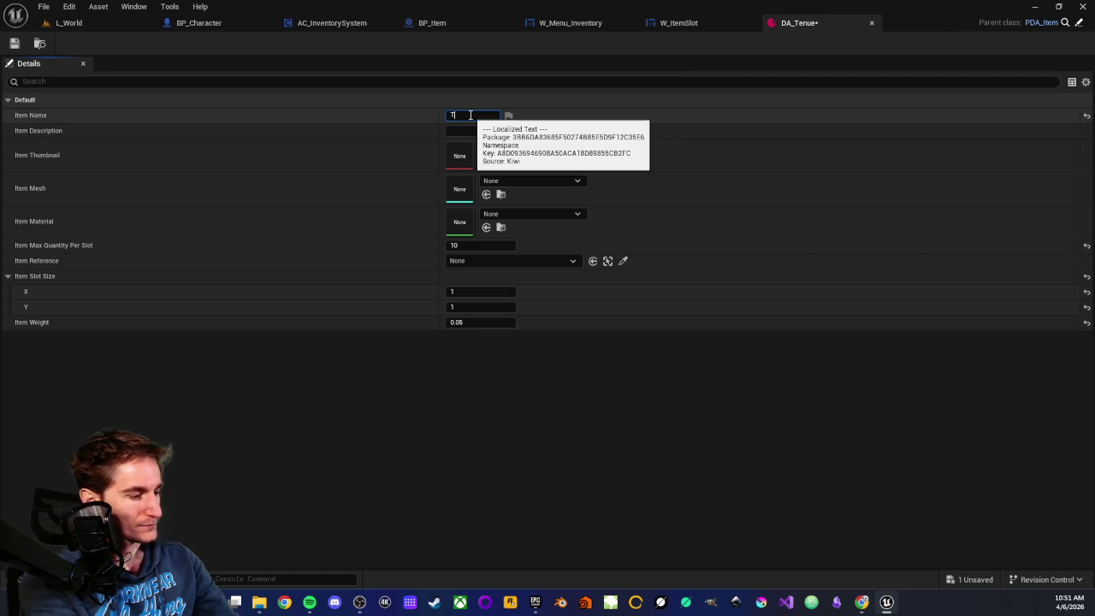
pyautogui.write('enue')
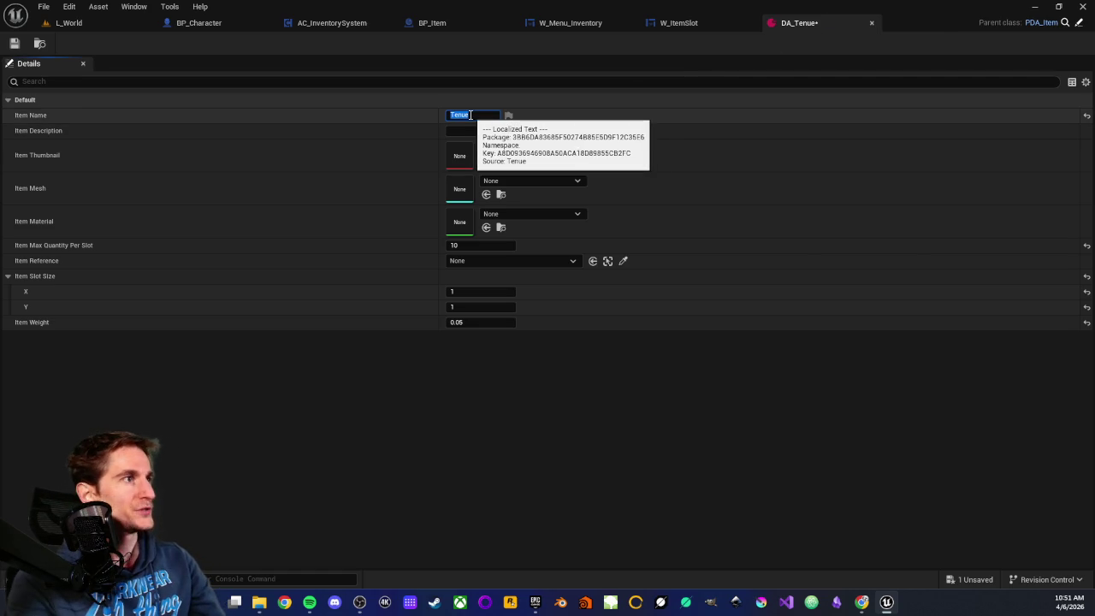
pyautogui.press('Return')
pyautogui.click(464, 292)
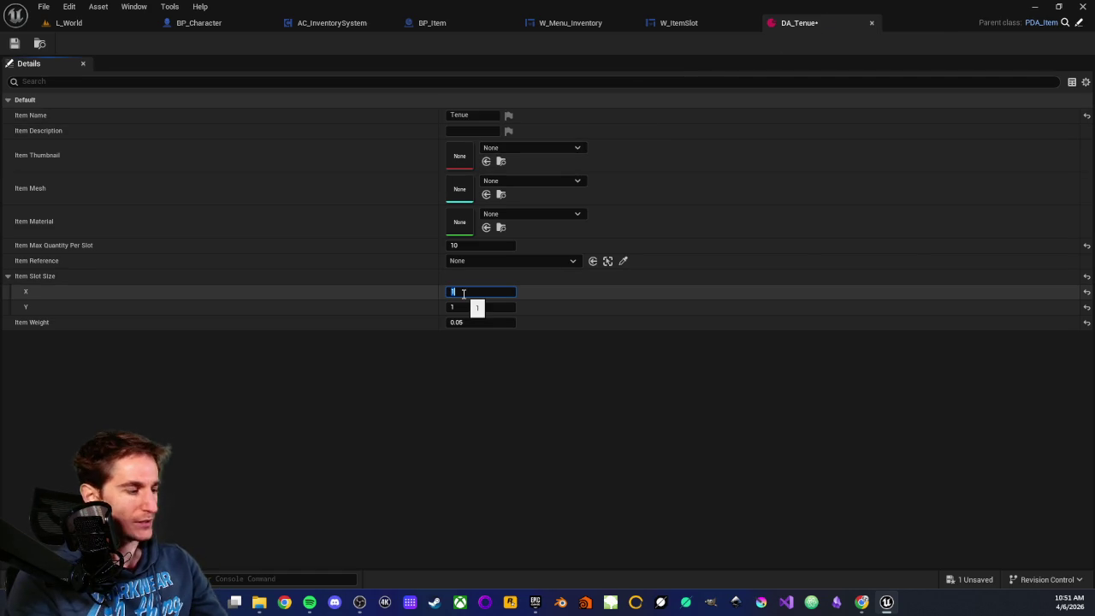
pyautogui.write('2')
pyautogui.click(458, 322)
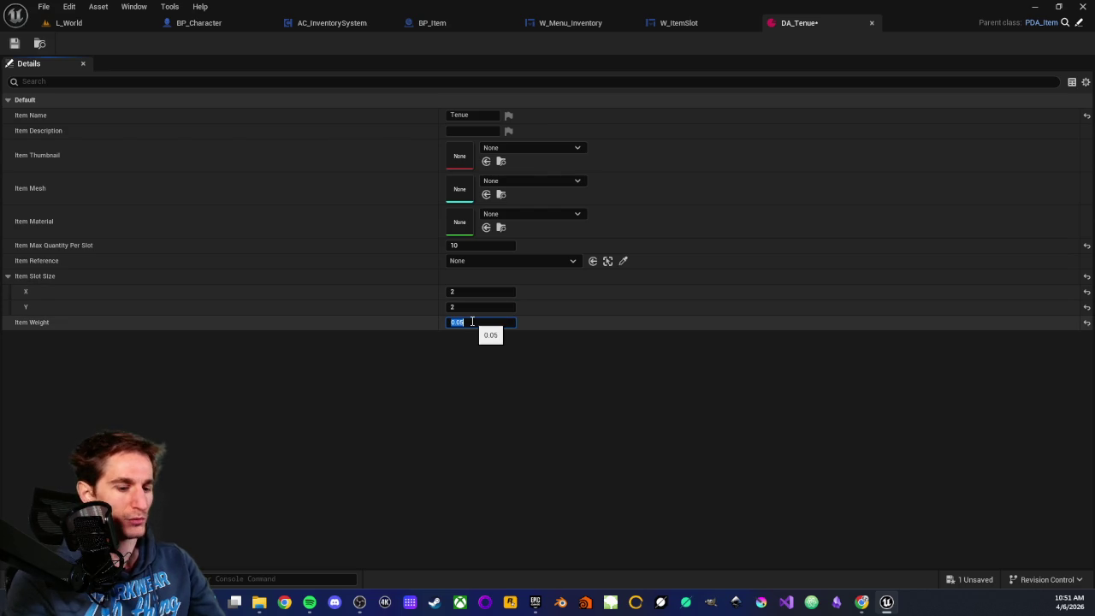
pyautogui.write('5')
pyautogui.press('Return')
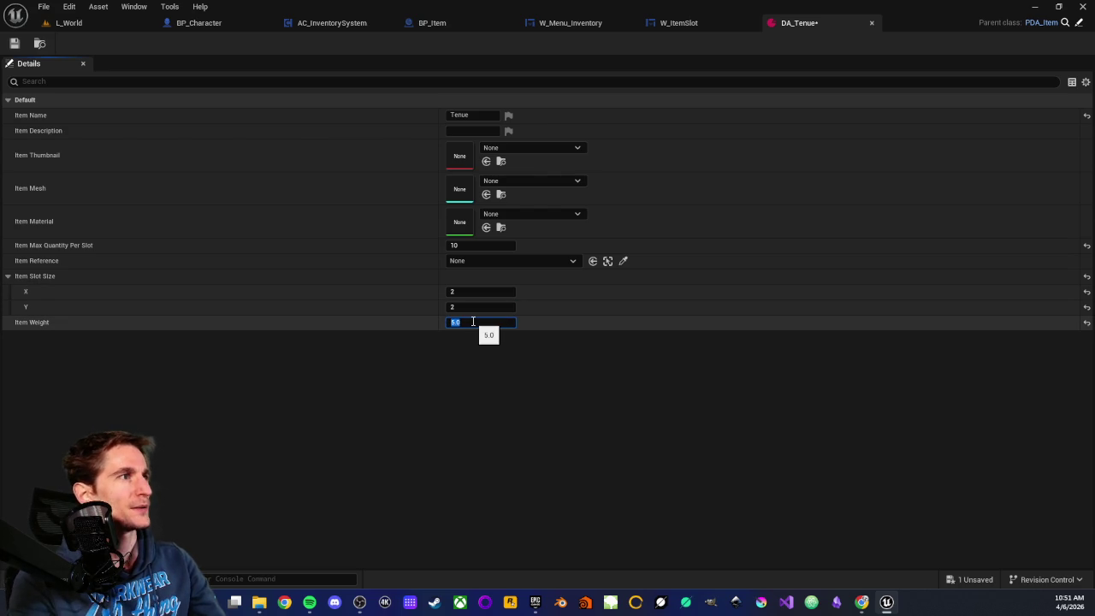
pyautogui.click(466, 246)
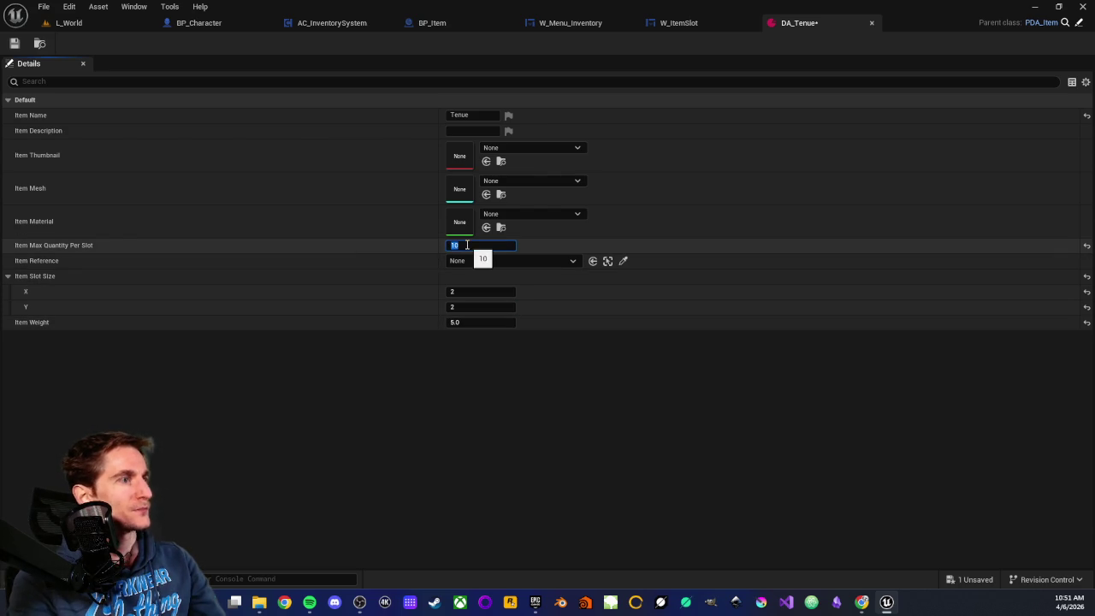
pyautogui.write('1')
pyautogui.press('Return')
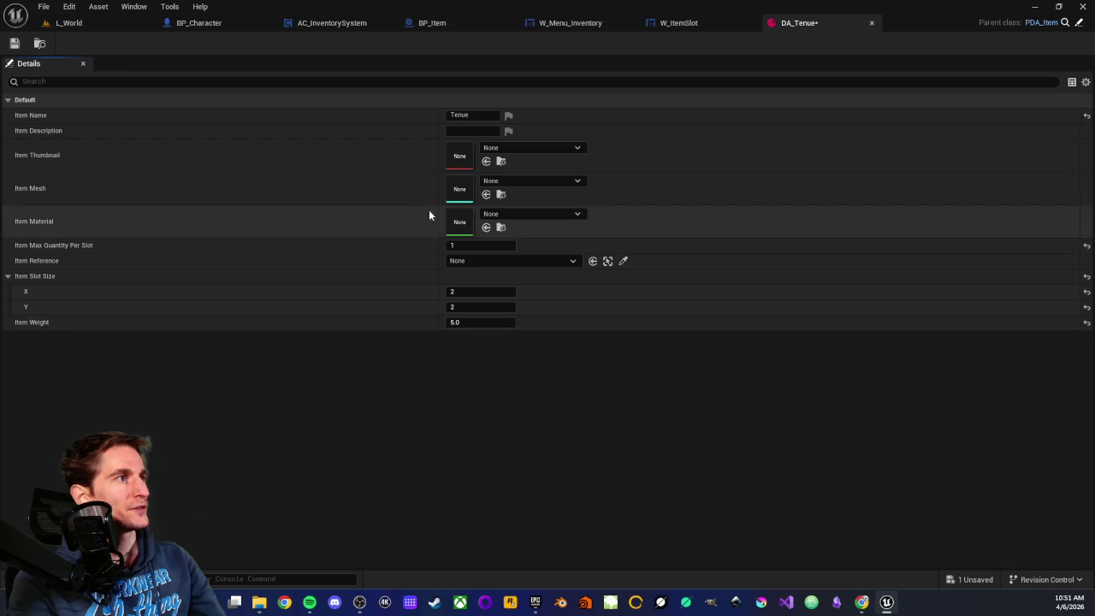
pyautogui.hotkey('ctrl', 's')
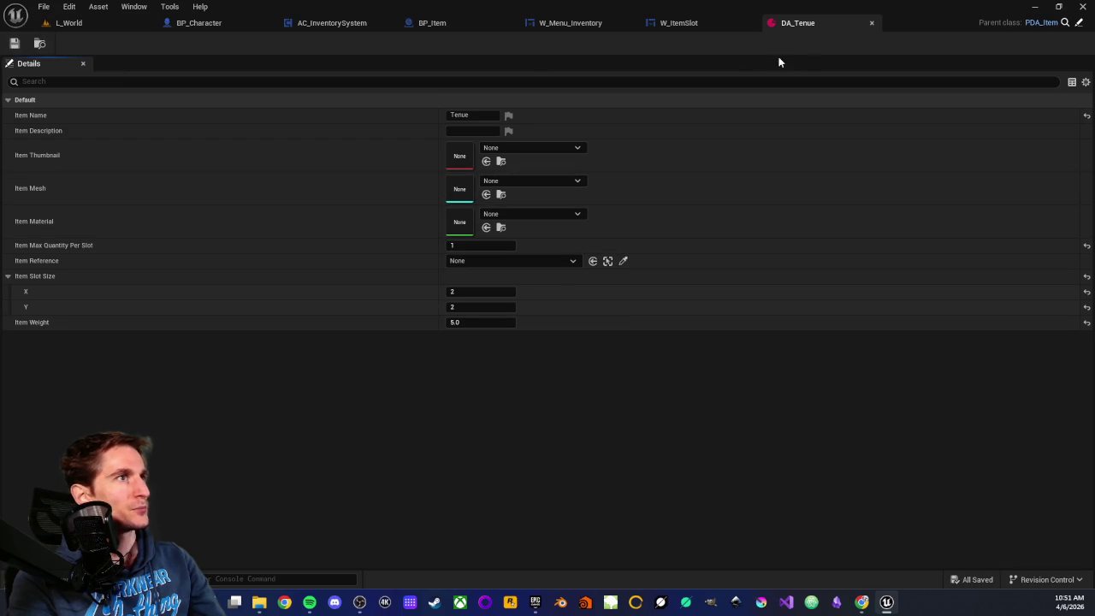
pyautogui.middleClick(809, 29)
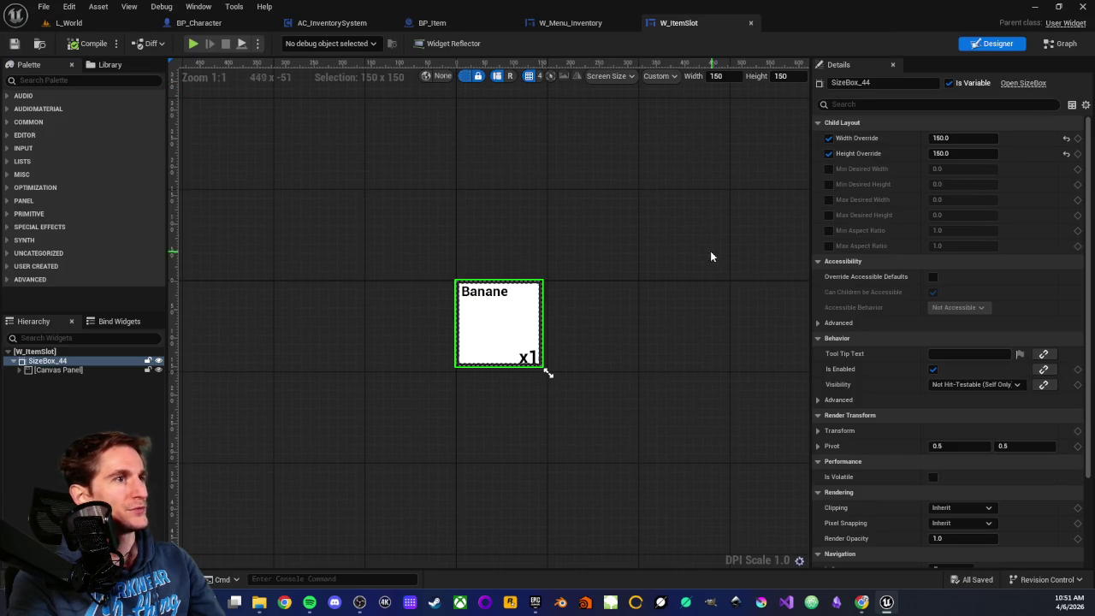
# Step: Add DA_Tenue as a sixth entry in the Items map defaults and compile W_Menu_Inventory
pyautogui.click(556, 23)
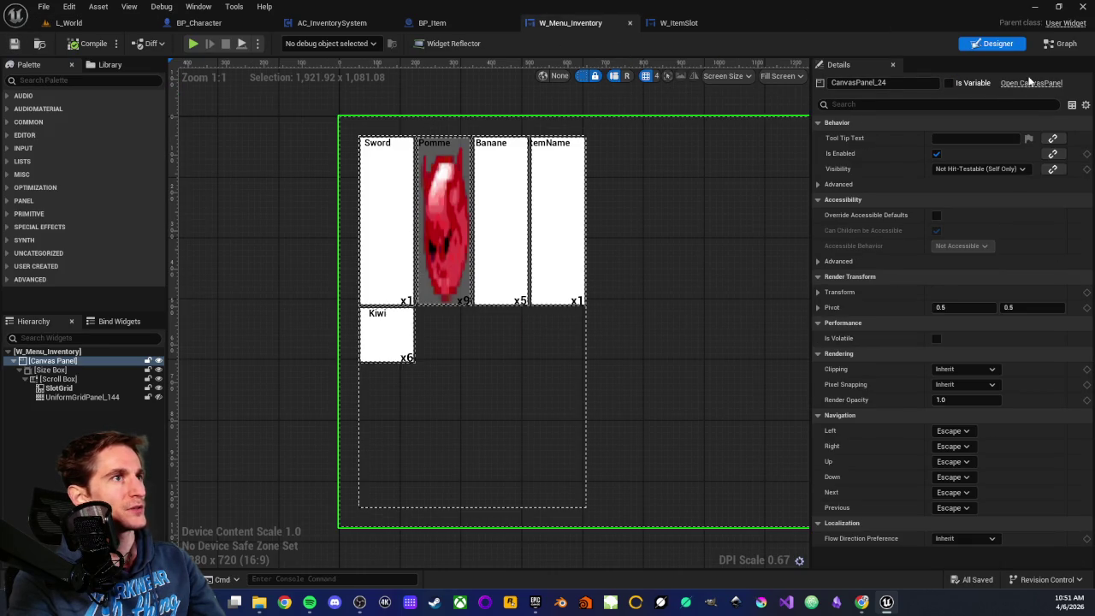
pyautogui.click(1061, 42)
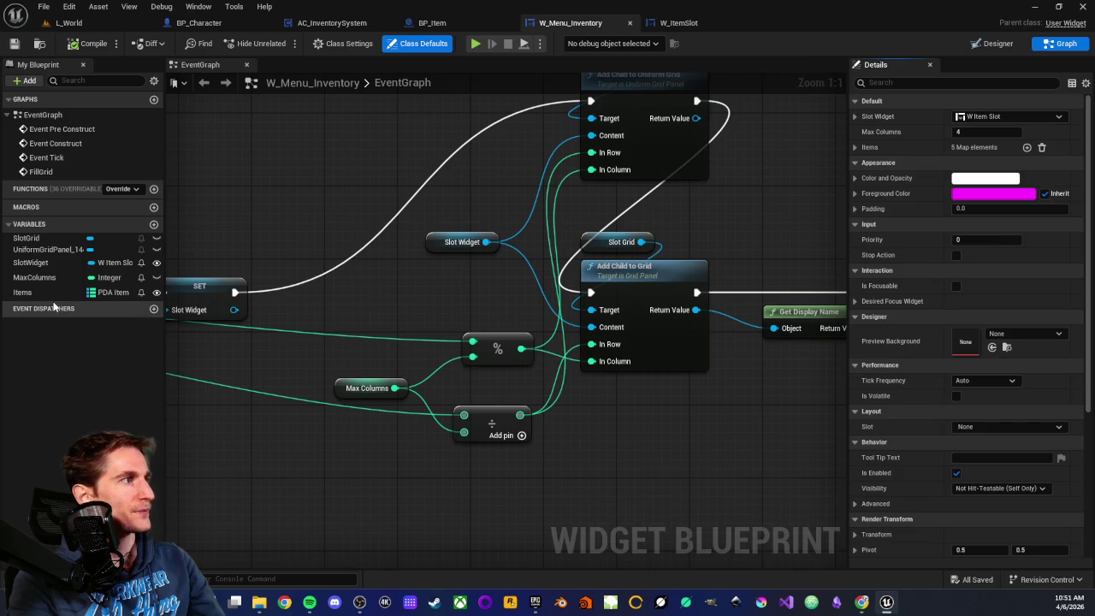
pyautogui.click(23, 292)
pyautogui.click(1030, 316)
pyautogui.click(937, 499)
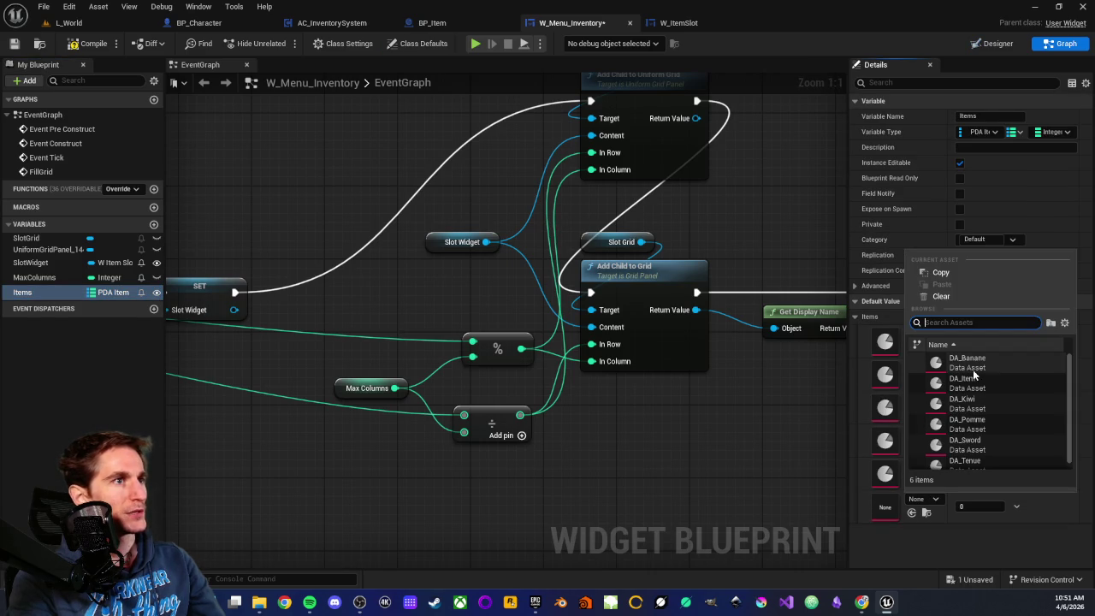
pyautogui.scroll(-1, 985, 414)
pyautogui.click(969, 458)
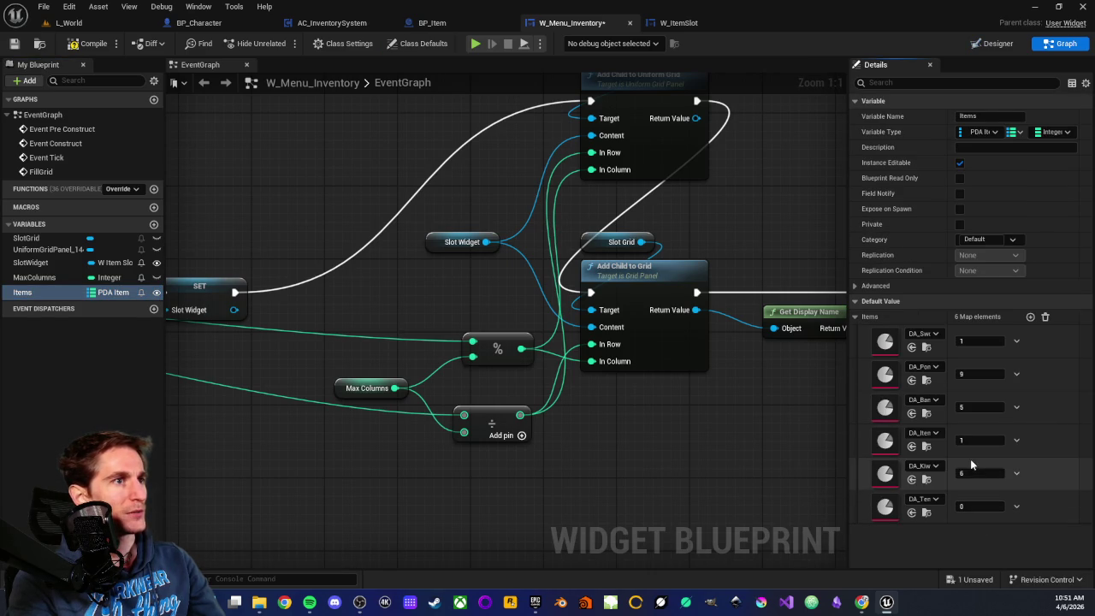
pyautogui.click(75, 46)
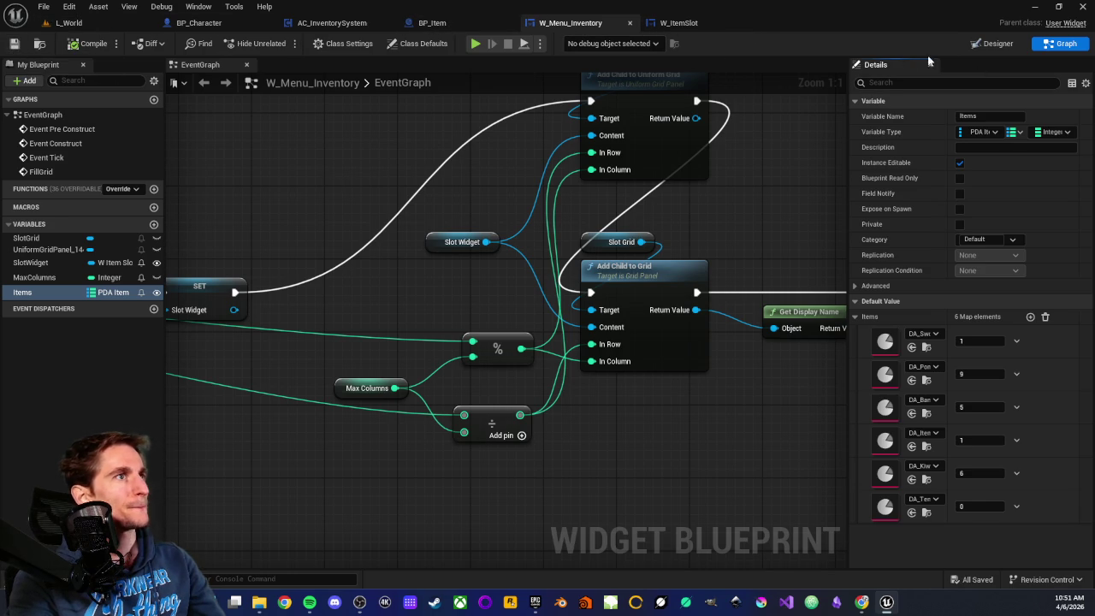
pyautogui.click(983, 44)
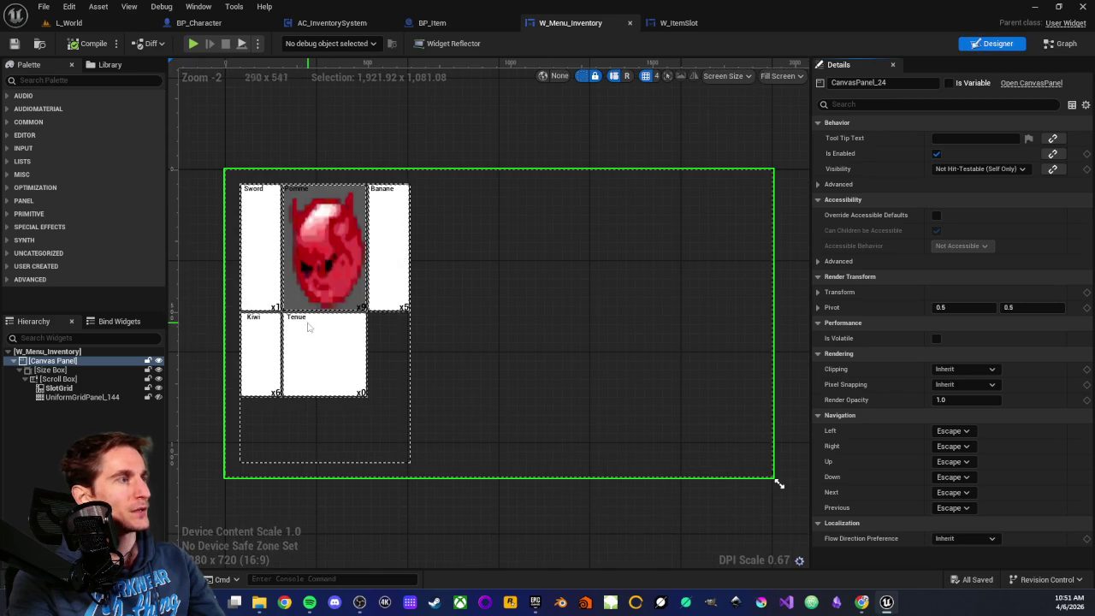
# Step: Inspect SlotGrid and the Scroll Box, then hide SlotGrid's slots with its eye icon
pyautogui.scroll(1, 302, 317)
pyautogui.scroll(-1, 303, 325)
pyautogui.moveTo(308, 354); pyautogui.dragTo(398, 347)
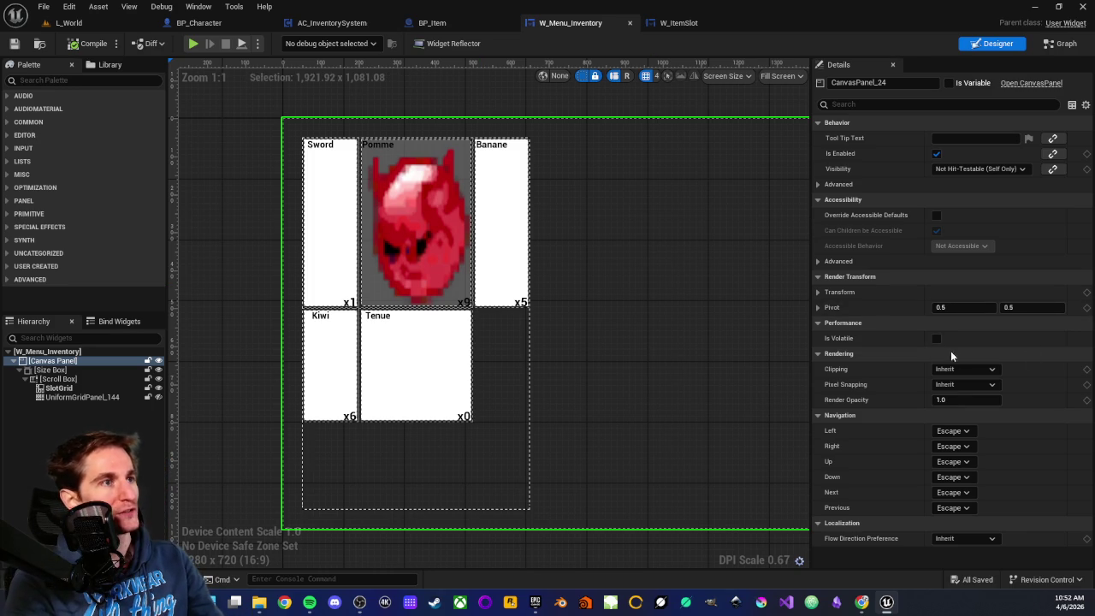
pyautogui.click(60, 388)
pyautogui.click(65, 397)
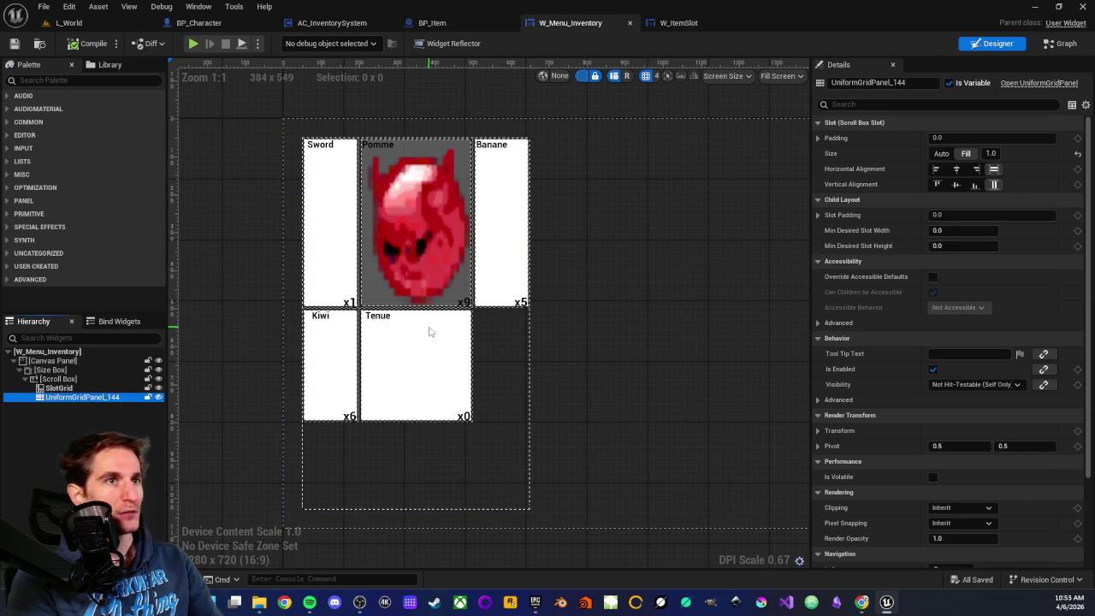
pyautogui.click(53, 379)
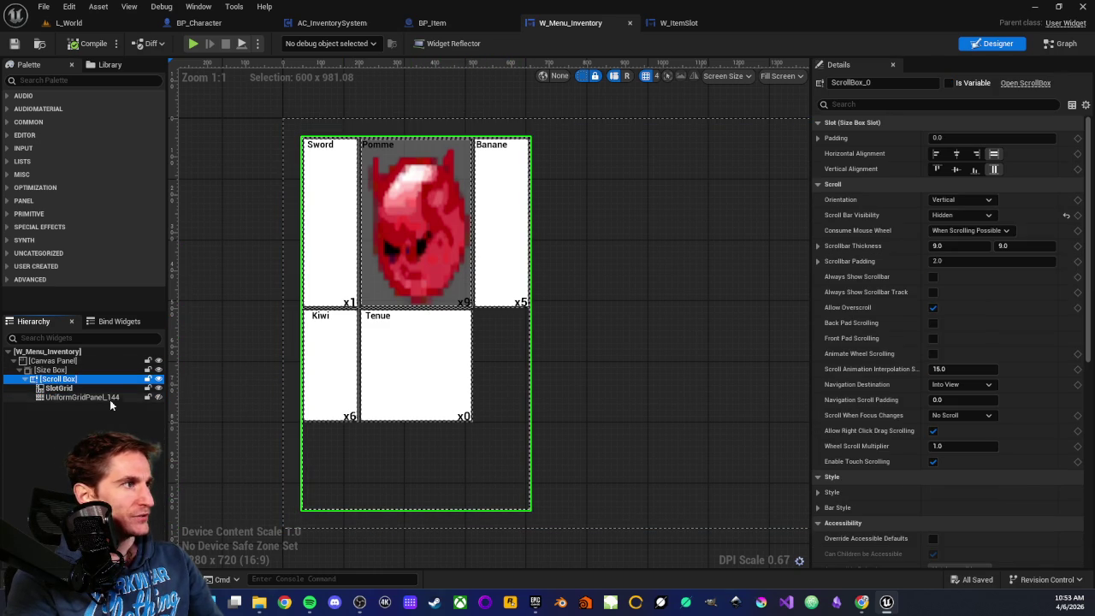
pyautogui.click(158, 389)
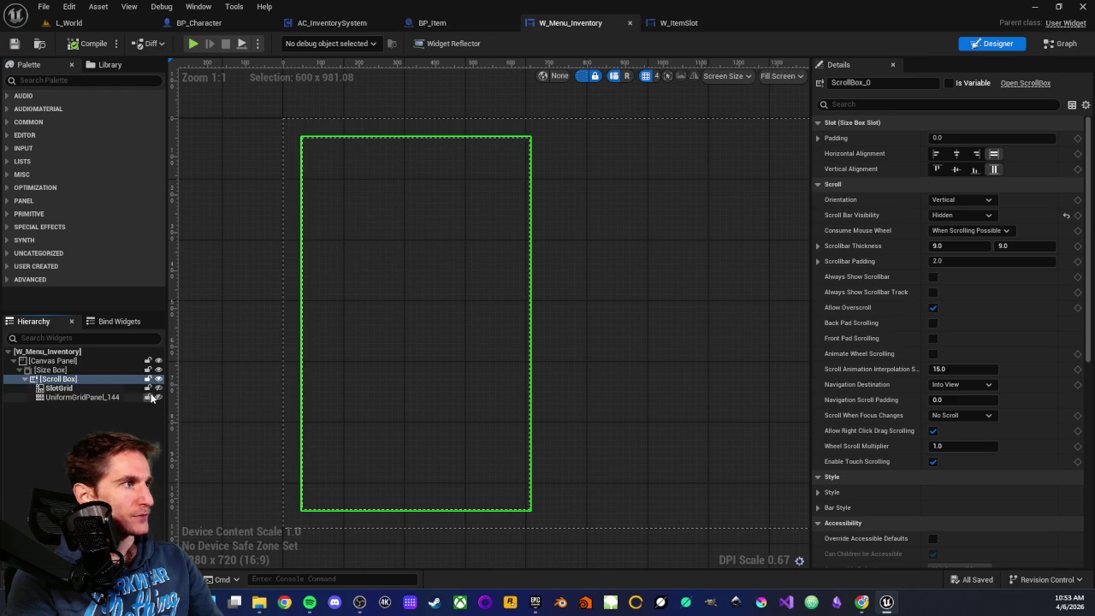
# Step: Find Canvas Panel in the Palette and drop it into the Scroll Box
pyautogui.click(81, 79)
pyautogui.write('canc')
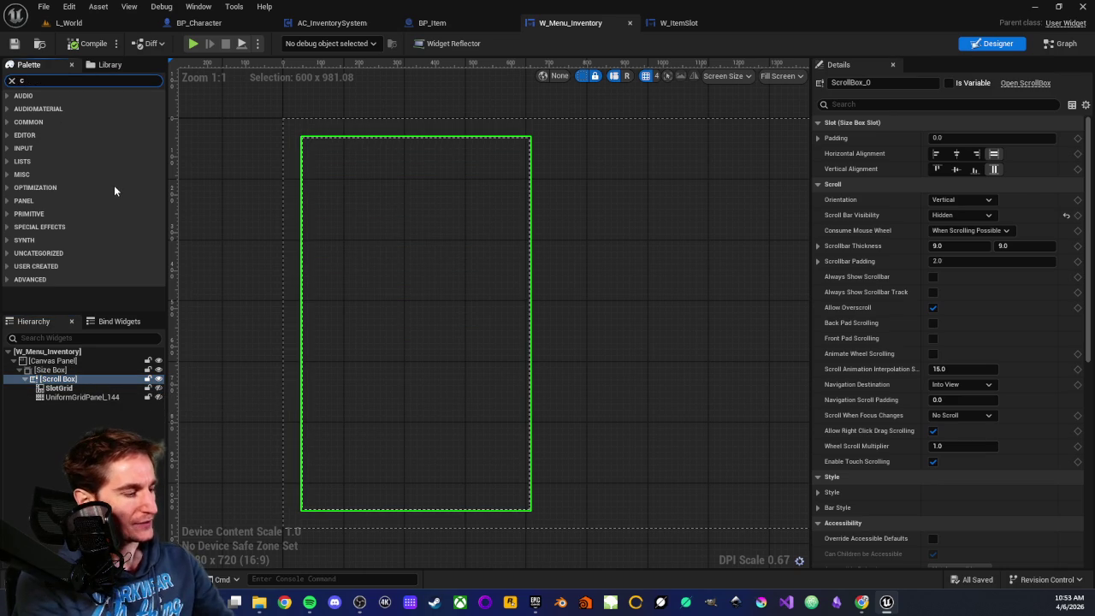
pyautogui.press('BackSpace')
pyautogui.write('vas')
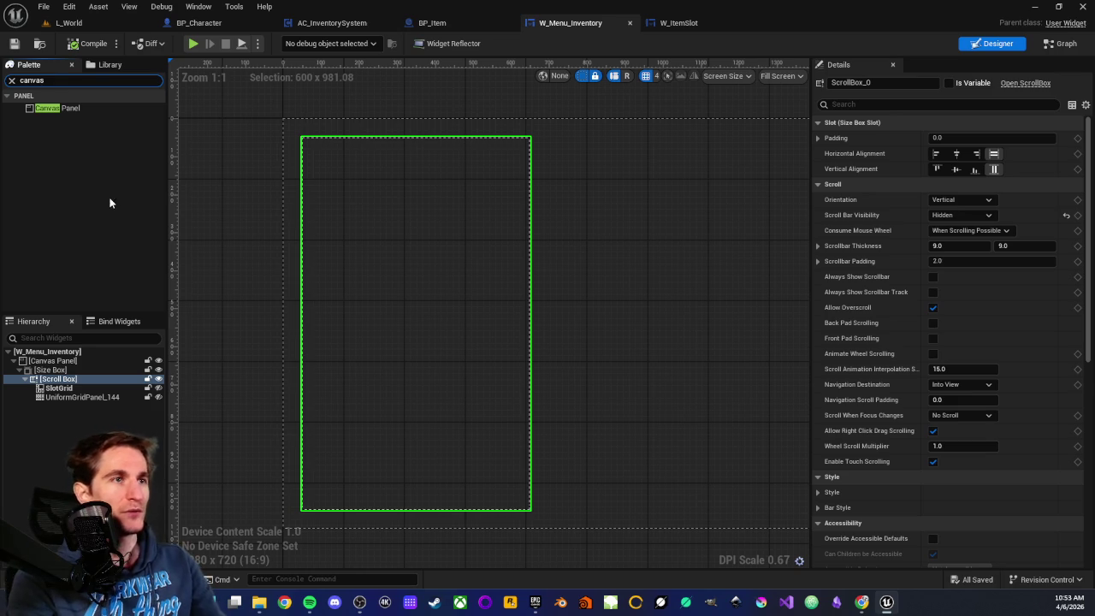
pyautogui.moveTo(51, 108); pyautogui.dragTo(75, 389)
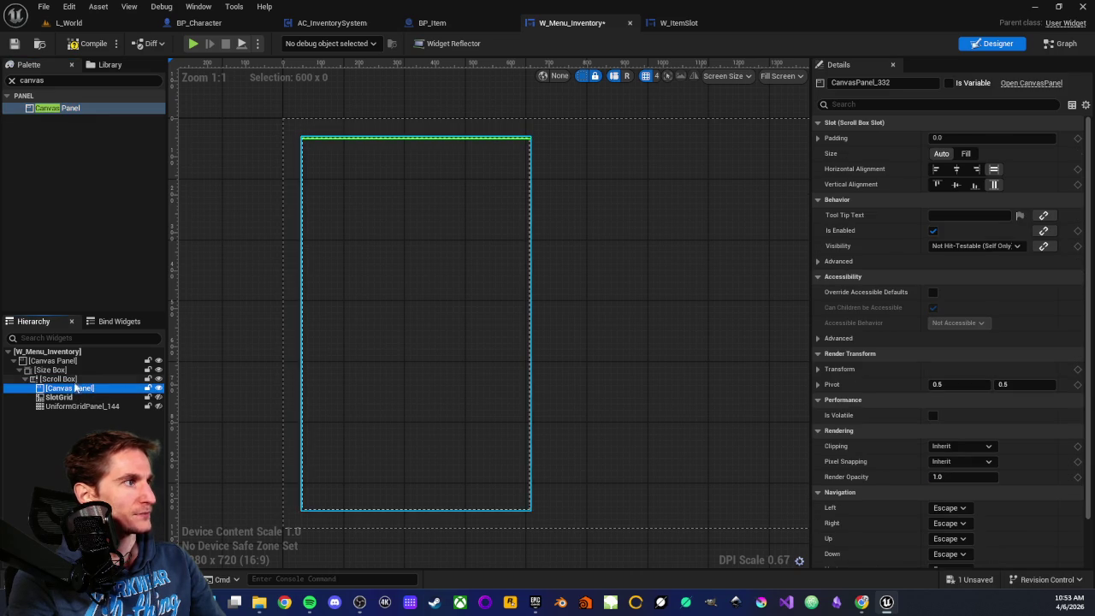
# Step: Rename the panel CustomGrid, tick Is Variable, save, and set it to Fill 1.0
pyautogui.click(75, 390)
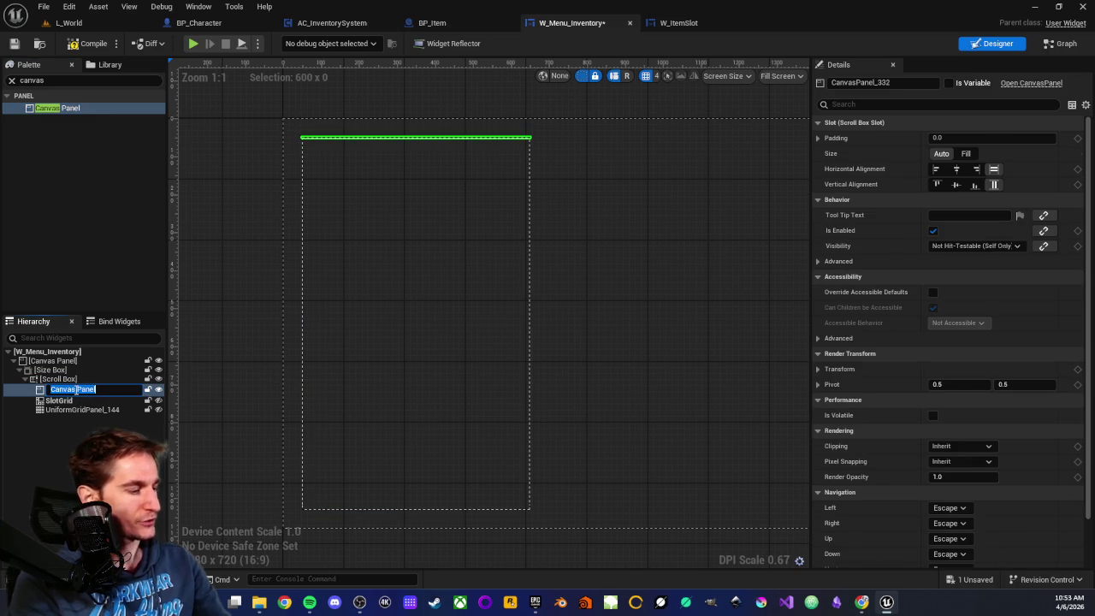
pyautogui.write('Custo')
pyautogui.write('m')
pyautogui.write('mGri')
pyautogui.write('d')
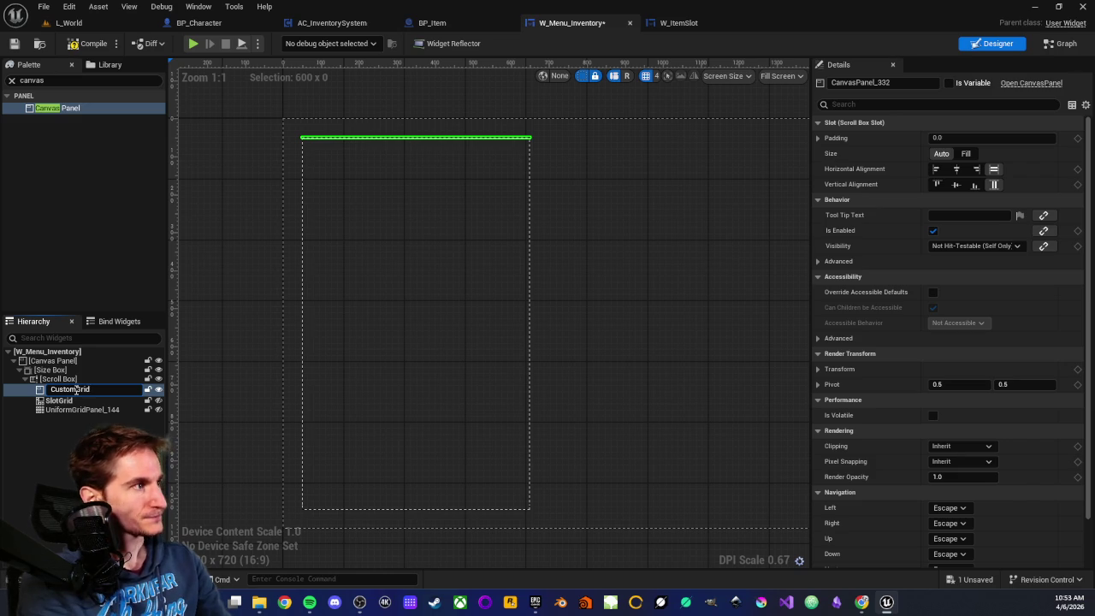
pyautogui.press('Return')
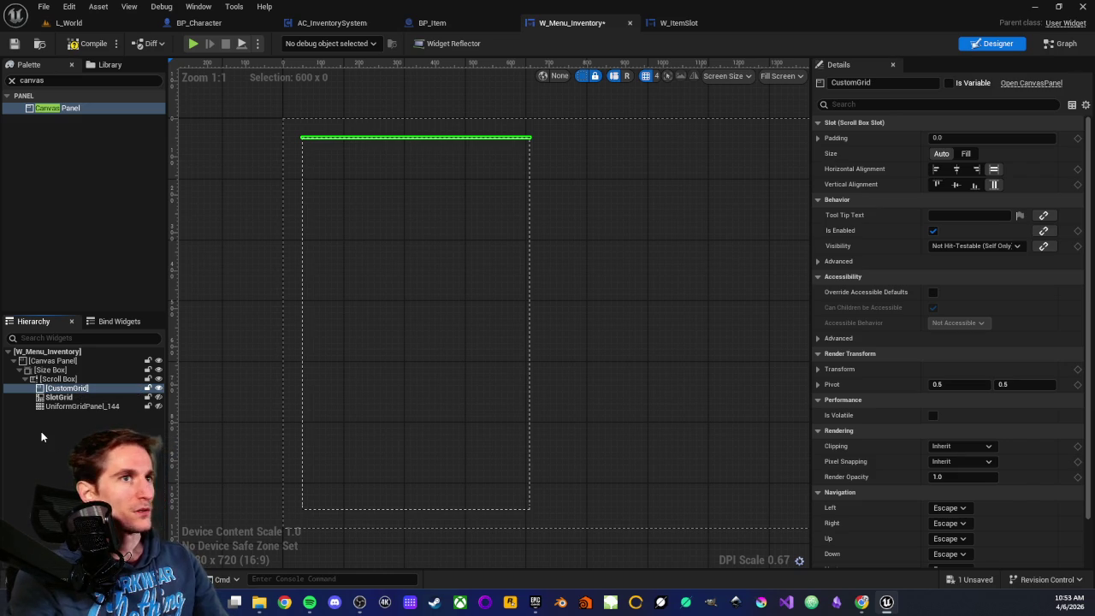
pyautogui.click(948, 84)
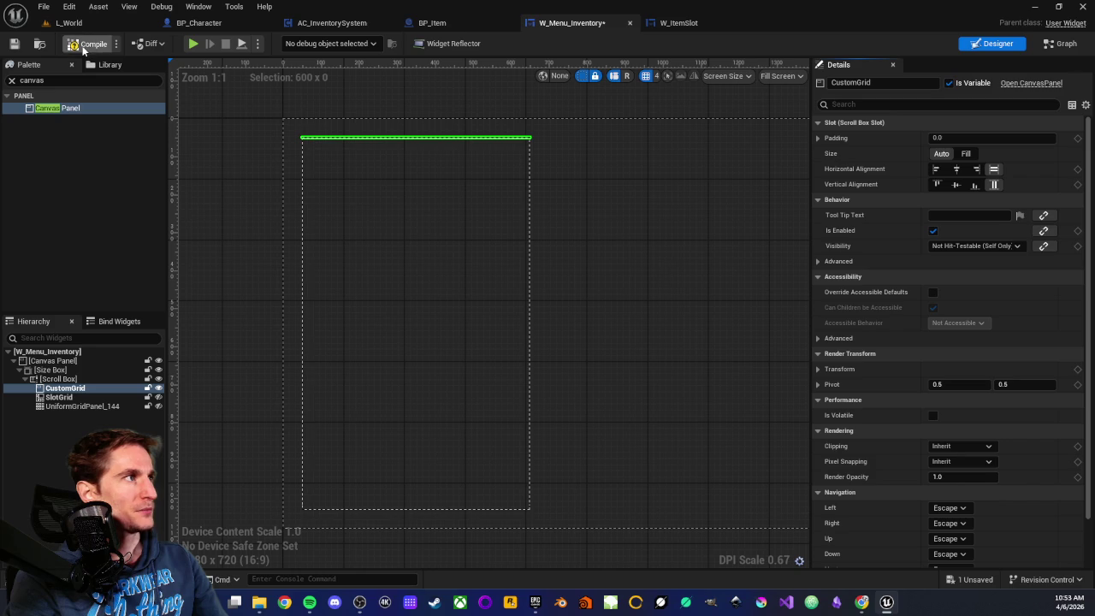
pyautogui.click(15, 44)
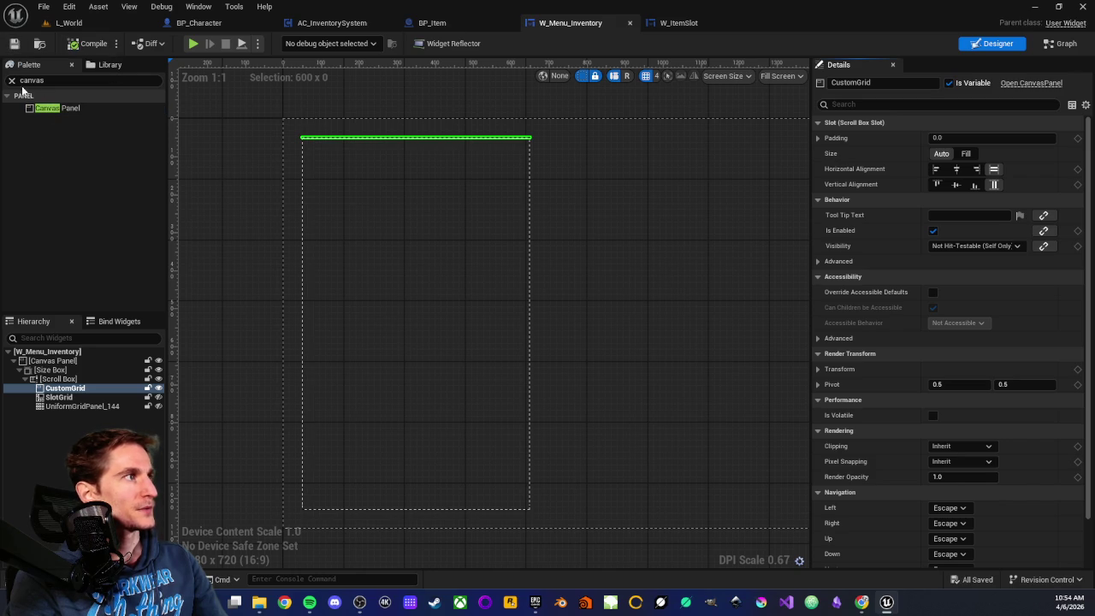
pyautogui.click(11, 81)
pyautogui.click(966, 153)
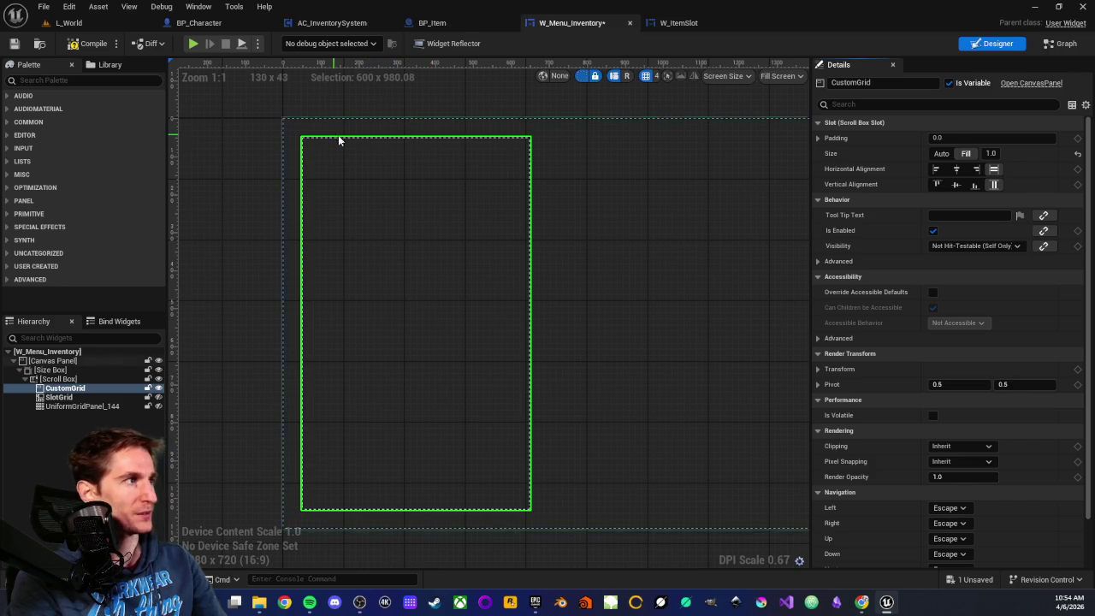
# Step: Compare CustomGrid's Fill slot size with the Scroll Box by selecting each in the Hierarchy
pyautogui.click(61, 380)
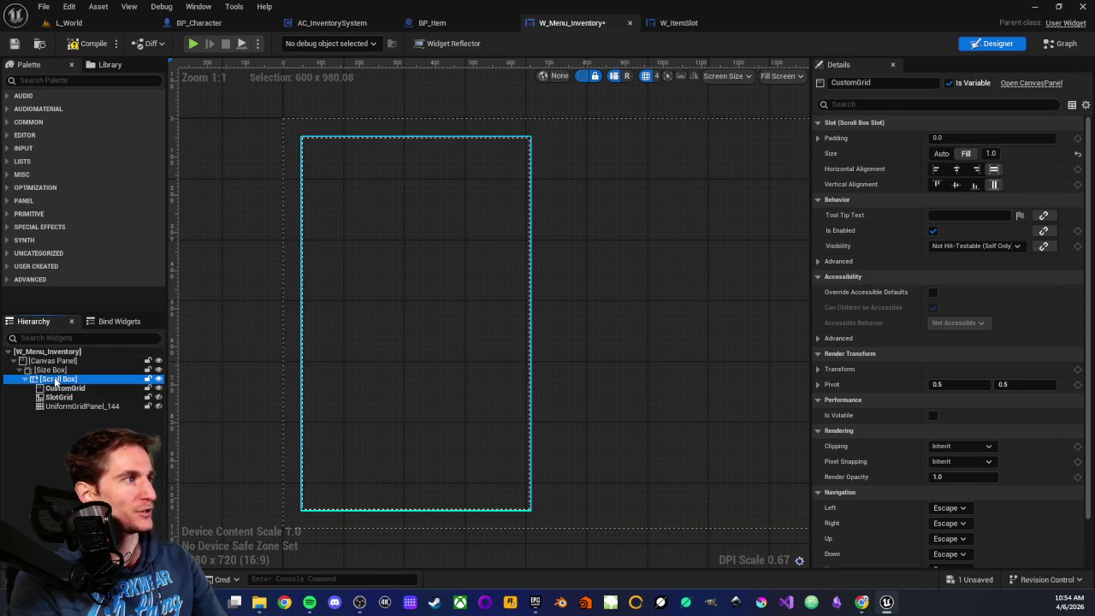
pyautogui.click(65, 388)
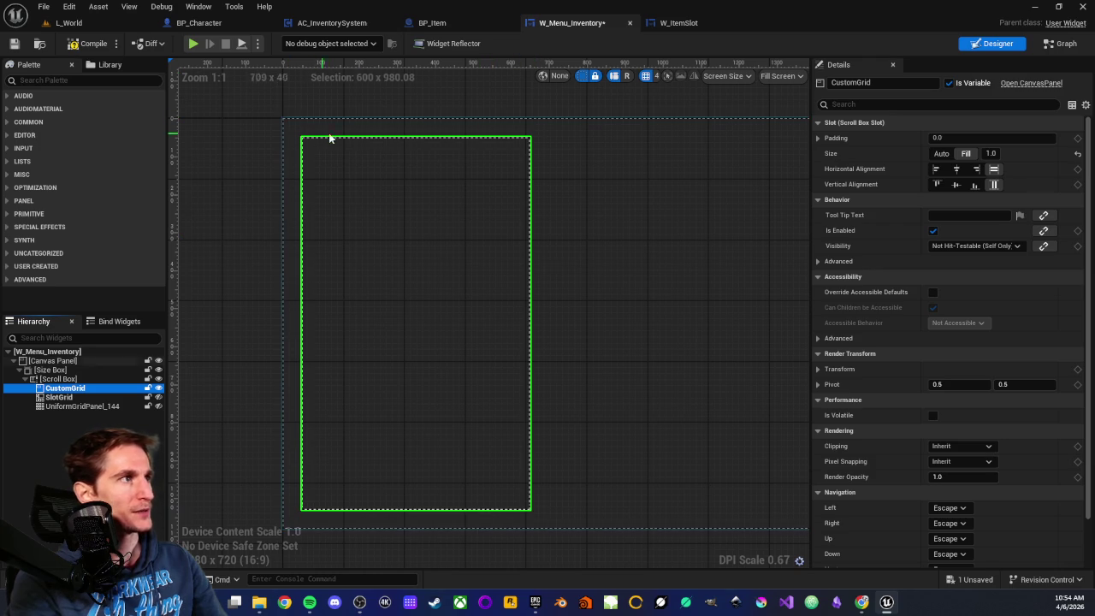
pyautogui.click(58, 378)
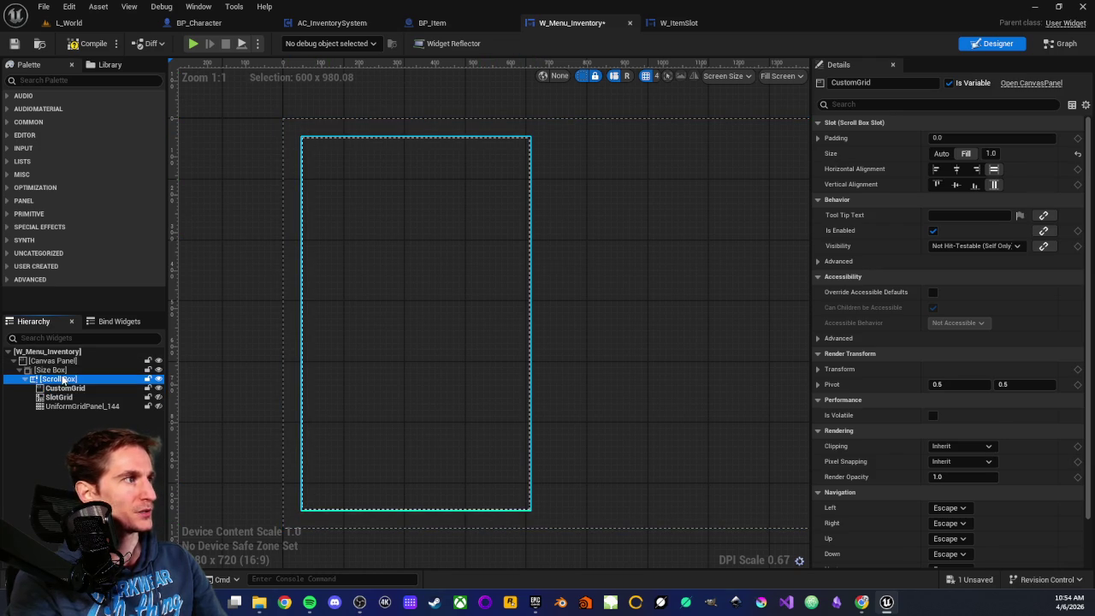
pyautogui.click(61, 389)
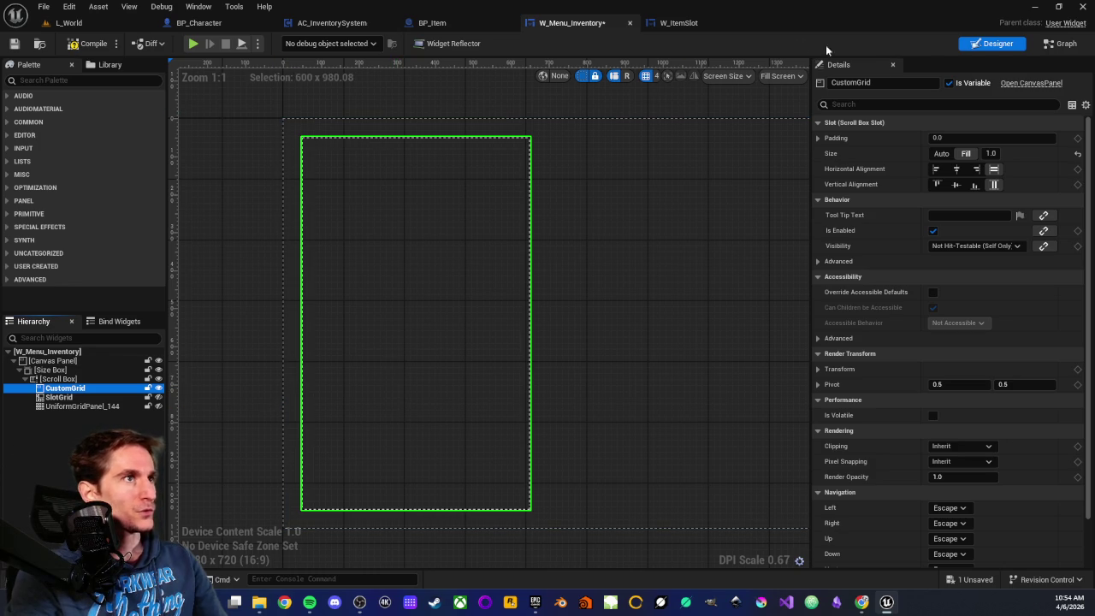
# Step: Switch to the event graph and bring empty space below the FillGrid event into view
pyautogui.click(1054, 44)
pyautogui.scroll(-4, 376, 313)
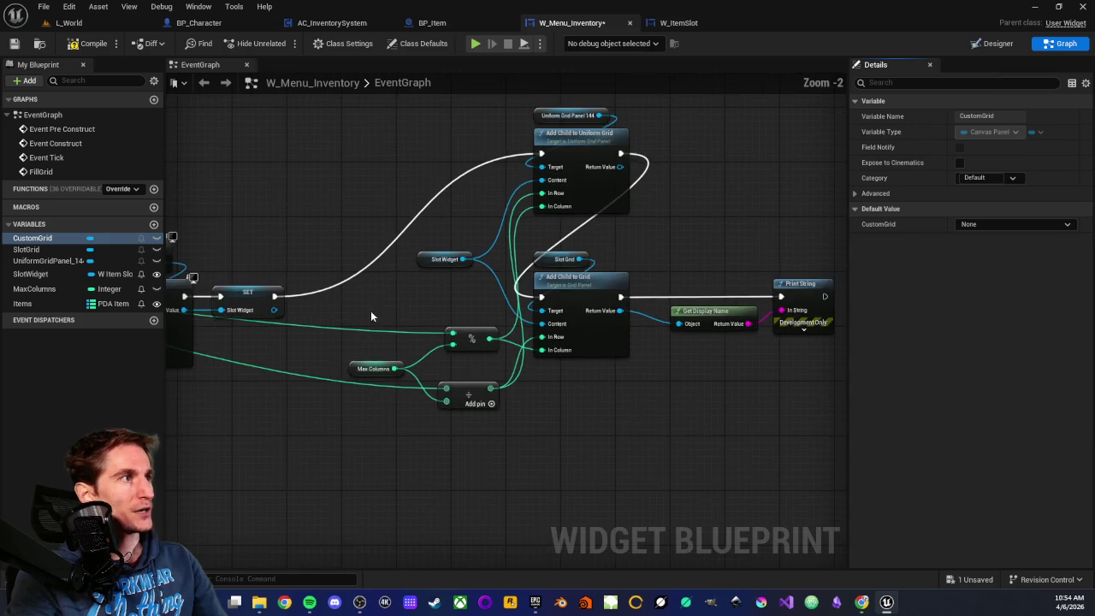
pyautogui.moveTo(516, 233); pyautogui.dragTo(562, 198)
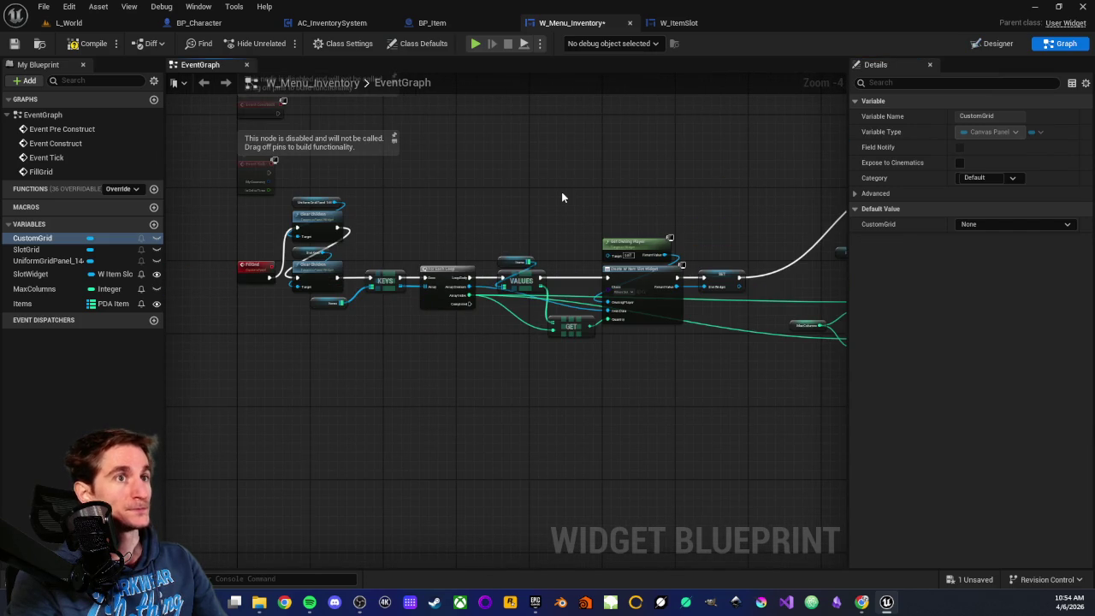
pyautogui.scroll(3, 427, 203)
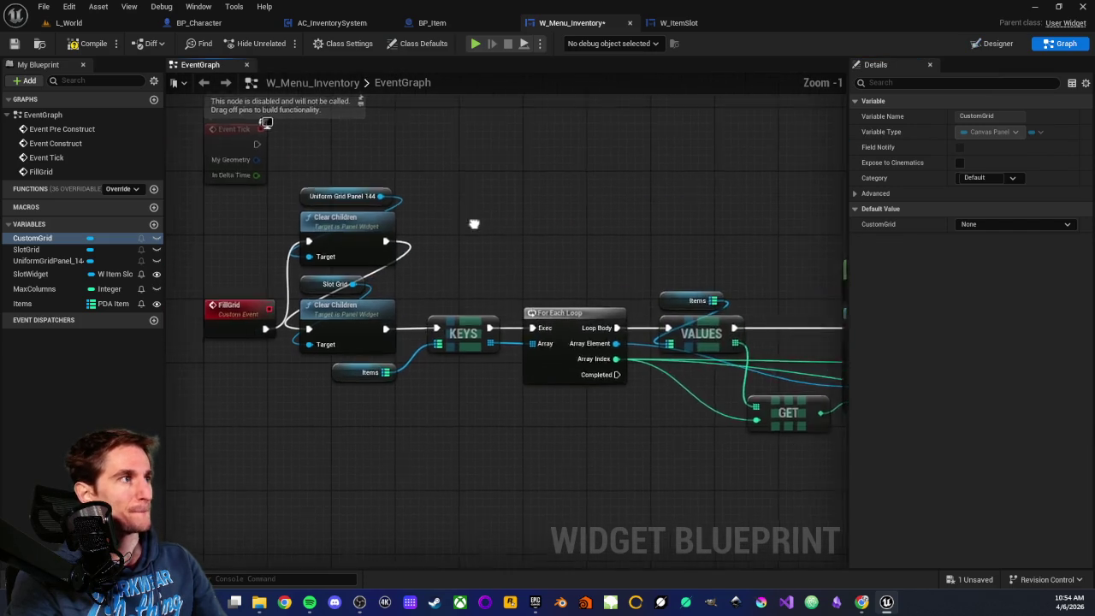
pyautogui.moveTo(655, 228)
pyautogui.mouseDown()
pyautogui.moveTo(604, 130)
pyautogui.moveTo(574, 114)
pyautogui.mouseUp()
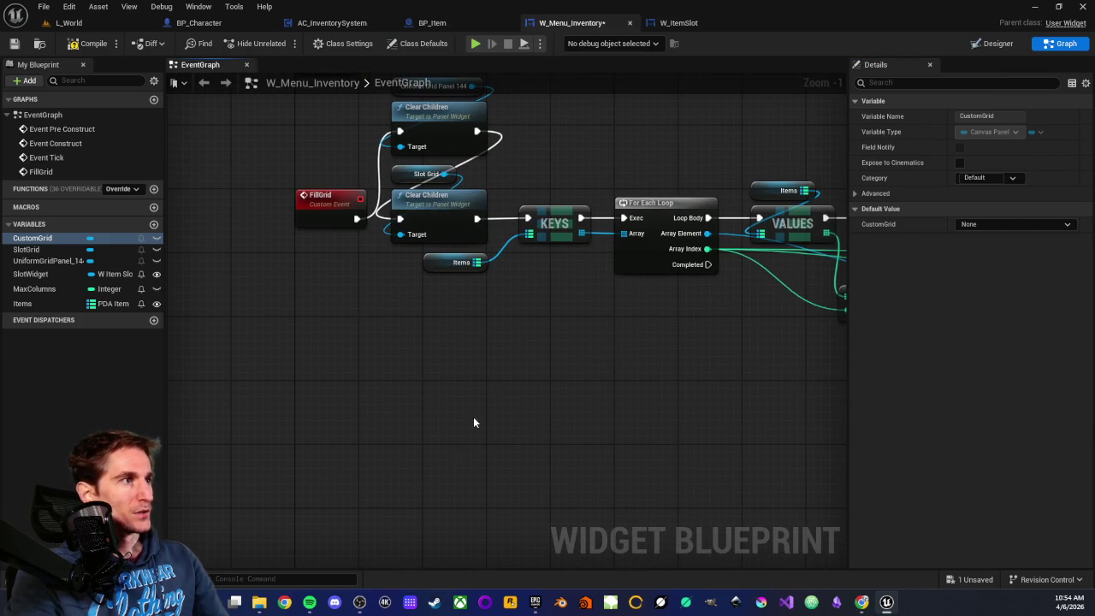
# Step: Add a custom event node and name it FillCustomGrid
pyautogui.rightClick(442, 460)
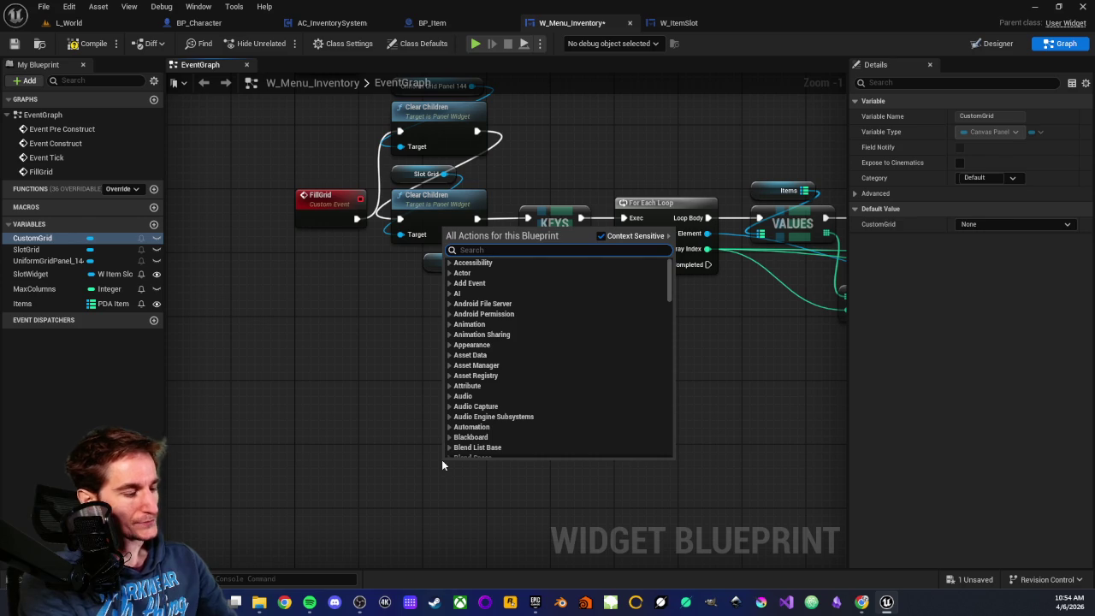
pyautogui.write('custom')
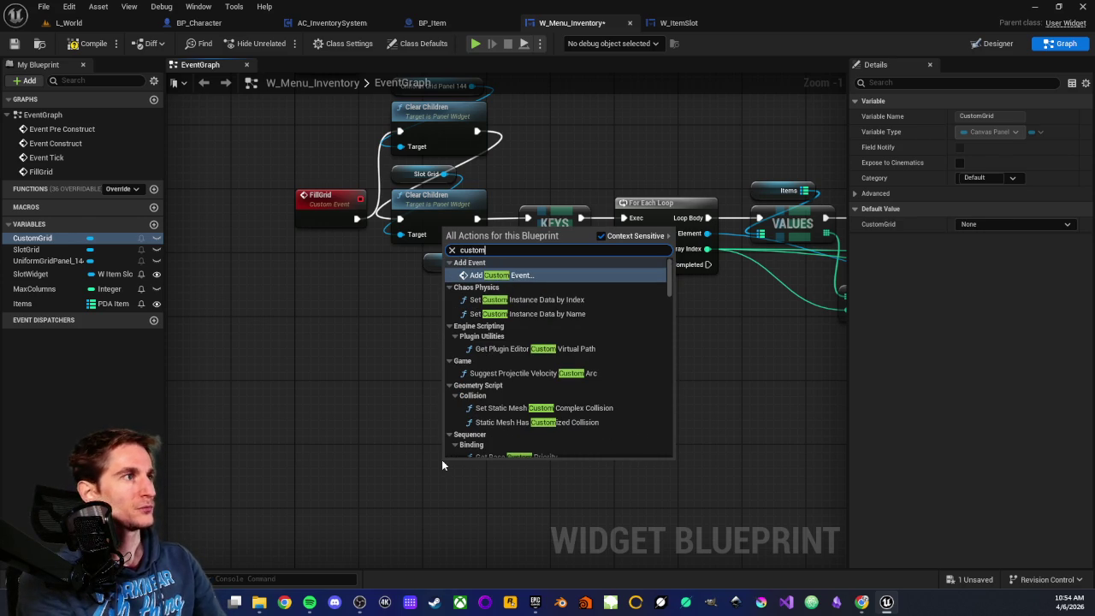
pyautogui.press('Return')
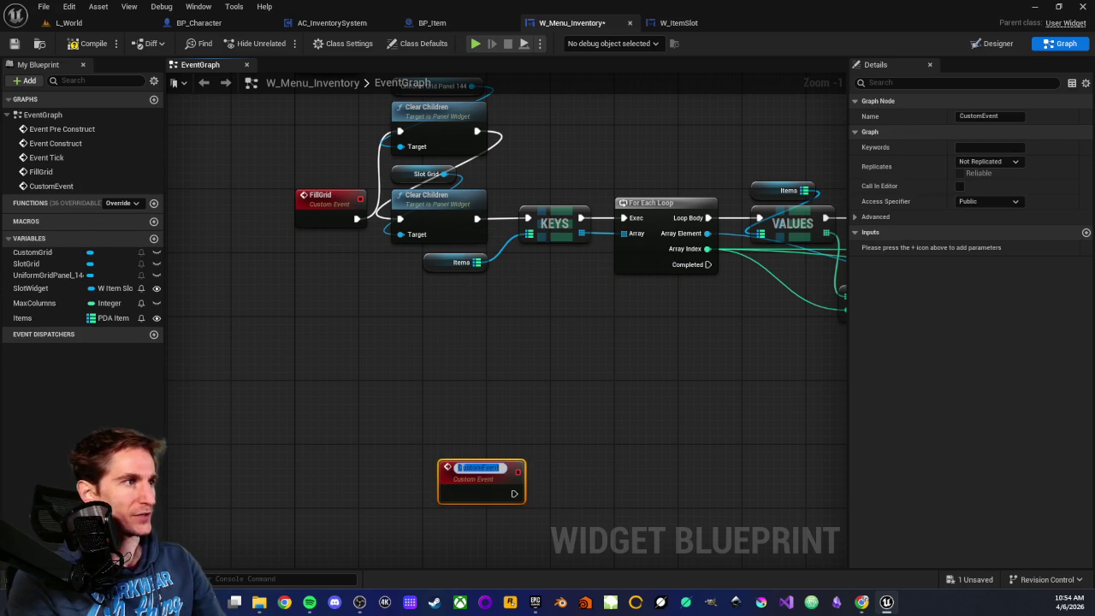
pyautogui.write('Fill')
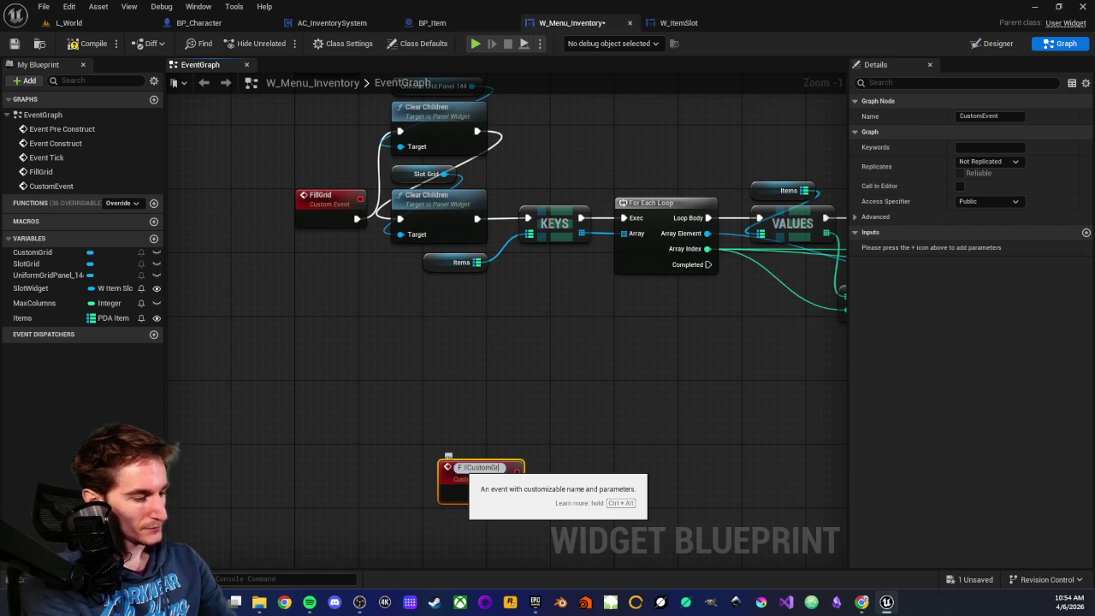
pyautogui.press('Return')
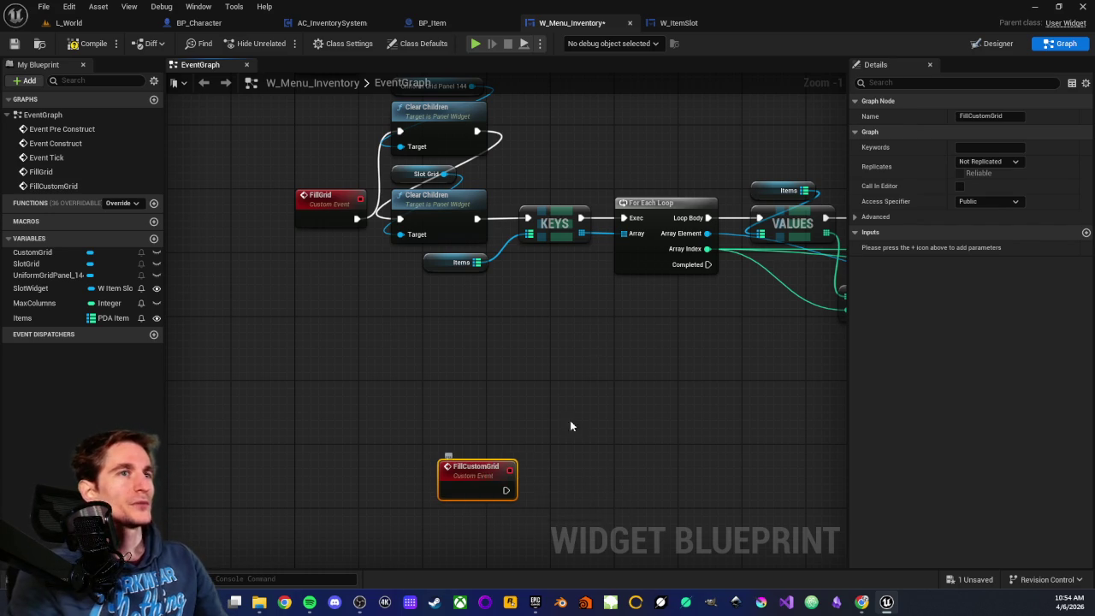
pyautogui.scroll(-2, 490, 378)
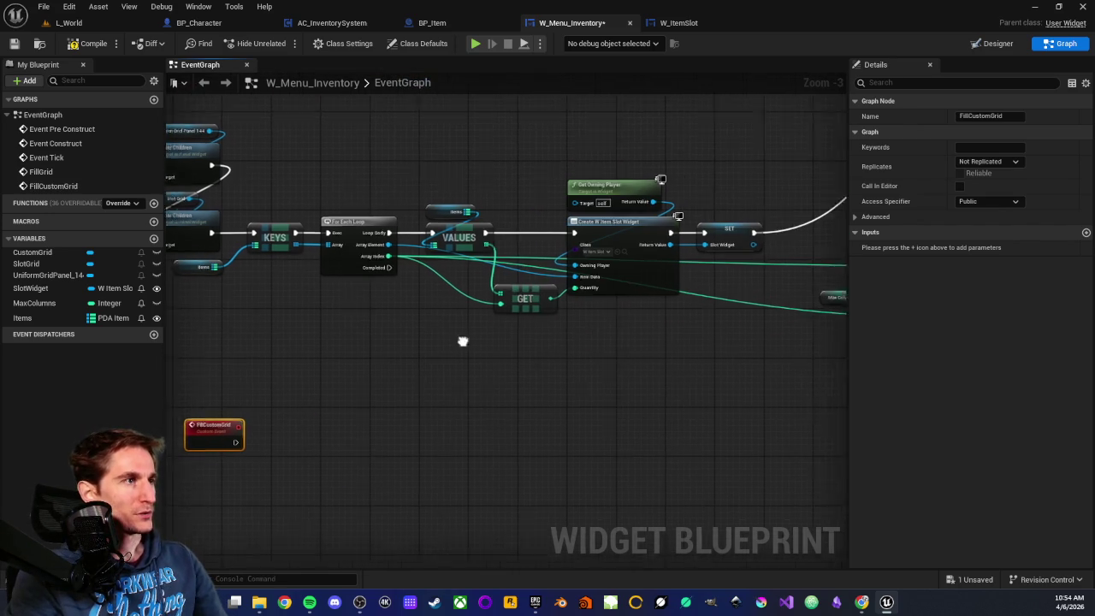
# Step: Center FillCustomGrid and the FillGrid chain, then place a CustomGrid getter node
pyautogui.scroll(-2, 470, 363)
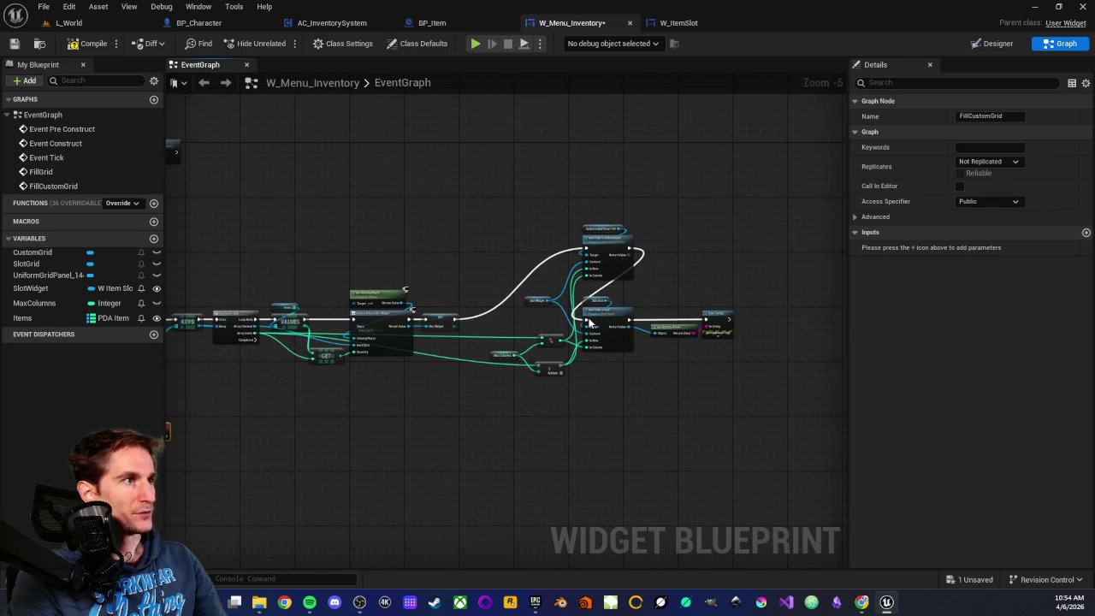
pyautogui.moveTo(388, 374); pyautogui.dragTo(511, 281)
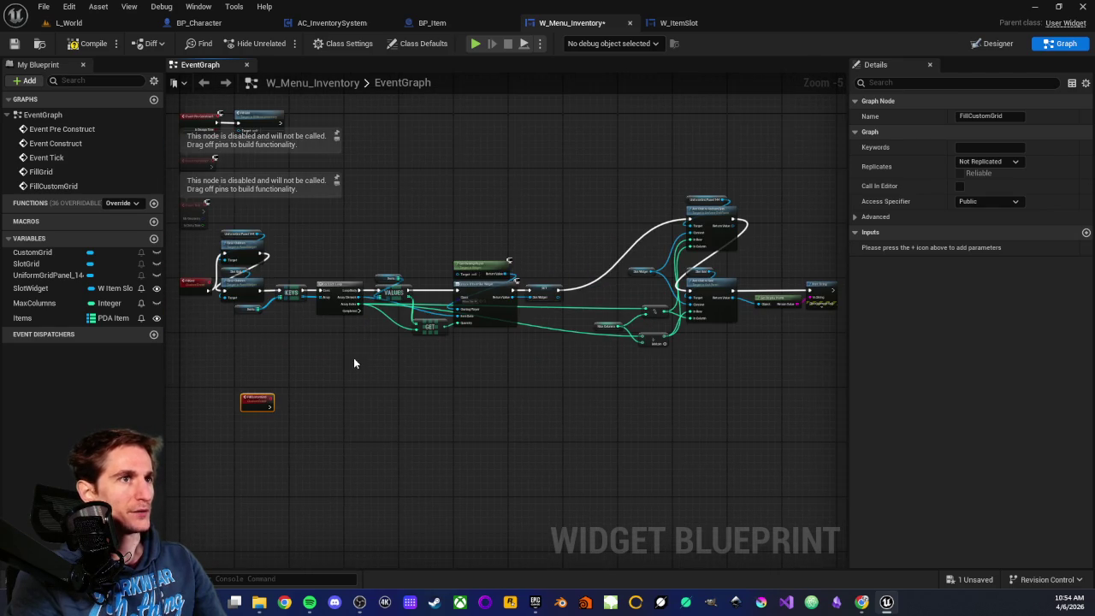
pyautogui.scroll(3, 353, 364)
pyautogui.moveTo(415, 294)
pyautogui.mouseDown()
pyautogui.moveTo(420, 359)
pyautogui.moveTo(404, 377)
pyautogui.moveTo(422, 381)
pyautogui.moveTo(425, 342)
pyautogui.mouseUp()
pyautogui.moveTo(454, 382); pyautogui.dragTo(380, 316)
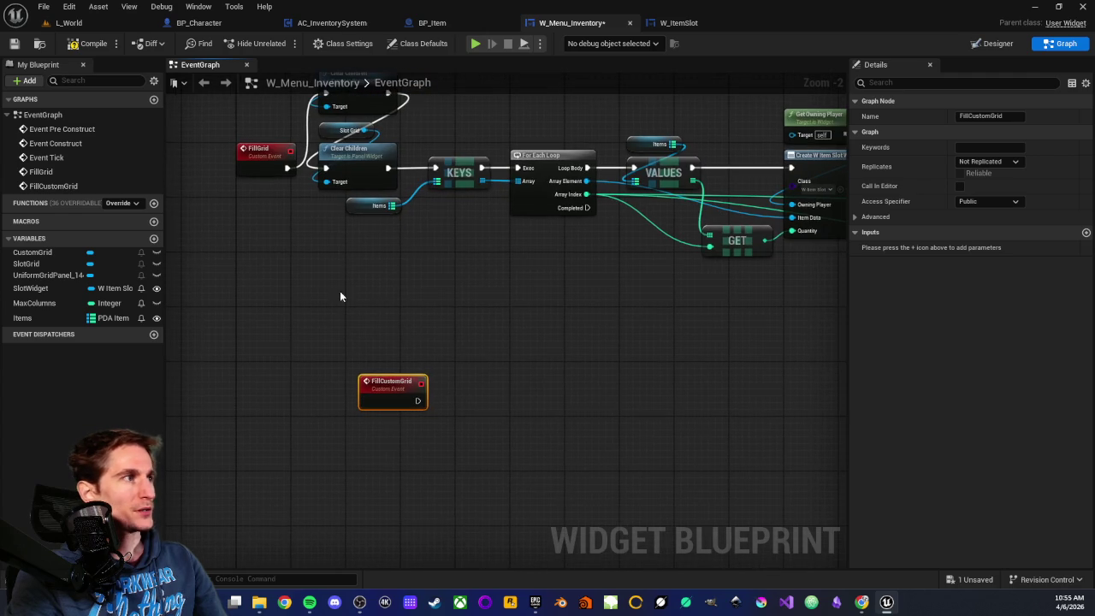
pyautogui.moveTo(33, 254)
pyautogui.mouseDown()
pyautogui.moveTo(463, 411)
pyautogui.moveTo(469, 441)
pyautogui.moveTo(499, 417)
pyautogui.mouseUp()
pyautogui.click(500, 463)
# Step: From the Custom Grid pin, add a Widget > Panel > Add Child node and move it up-right
pyautogui.scroll(3, 483, 405)
pyautogui.write('a')
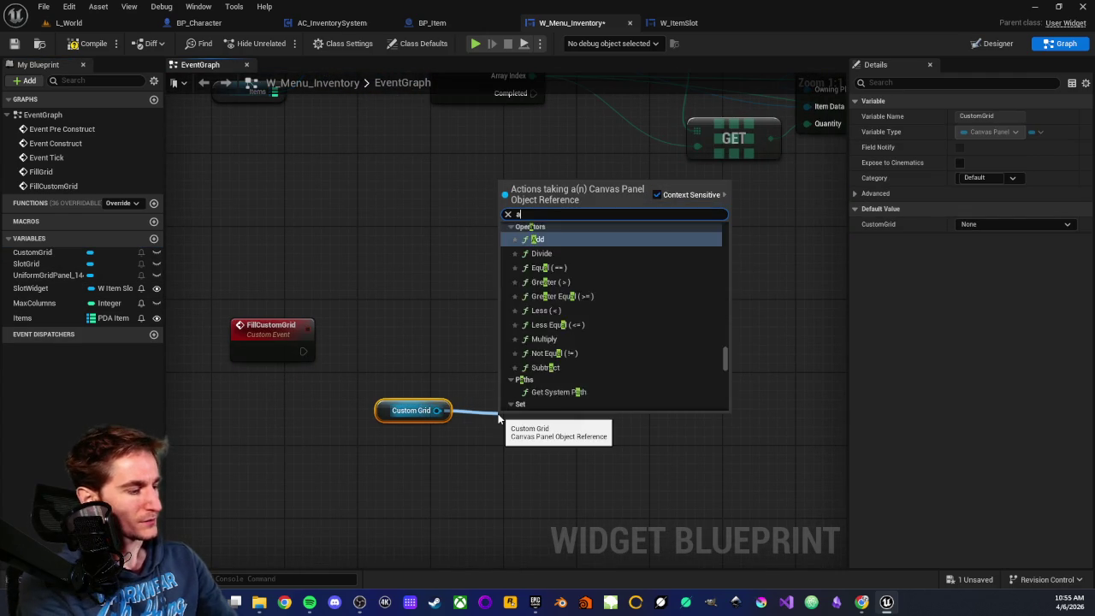
pyautogui.write('dd')
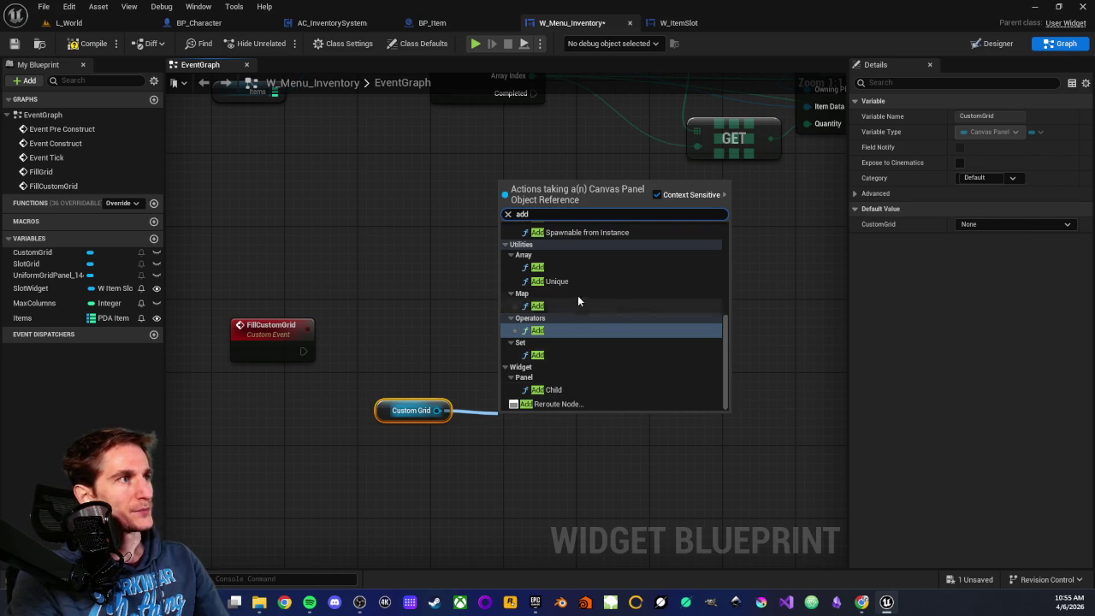
pyautogui.scroll(5, 578, 289)
pyautogui.scroll(3, 581, 259)
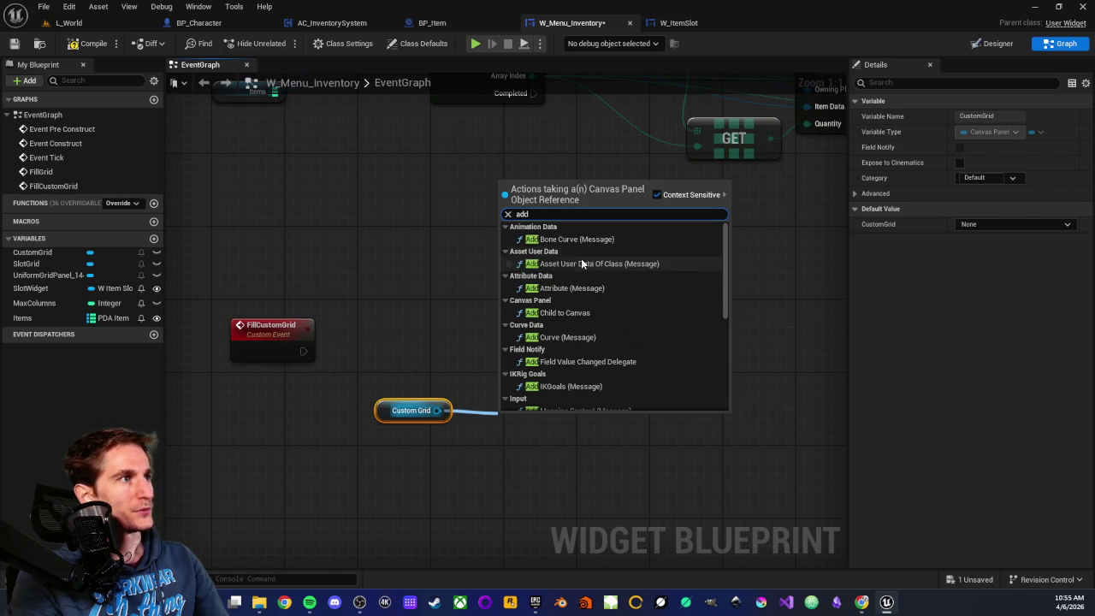
pyautogui.scroll(-6, 579, 282)
pyautogui.scroll(-2, 578, 306)
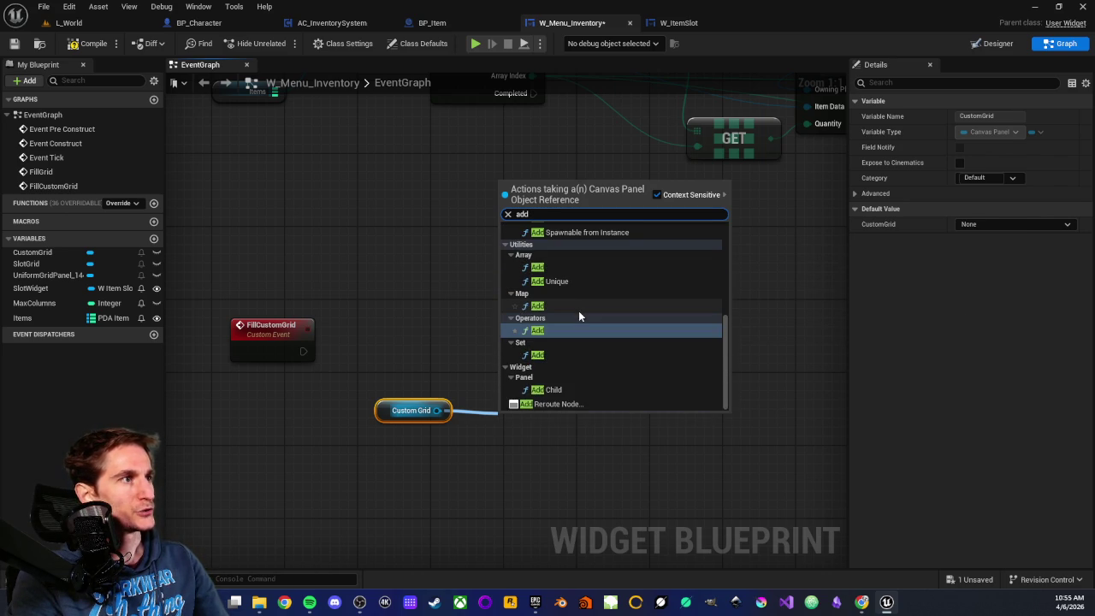
pyautogui.click(563, 403)
pyautogui.moveTo(555, 436); pyautogui.dragTo(591, 391)
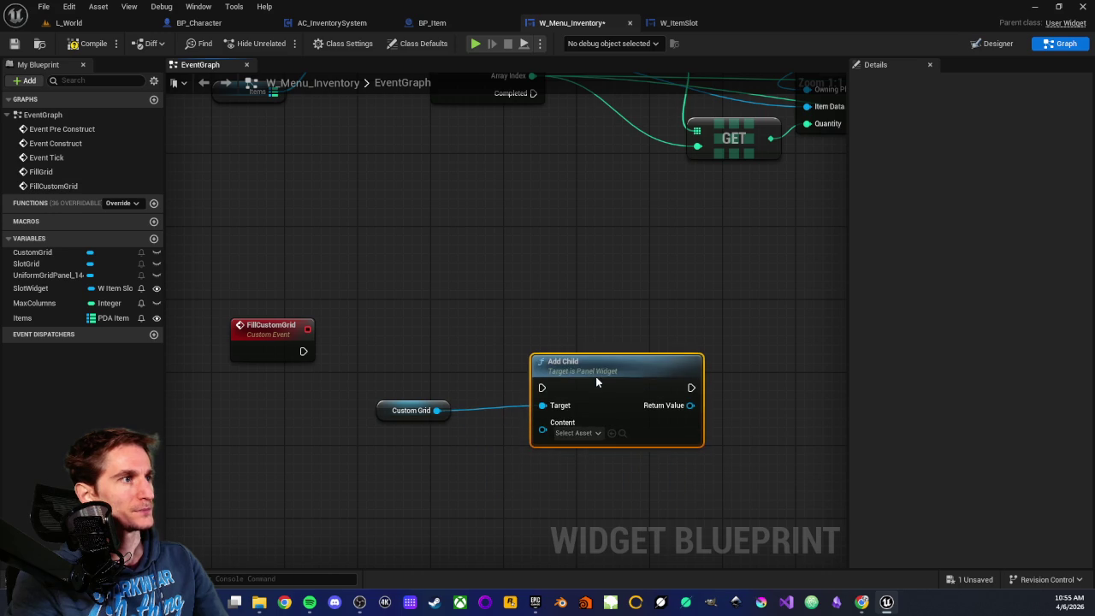
# Step: Toggle the Add Child node's selection while panning the graph around it
pyautogui.click(577, 339)
pyautogui.scroll(-2, 577, 338)
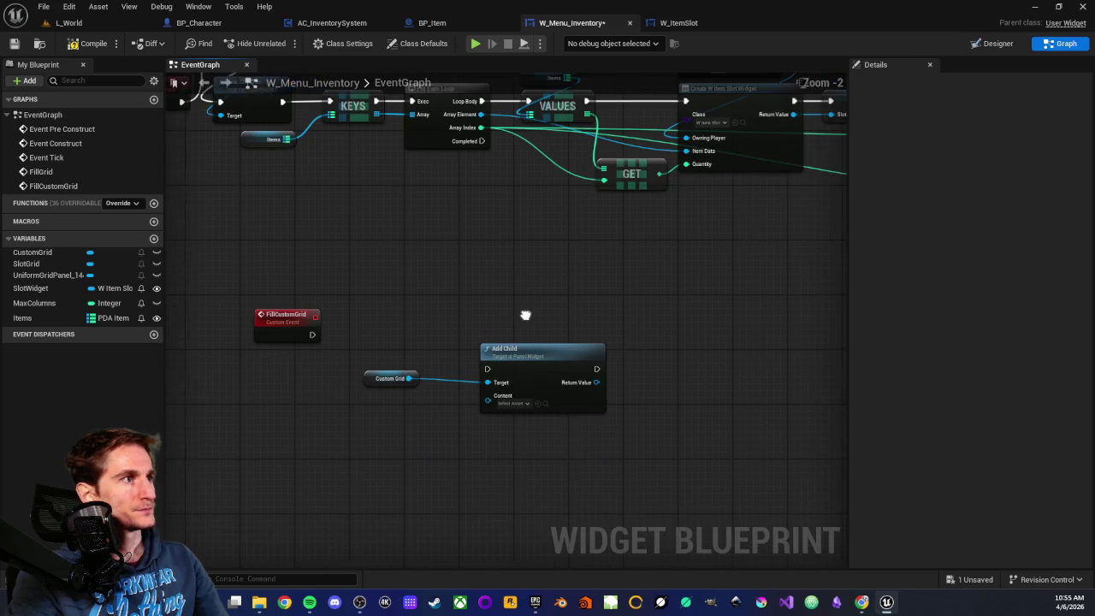
pyautogui.click(504, 381)
pyautogui.scroll(2, 488, 453)
pyautogui.click(492, 394)
pyautogui.click(496, 313)
pyautogui.scroll(-3, 496, 313)
pyautogui.click(650, 250)
pyautogui.moveTo(650, 250); pyautogui.dragTo(442, 397)
pyautogui.scroll(3, 794, 323)
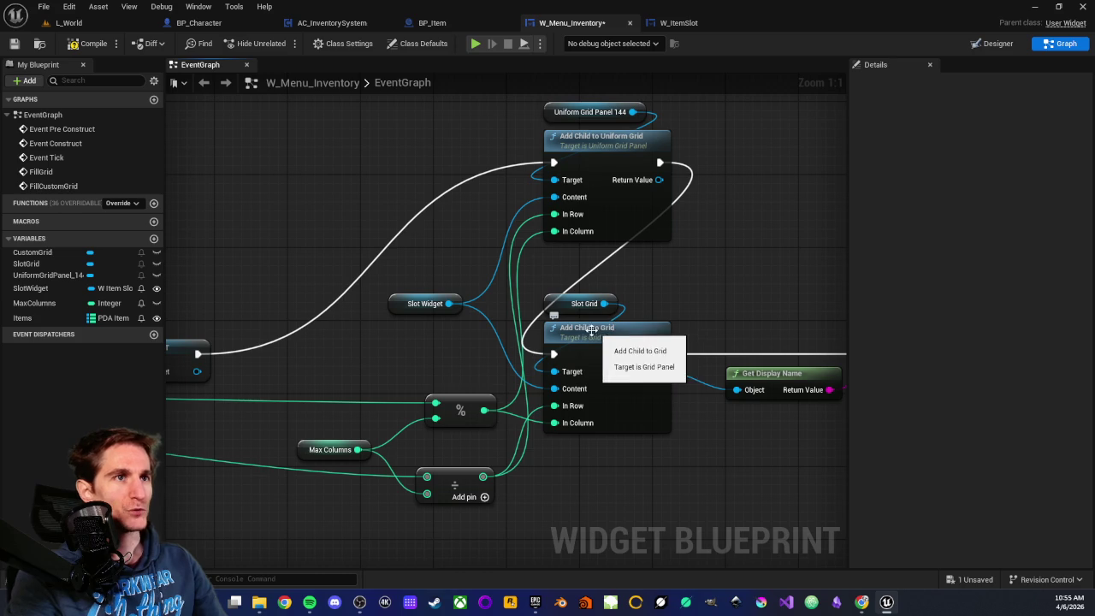
pyautogui.scroll(-3, 412, 402)
pyautogui.scroll(3, 279, 476)
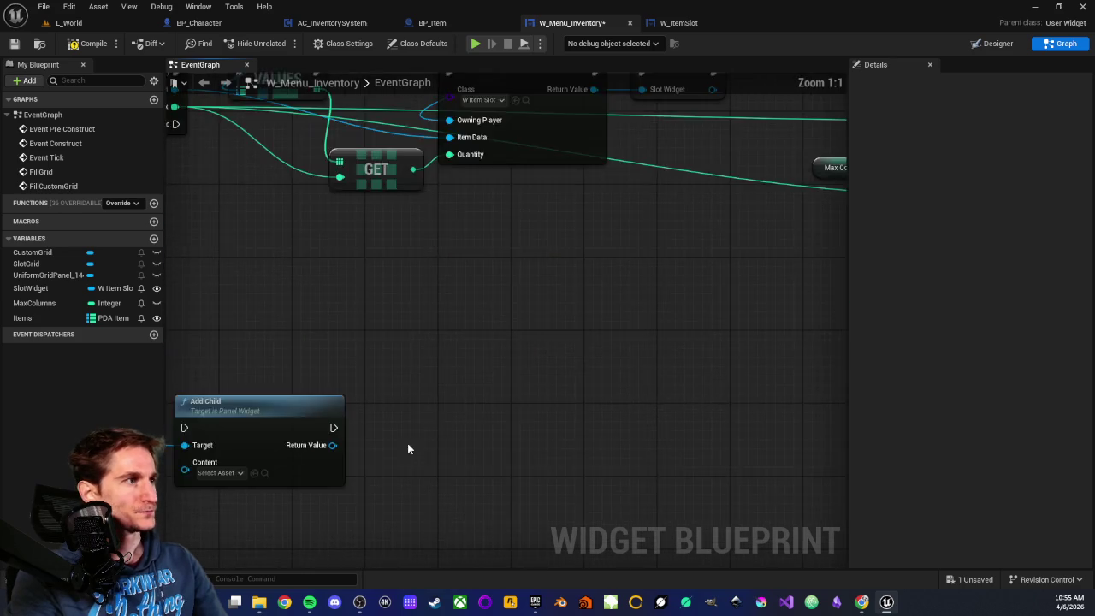
pyautogui.moveTo(421, 437); pyautogui.dragTo(587, 390)
# Step: Search actions off Add Child's Return Value ('set po', 'off'), then cancel without adding anything
pyautogui.moveTo(519, 383); pyautogui.dragTo(638, 393)
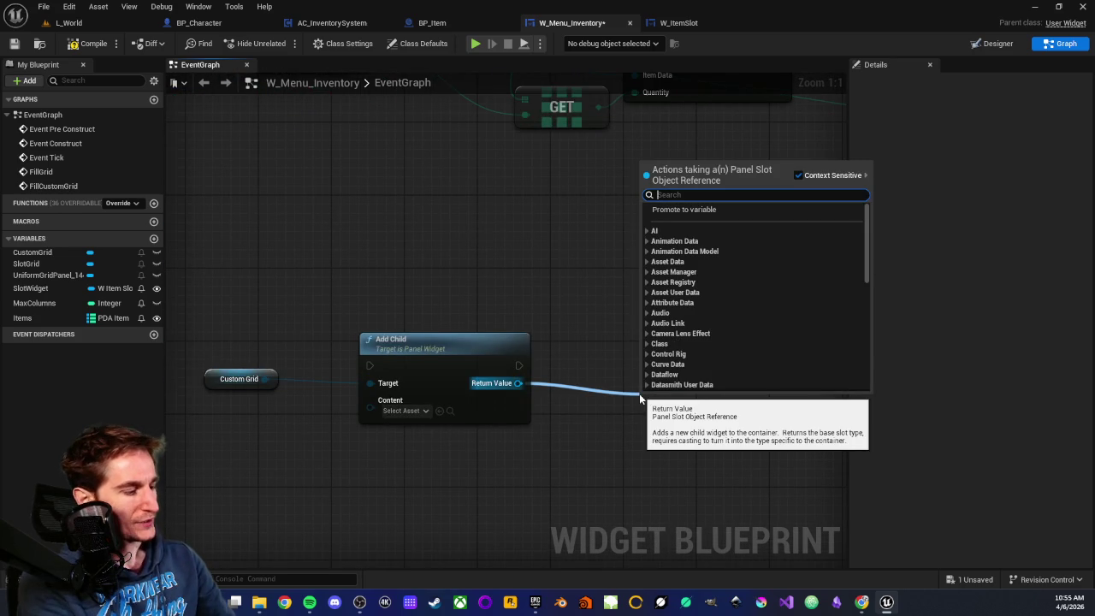
pyautogui.write('set')
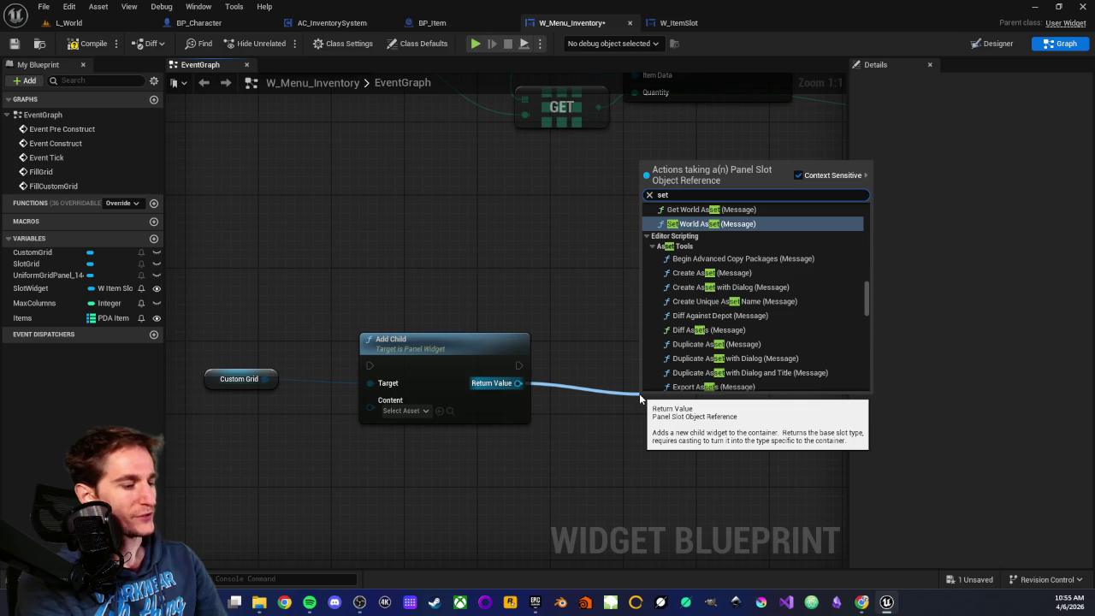
pyautogui.write(' po')
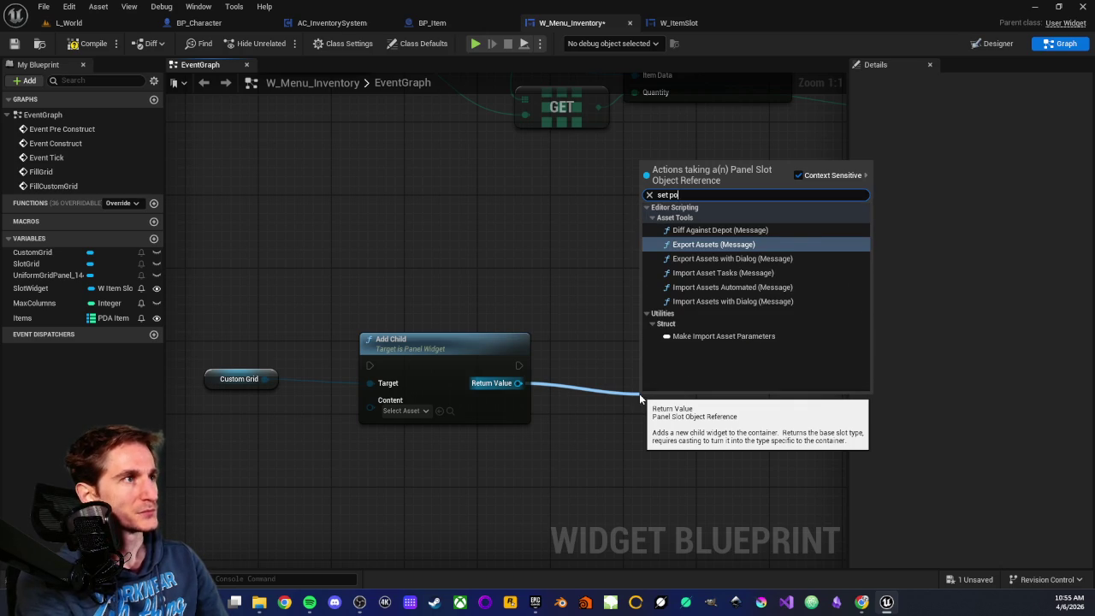
pyautogui.press('BackSpace')
pyautogui.press('BackSpace')
pyautogui.press('BackSpace')
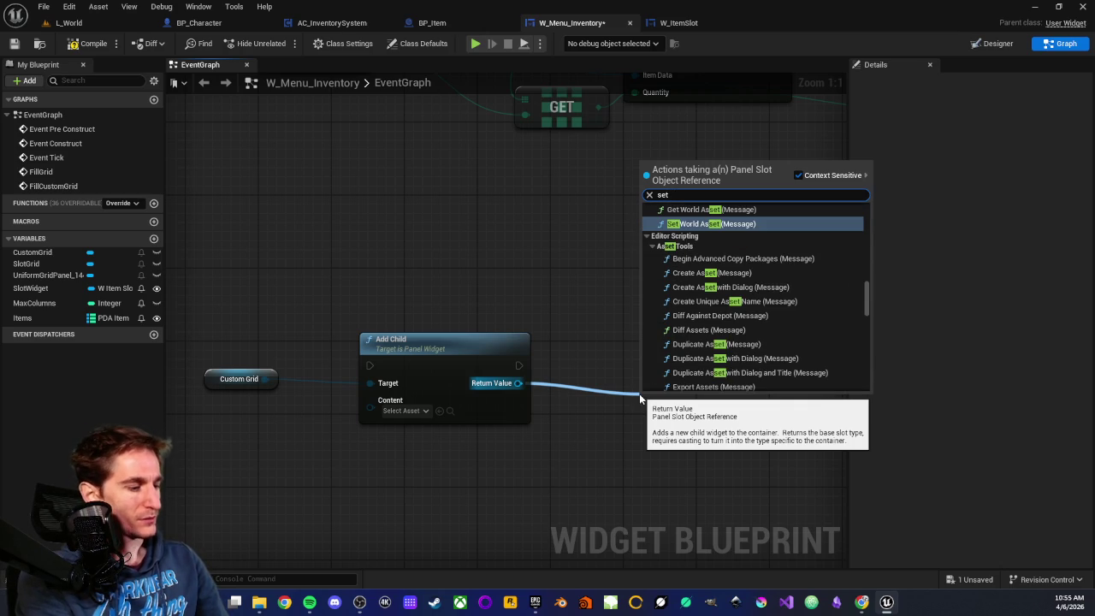
pyautogui.write(' off')
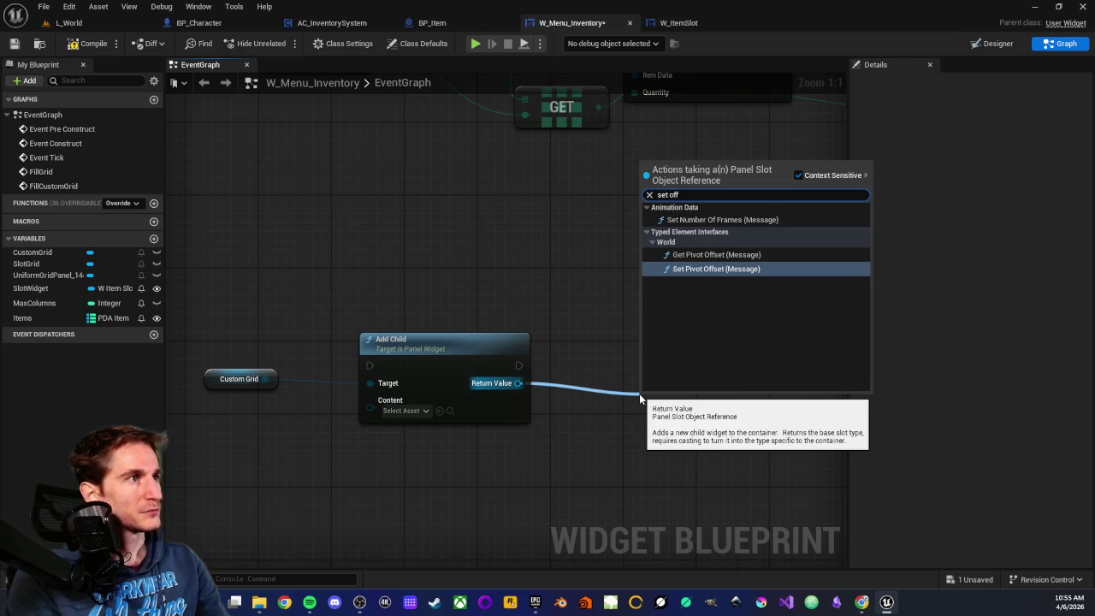
pyautogui.press('Escape')
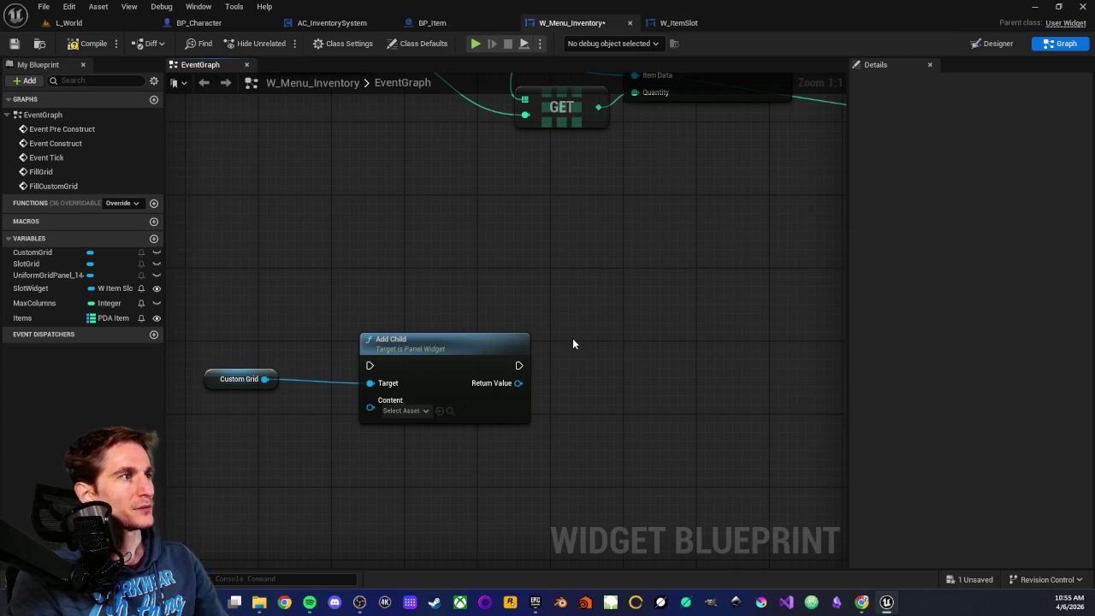
pyautogui.moveTo(478, 378); pyautogui.dragTo(578, 391)
pyautogui.scroll(-10, 657, 284)
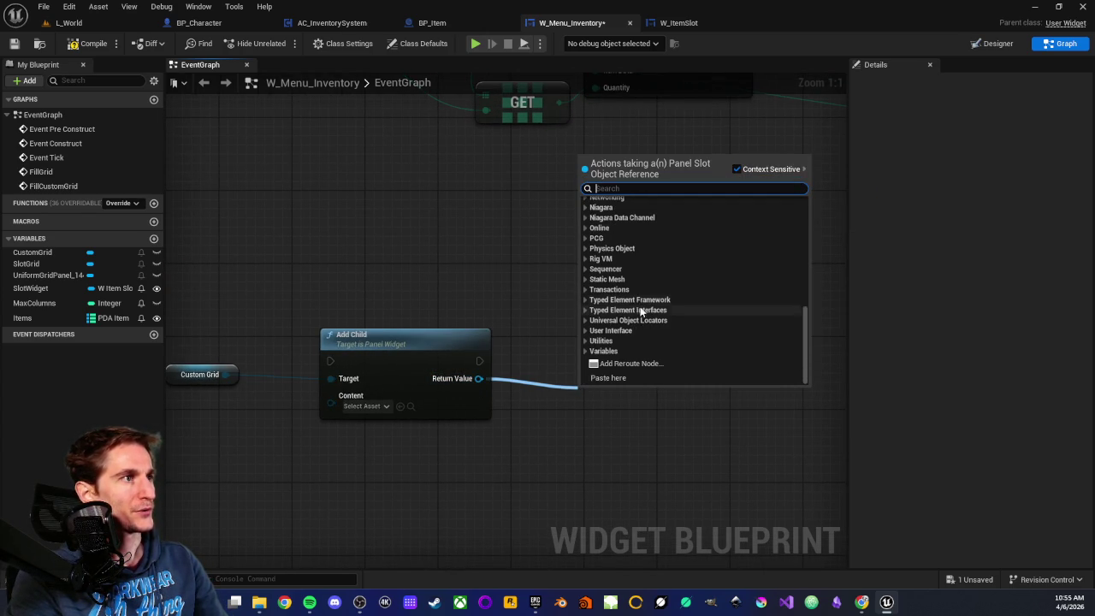
pyautogui.click(584, 350)
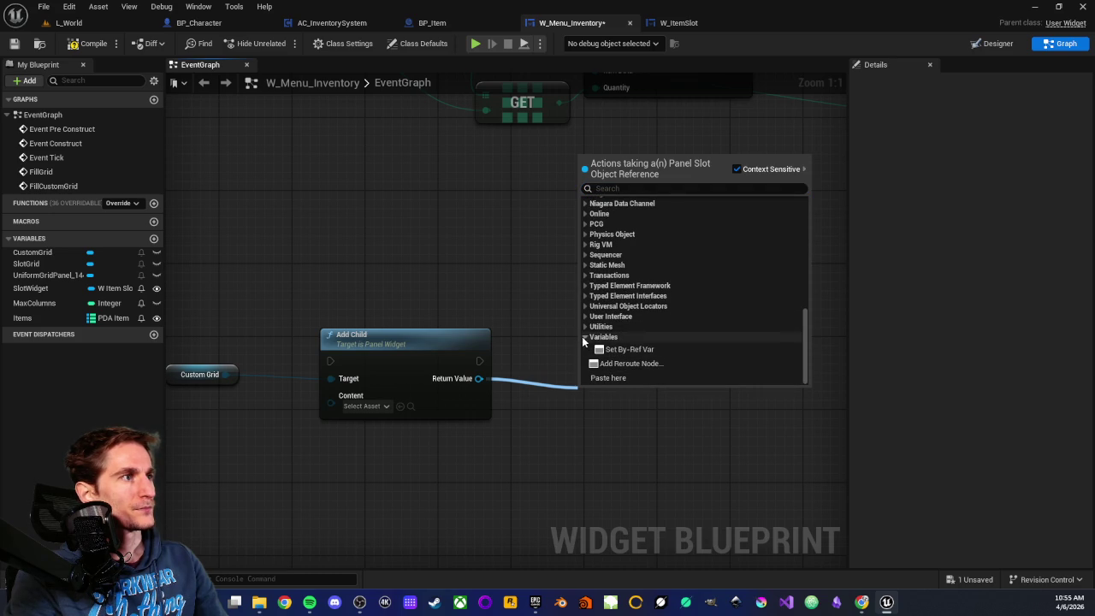
pyautogui.click(587, 339)
pyautogui.click(526, 278)
# Step: Select and deselect the Add Child node, then switch to the Designer view
pyautogui.moveTo(347, 284); pyautogui.dragTo(426, 449)
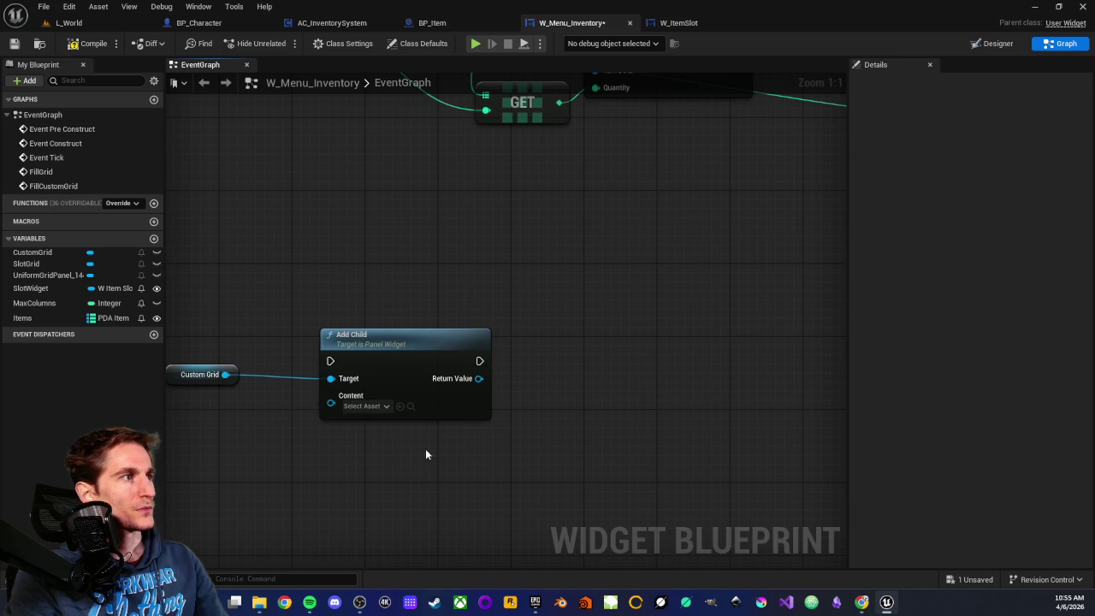
pyautogui.click(401, 335)
pyautogui.click(399, 308)
pyautogui.click(406, 328)
pyautogui.click(401, 301)
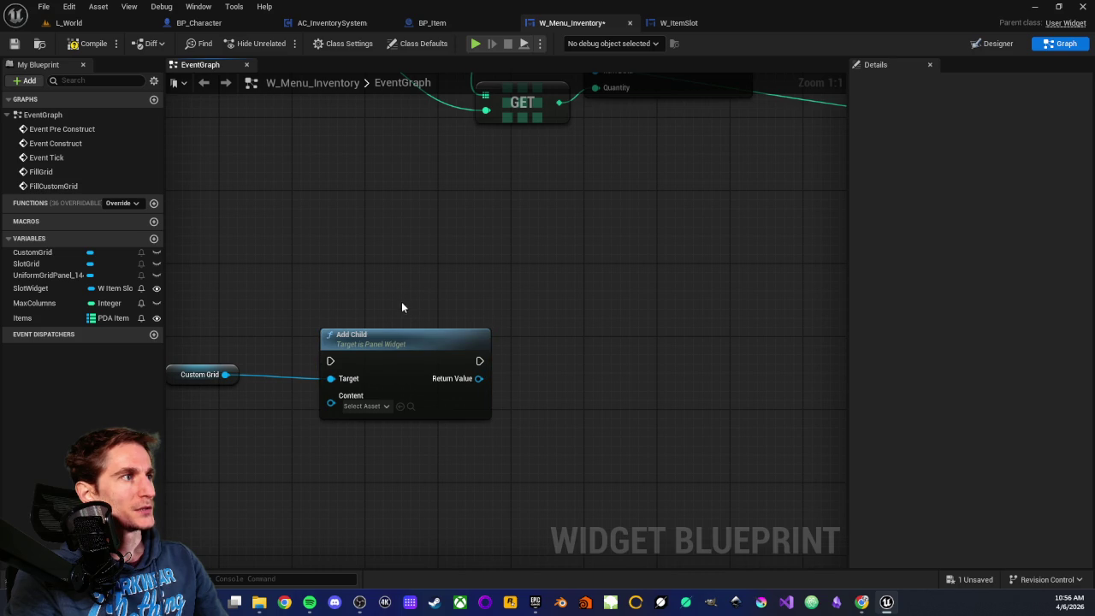
pyautogui.click(981, 40)
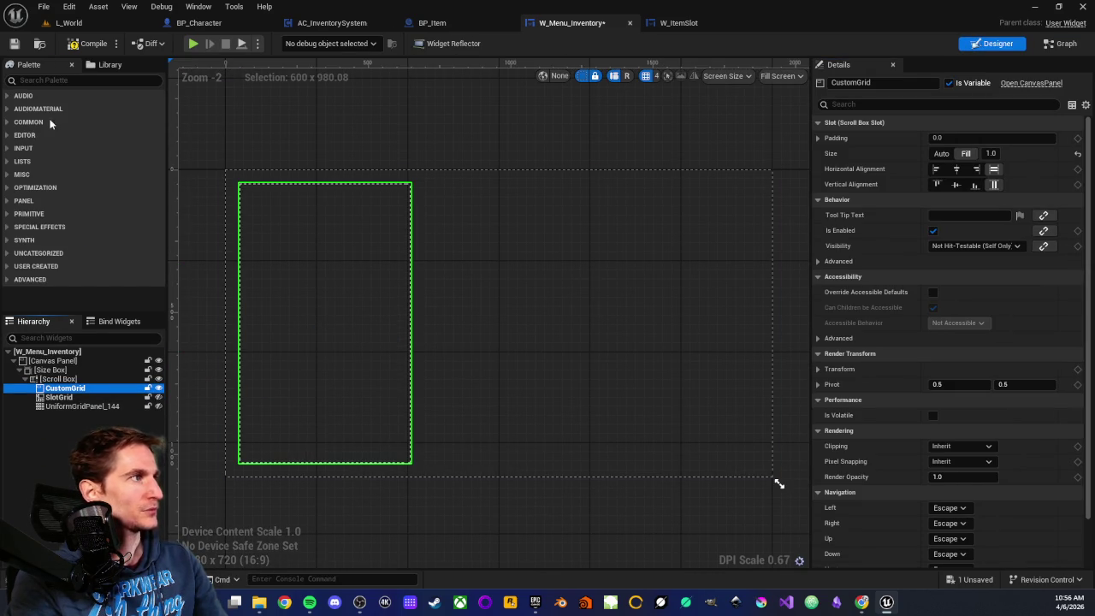
# Step: Find Size Box in the Palette and add it inside CustomGrid
pyautogui.click(42, 80)
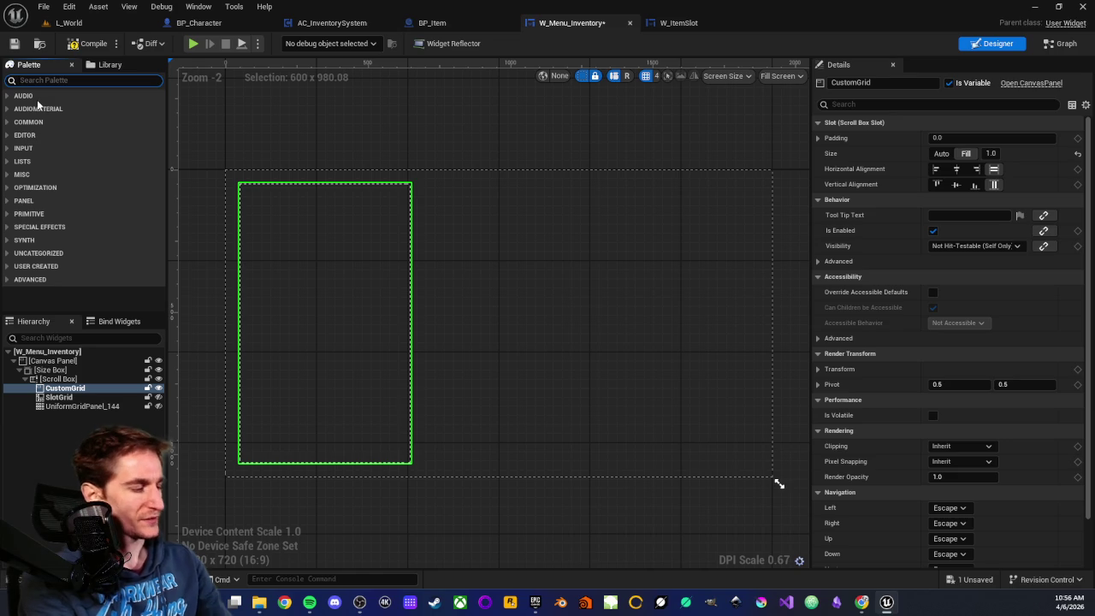
pyautogui.write('size')
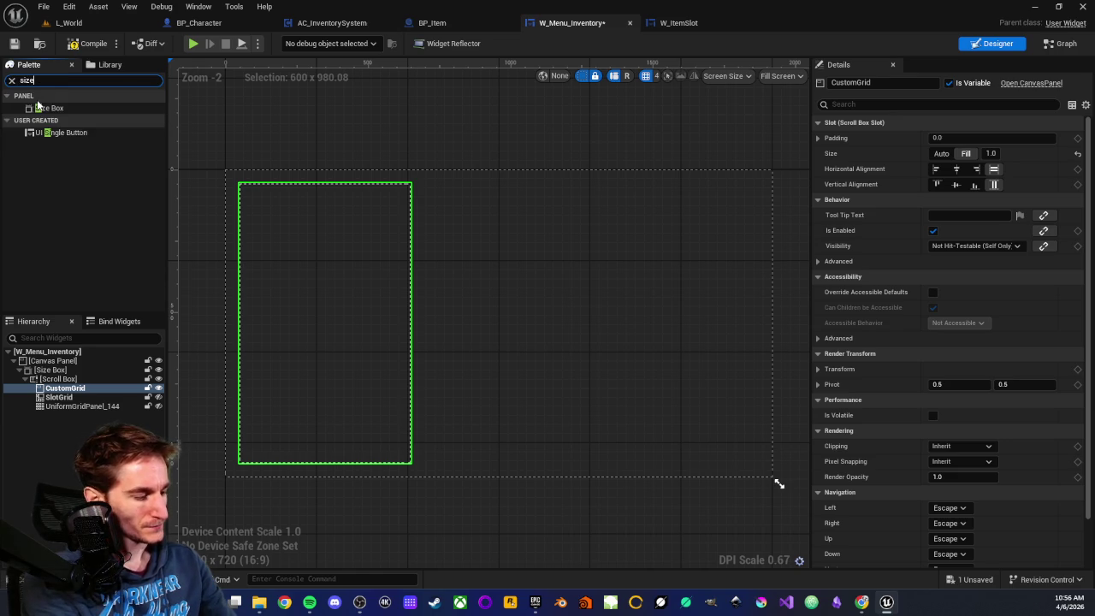
pyautogui.write('box')
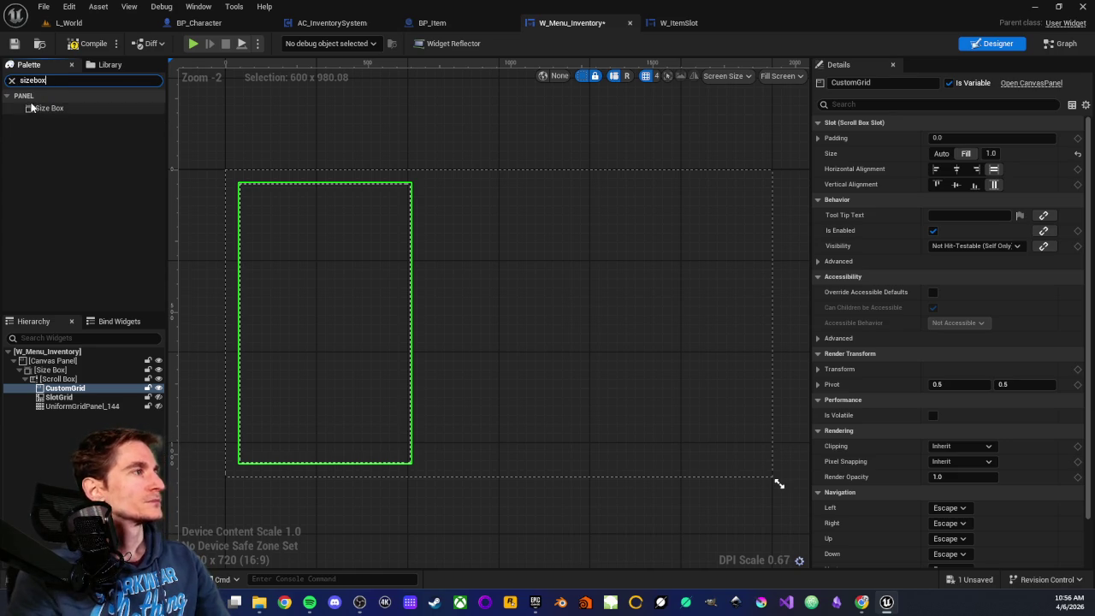
pyautogui.click(53, 110)
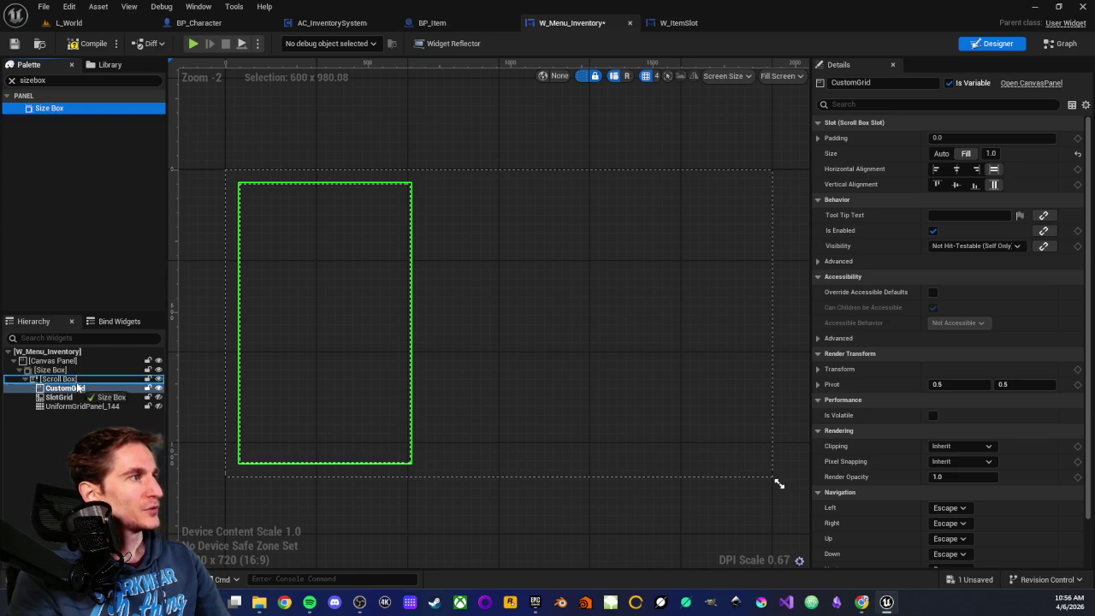
pyautogui.moveTo(75, 386); pyautogui.dragTo(74, 390)
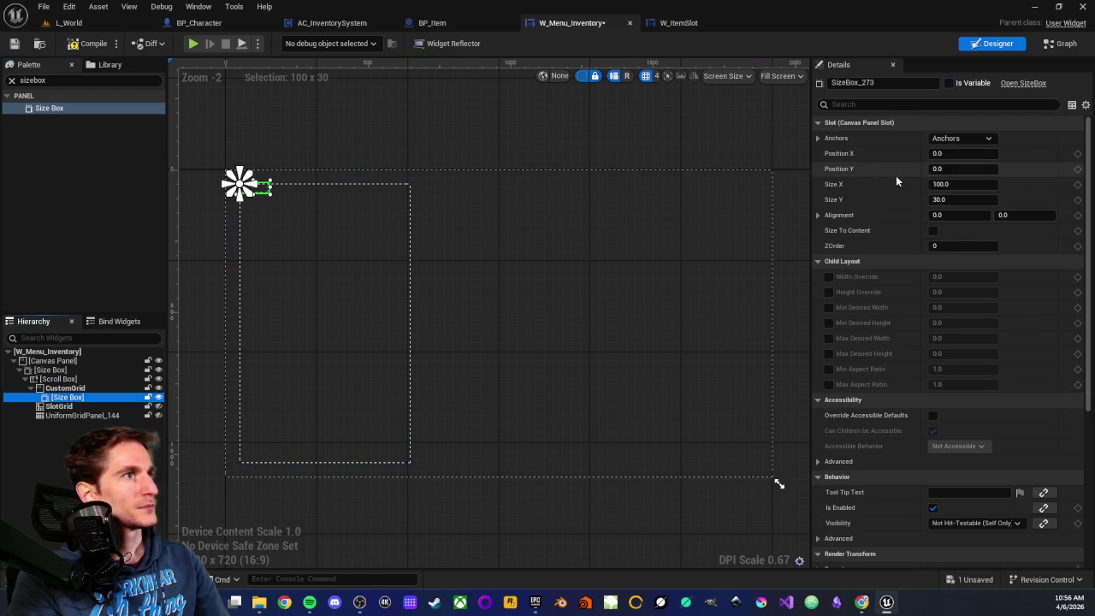
# Step: Enable Width and Height Override at 150 each, then compile the widget
pyautogui.click(832, 262)
pyautogui.click(832, 260)
pyautogui.click(828, 276)
pyautogui.click(828, 291)
pyautogui.click(958, 275)
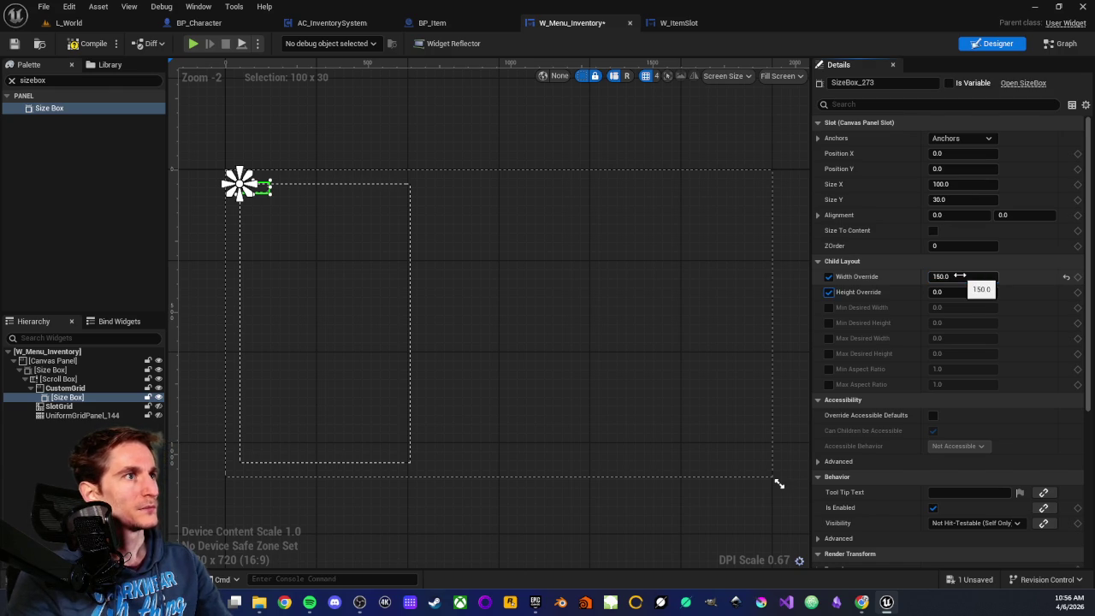
pyautogui.press('Return')
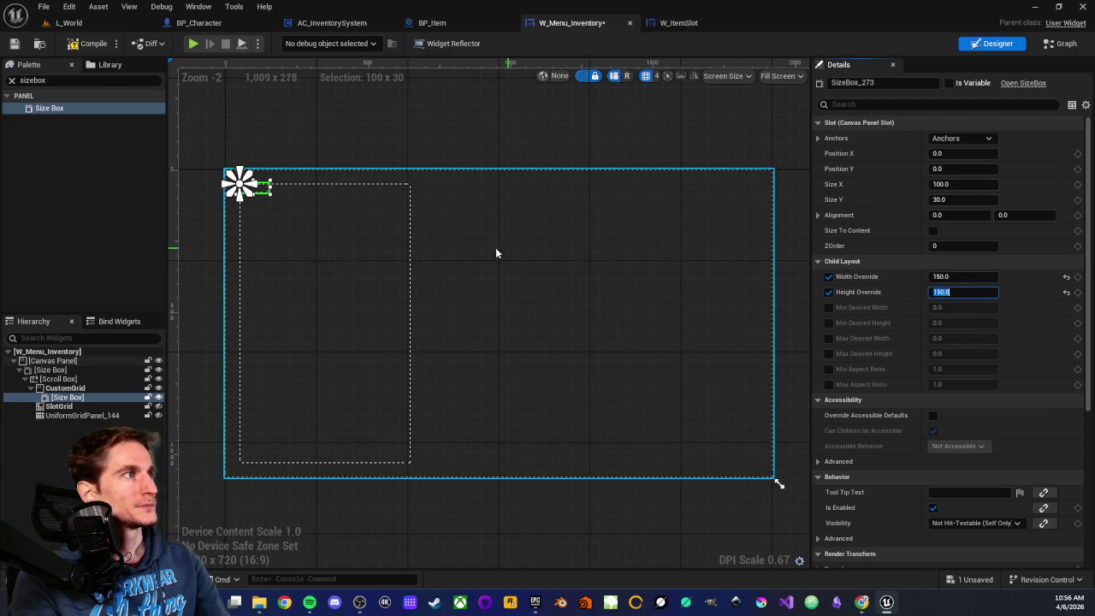
pyautogui.scroll(2, 368, 241)
pyautogui.click(88, 45)
# Step: Set the Size Box's X size to 0, anchor it to stretch, and reset its right and bottom offsets
pyautogui.scroll(2, 335, 225)
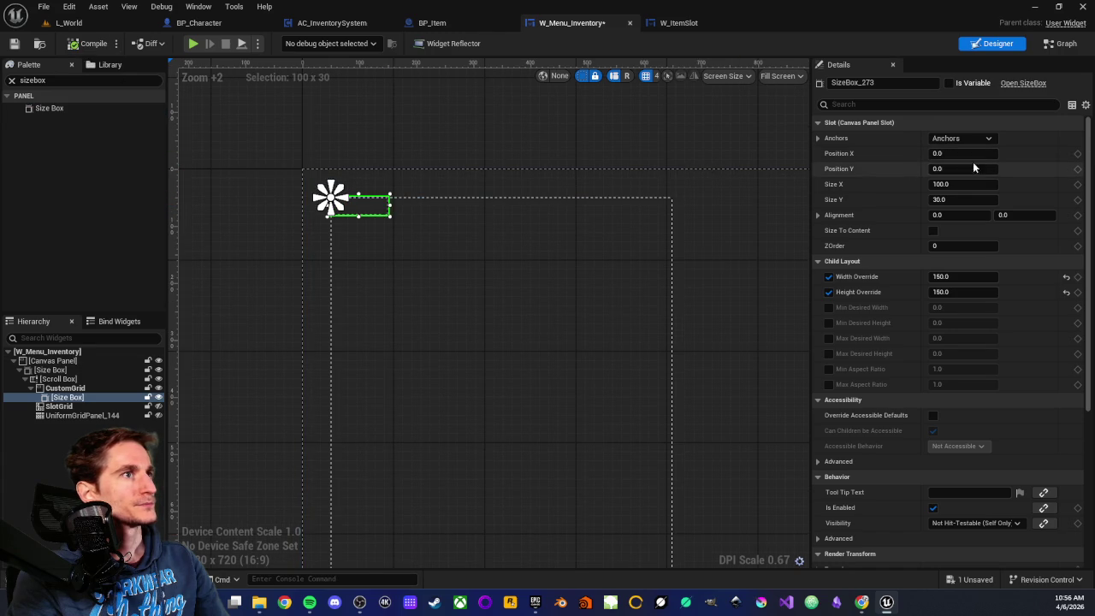
pyautogui.click(960, 186)
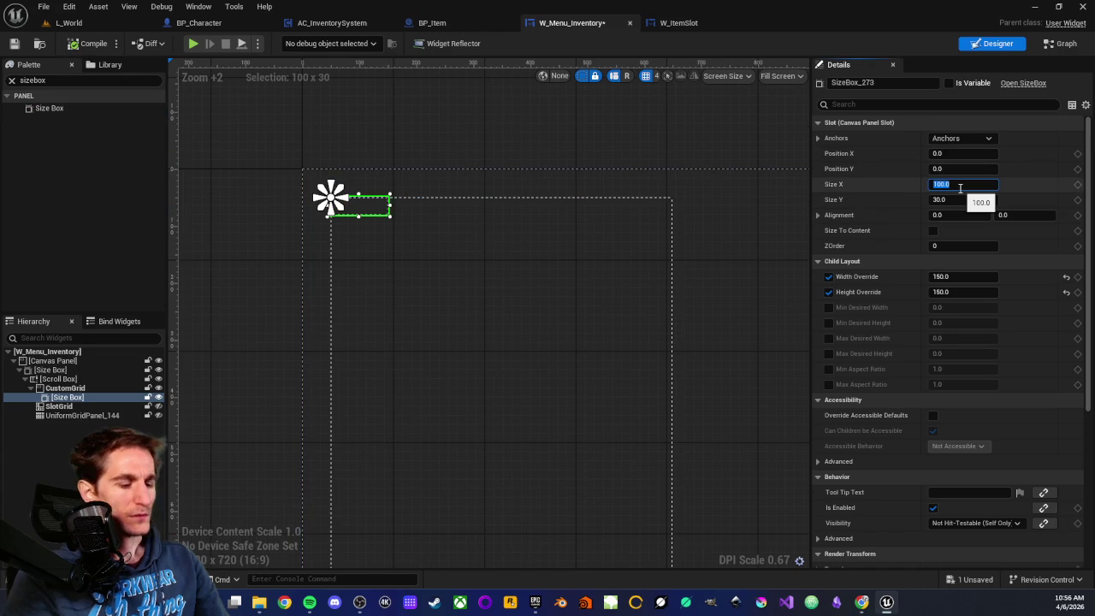
pyautogui.write('0')
pyautogui.press('Tab')
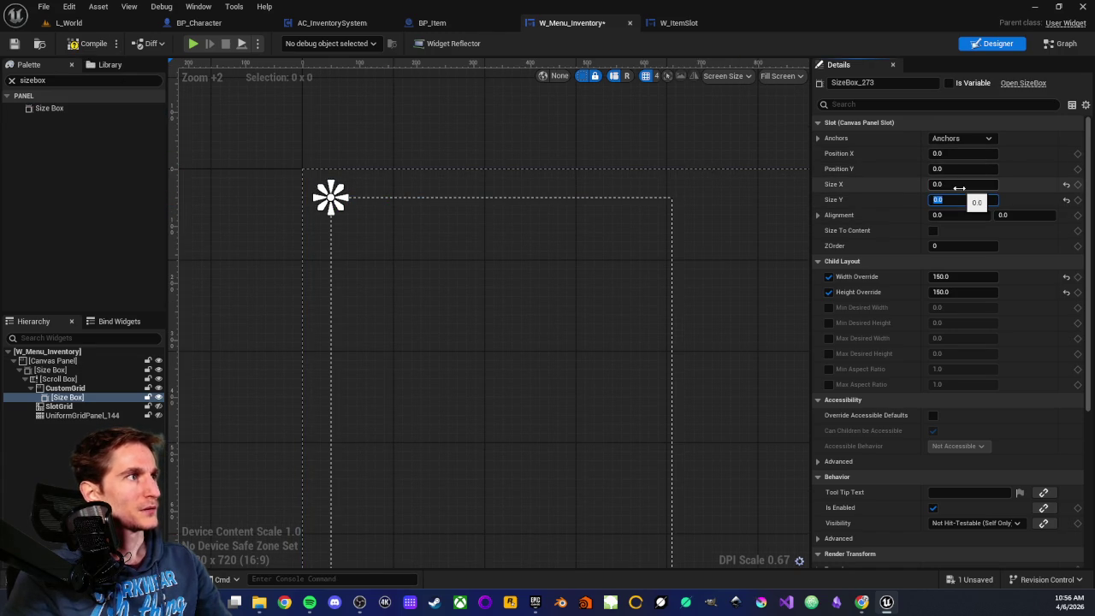
pyautogui.click(975, 138)
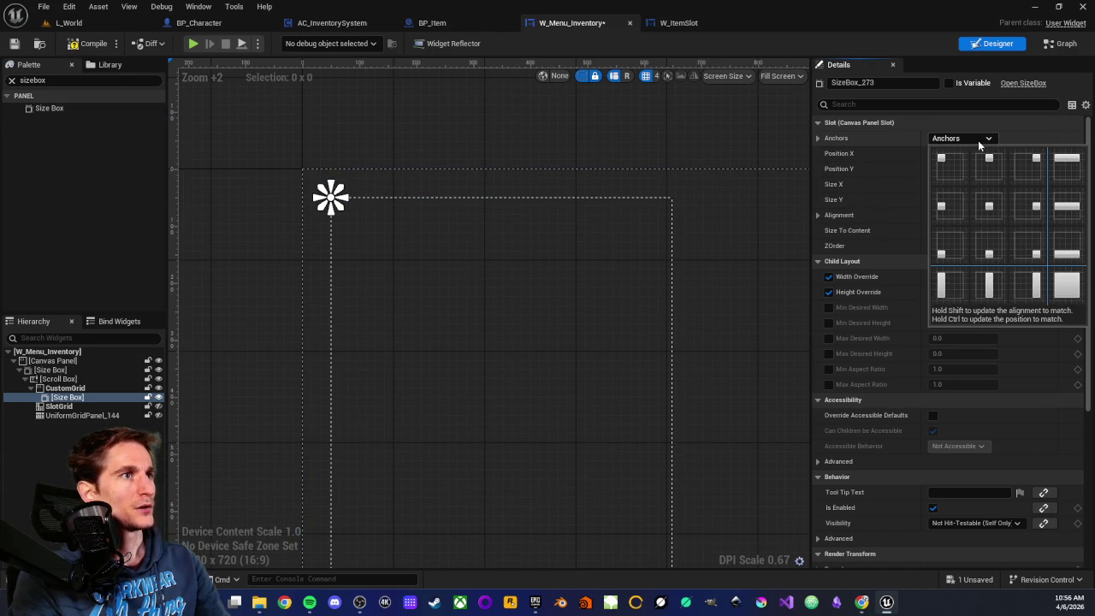
pyautogui.click(1053, 305)
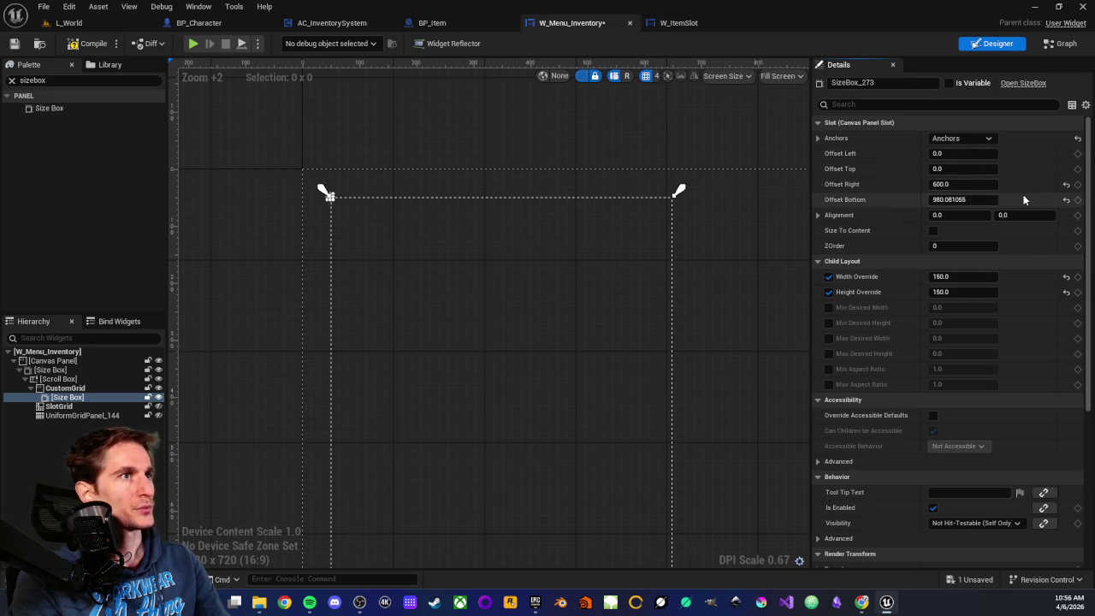
pyautogui.scroll(-3, 498, 322)
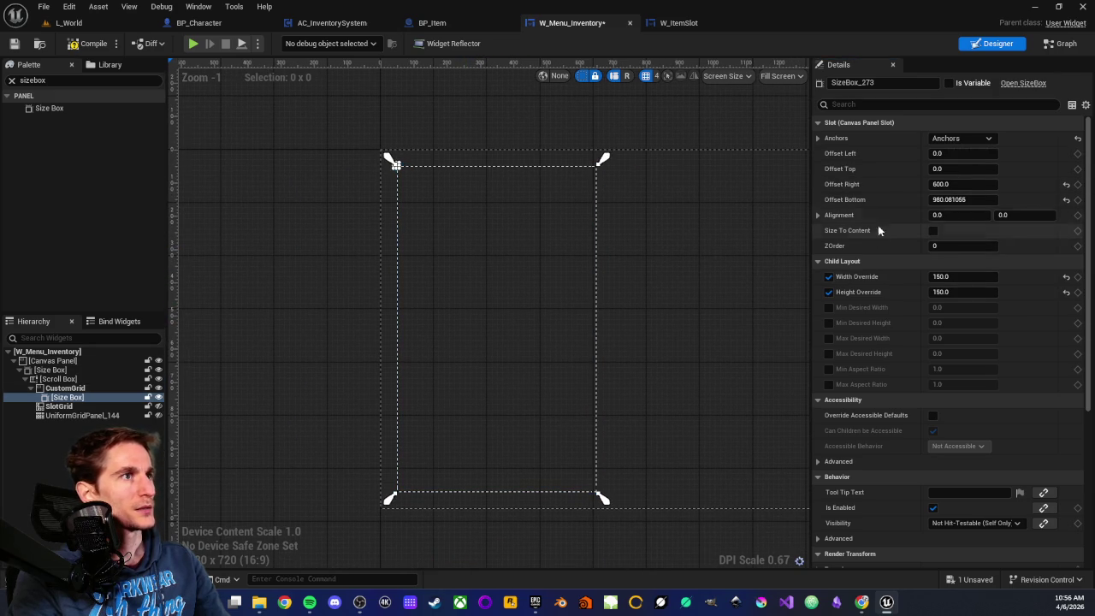
pyautogui.click(1065, 185)
pyautogui.click(1066, 199)
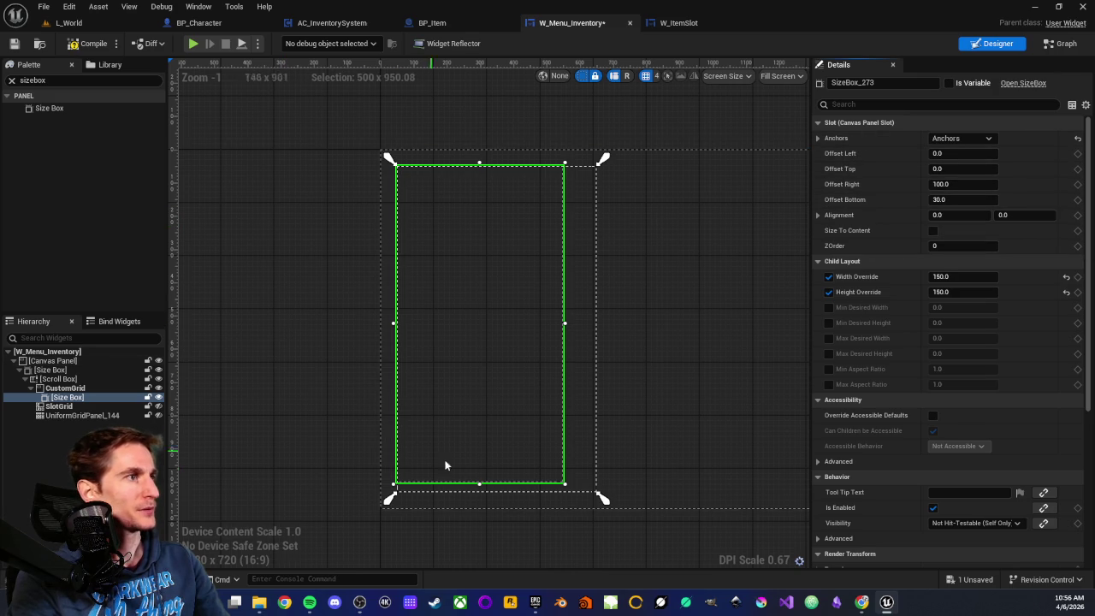
# Step: Drag the Size Box down to a small top-left square, then open W_ItemSlot to compare
pyautogui.moveTo(560, 484)
pyautogui.mouseDown()
pyautogui.moveTo(513, 245)
pyautogui.moveTo(436, 207)
pyautogui.mouseUp()
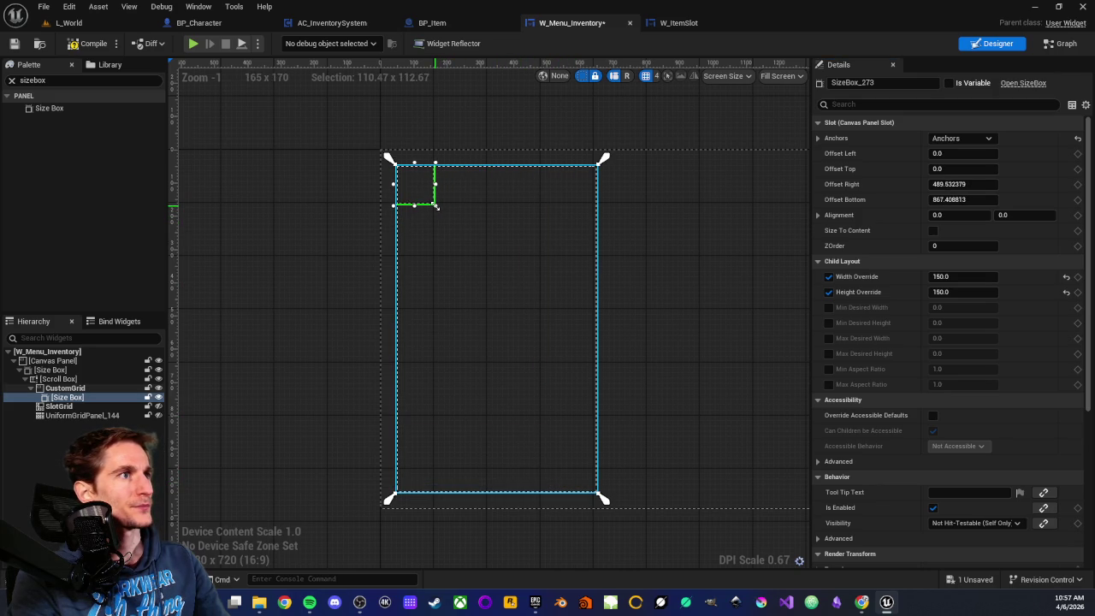
pyautogui.scroll(3, 342, 205)
pyautogui.moveTo(334, 200); pyautogui.dragTo(331, 227)
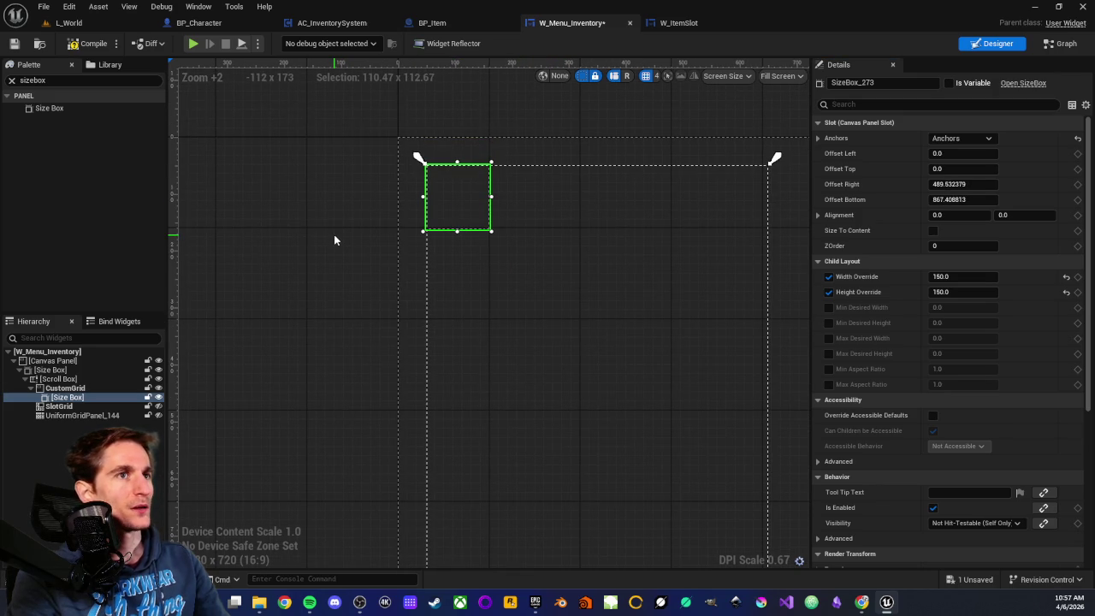
pyautogui.click(65, 388)
pyautogui.click(67, 397)
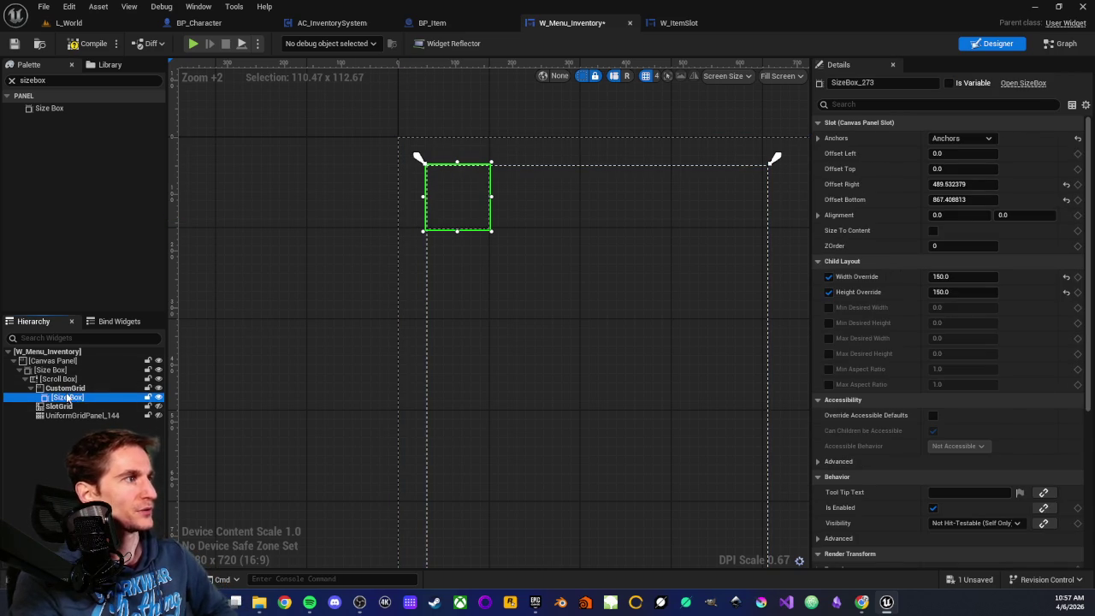
pyautogui.click(676, 23)
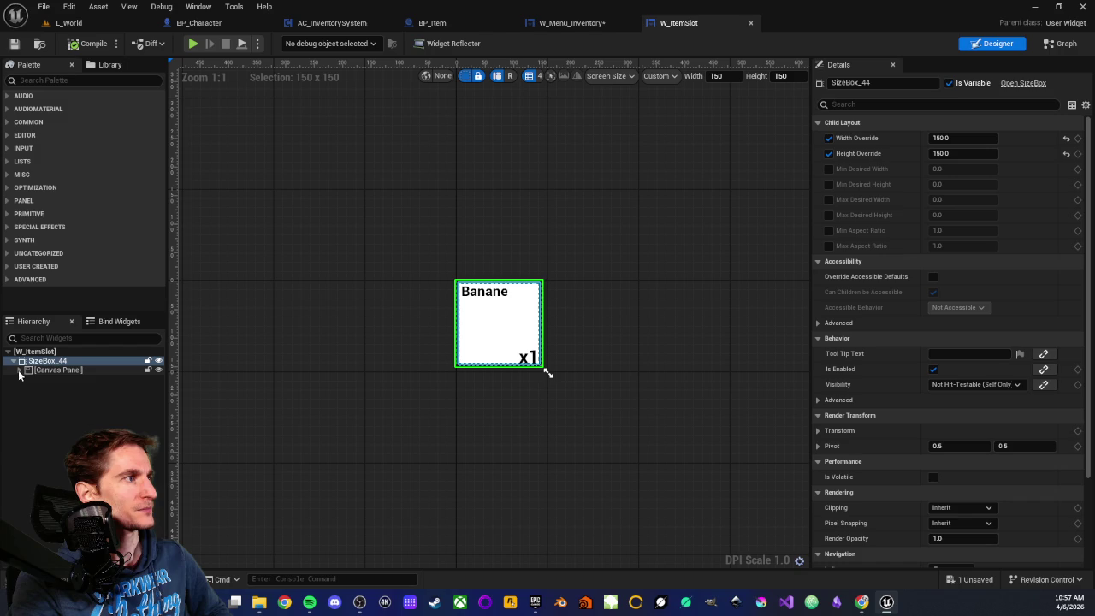
# Step: Back in W_Menu_Inventory, turn the Size Box's Size To Content on and off again
pyautogui.click(571, 22)
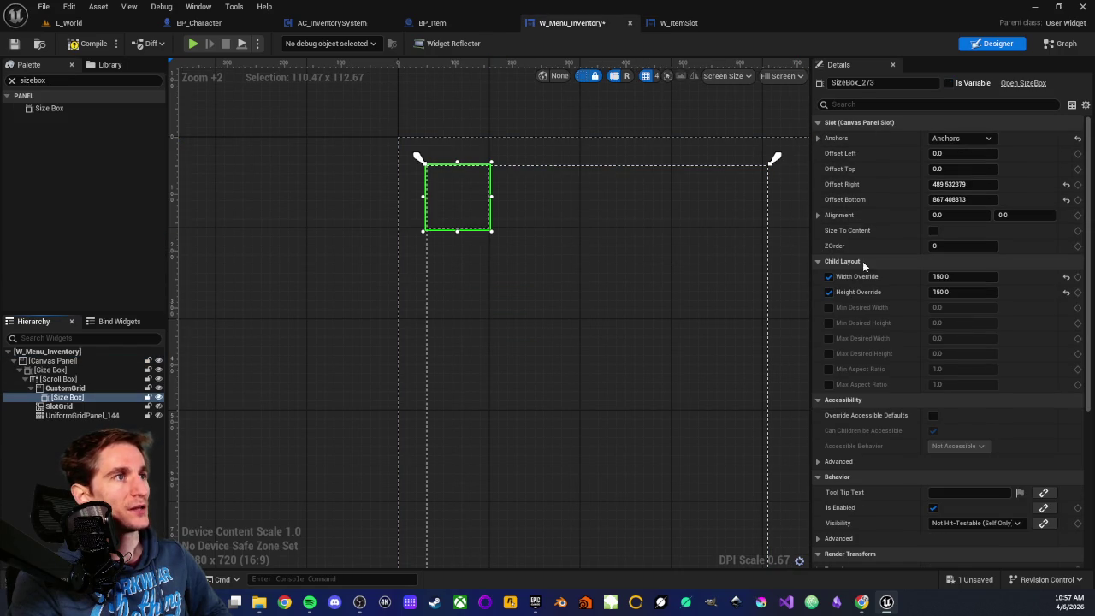
pyautogui.scroll(-2, 852, 367)
pyautogui.scroll(2, 853, 325)
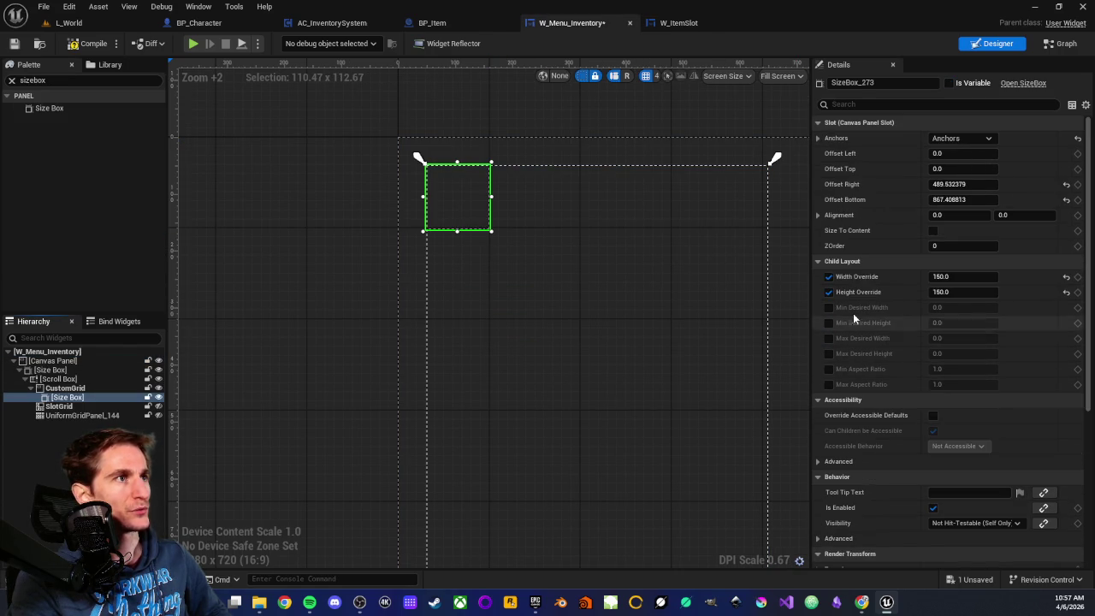
pyautogui.click(933, 231)
pyautogui.click(933, 230)
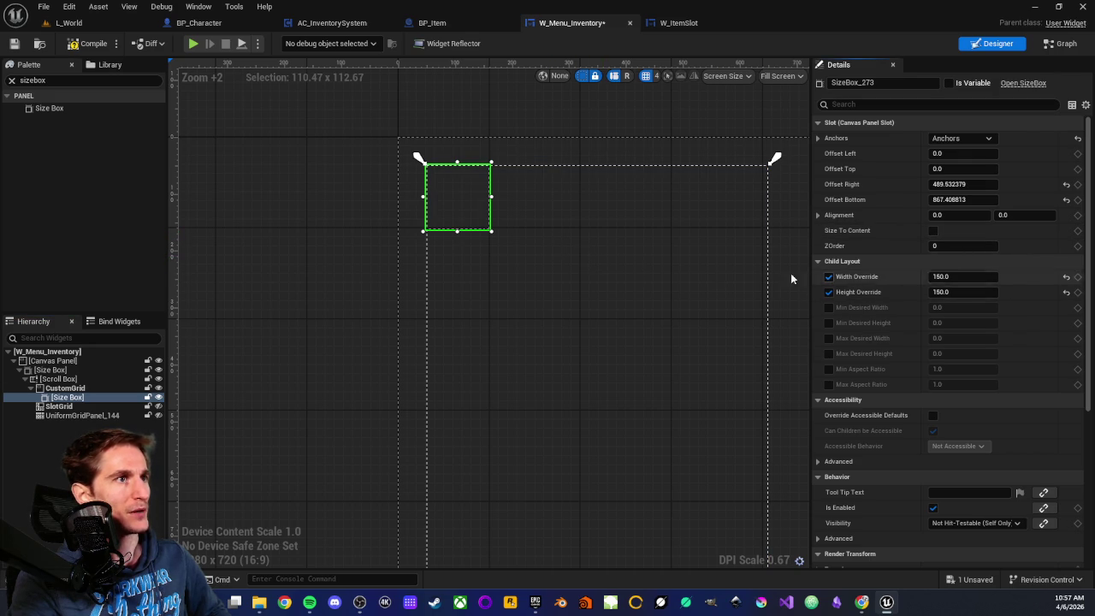
# Step: Reselect CustomGrid and then the small Size Box, and switch to the event graph
pyautogui.click(65, 388)
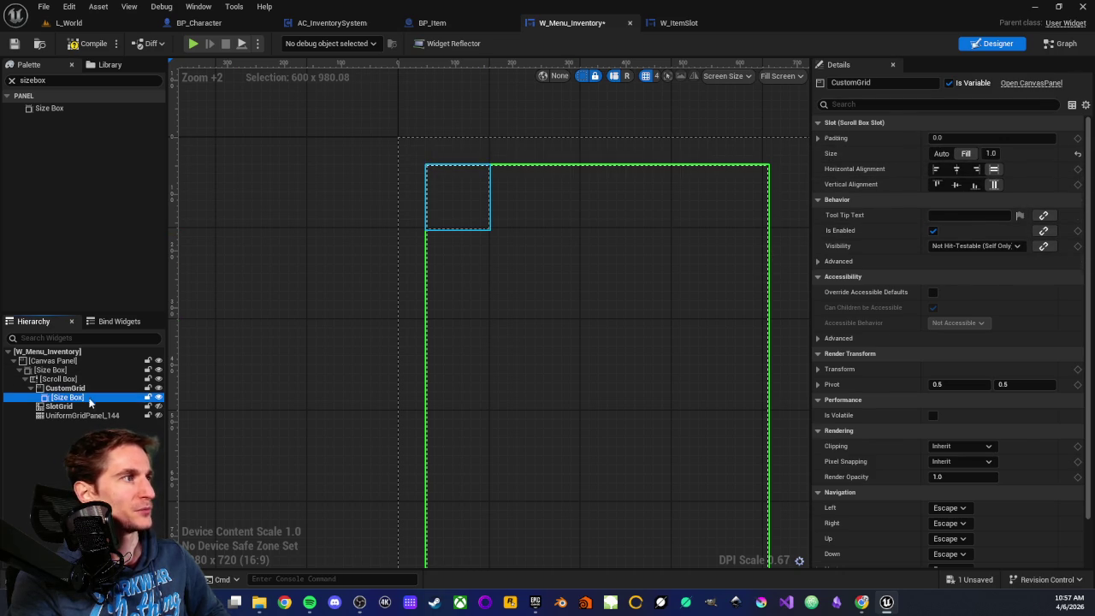
pyautogui.click(456, 218)
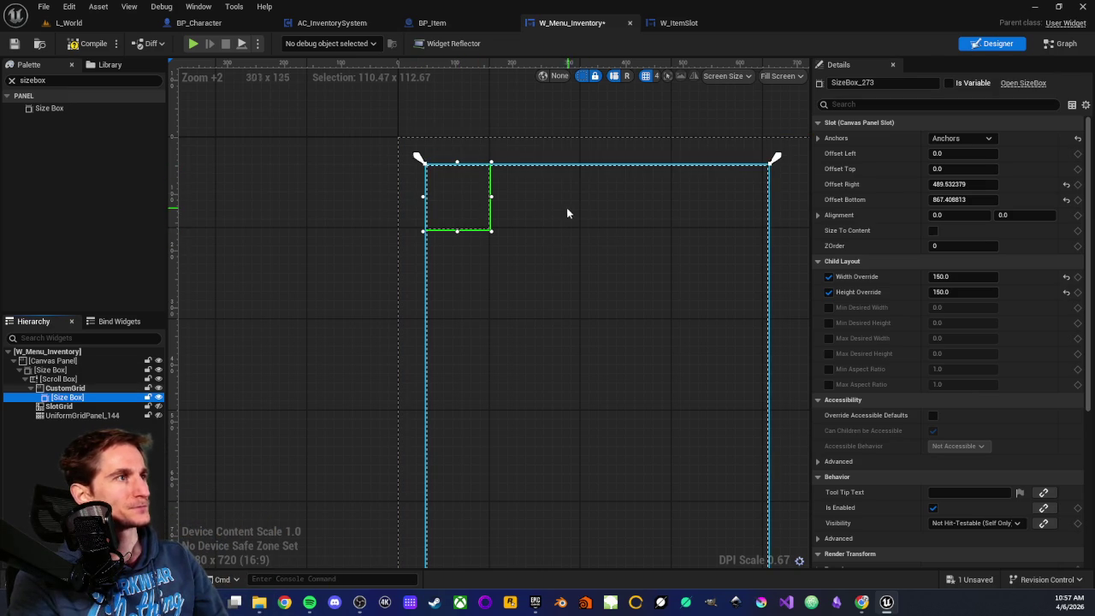
pyautogui.scroll(-2, 568, 239)
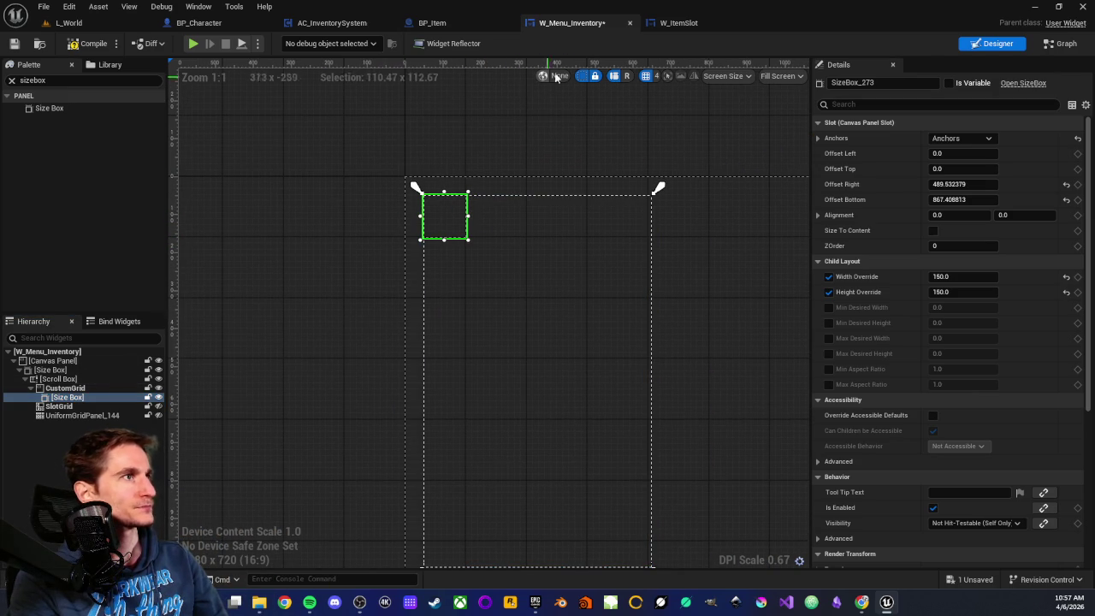
pyautogui.click(1069, 45)
# Step: Bring FillCustomGrid into view and move the Custom Grid getter above Add Child
pyautogui.moveTo(385, 316); pyautogui.dragTo(559, 255)
pyautogui.moveTo(539, 374); pyautogui.dragTo(502, 378)
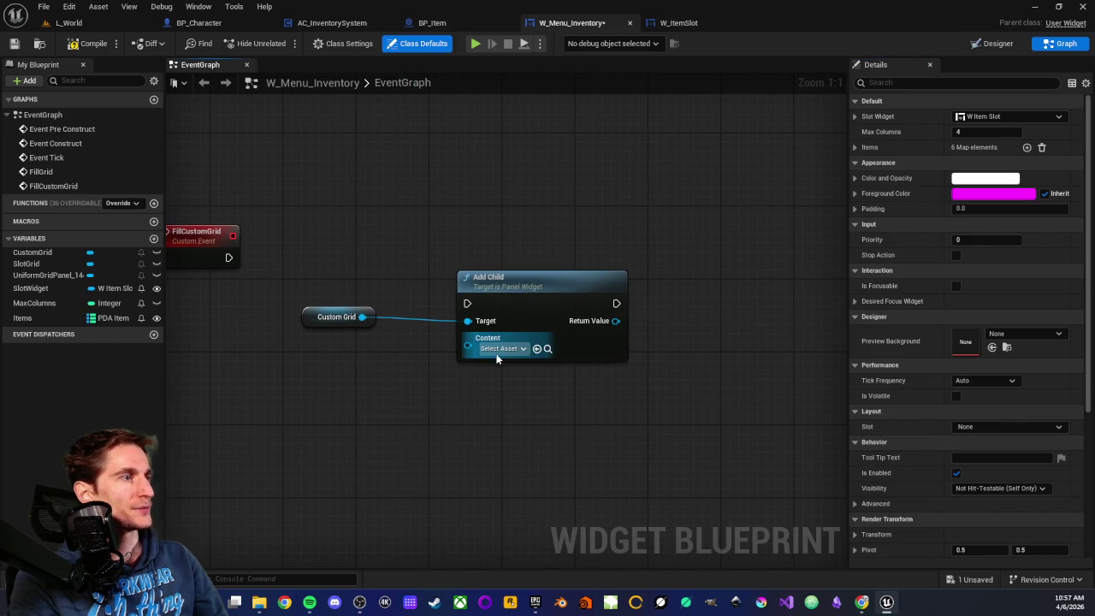
pyautogui.click(500, 349)
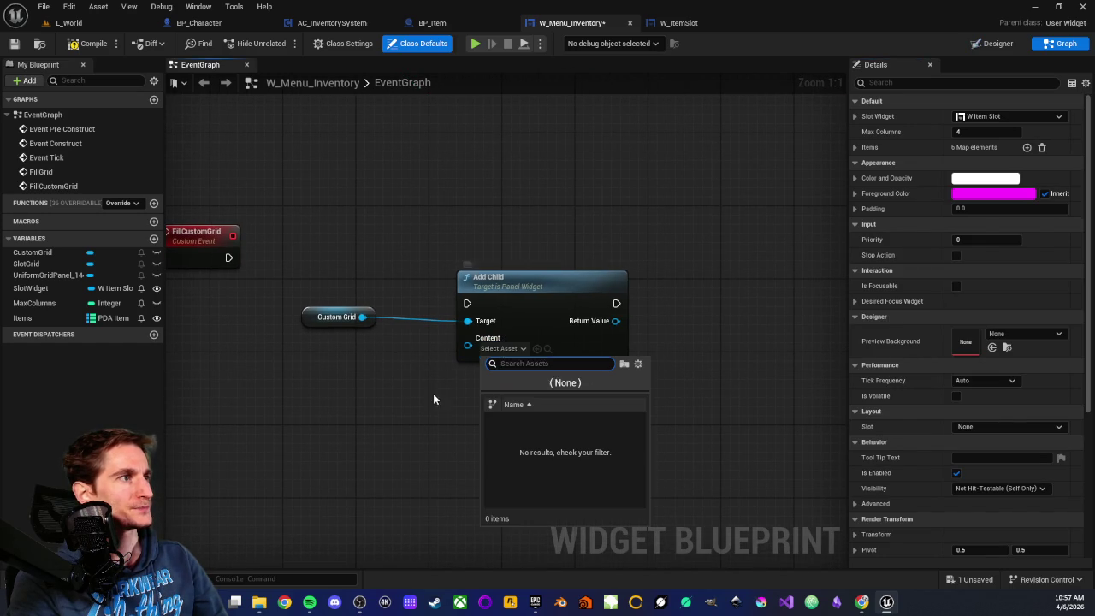
pyautogui.click(411, 372)
pyautogui.moveTo(306, 326)
pyautogui.mouseDown()
pyautogui.moveTo(452, 255)
pyautogui.moveTo(558, 297)
pyautogui.mouseUp()
# Step: Add a CustomGrid getter with Clear Children beside FillCustomGrid and wire the event into it
pyautogui.moveTo(32, 252)
pyautogui.mouseDown()
pyautogui.moveTo(340, 360)
pyautogui.moveTo(360, 414)
pyautogui.mouseUp()
pyautogui.click(389, 383)
pyautogui.write('cle')
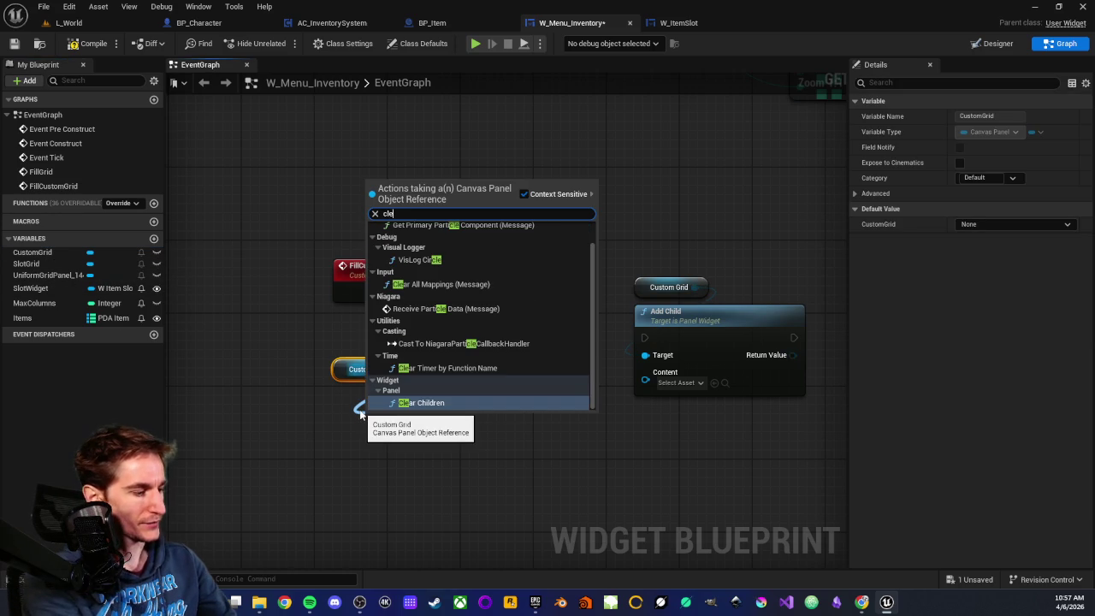
pyautogui.click(425, 403)
pyautogui.moveTo(378, 415); pyautogui.dragTo(370, 397)
pyautogui.moveTo(325, 370); pyautogui.dragTo(360, 425)
pyautogui.moveTo(360, 425)
pyautogui.mouseDown()
pyautogui.moveTo(466, 340)
pyautogui.moveTo(498, 300)
pyautogui.moveTo(486, 306)
pyautogui.moveTo(486, 296)
pyautogui.mouseUp()
pyautogui.moveTo(405, 291); pyautogui.dragTo(471, 291)
pyautogui.scroll(-3, 462, 299)
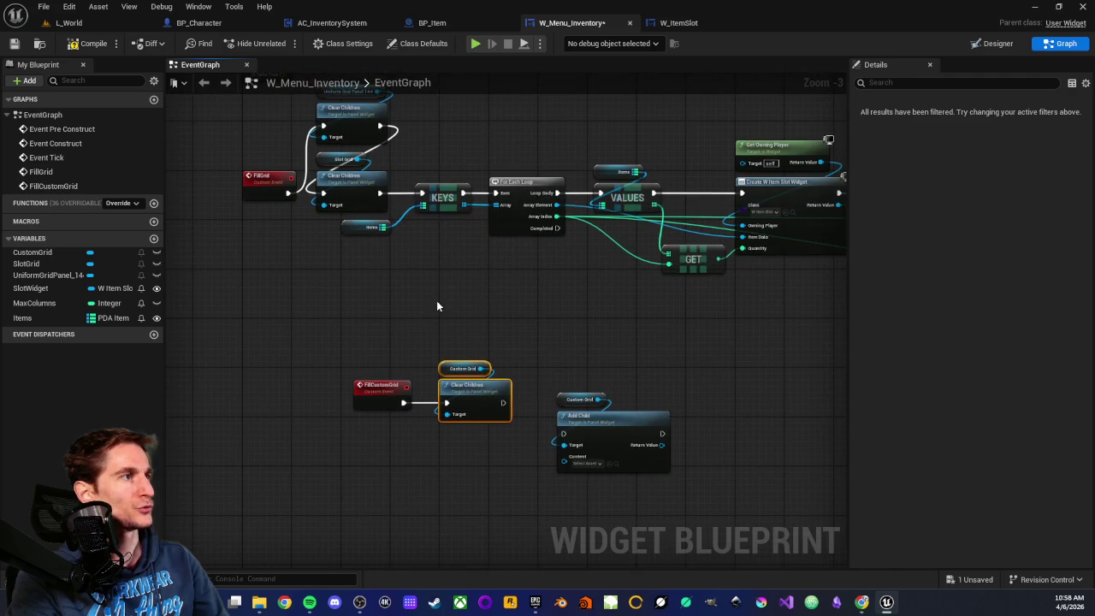
pyautogui.click(513, 287)
# Step: Copy and paste the KEYS, Items, VALUES, GET, Create Widget and SET item loop nodes
pyautogui.moveTo(453, 280)
pyautogui.mouseDown()
pyautogui.moveTo(519, 363)
pyautogui.moveTo(678, 331)
pyautogui.mouseUp()
pyautogui.click(536, 302)
pyautogui.moveTo(297, 192); pyautogui.dragTo(276, 297)
pyautogui.moveTo(234, 258); pyautogui.dragTo(368, 233)
pyautogui.moveTo(481, 180)
pyautogui.mouseDown()
pyautogui.moveTo(659, 314)
pyautogui.moveTo(781, 327)
pyautogui.mouseUp()
pyautogui.moveTo(469, 555)
pyautogui.mouseDown()
pyautogui.moveTo(437, 434)
pyautogui.moveTo(372, 391)
pyautogui.mouseUp()
pyautogui.hotkey('ctrl', 'c')
pyautogui.hotkey('ctrl', 'v')
# Step: Place FillCustomGrid and Clear Children before the pasted item loop
pyautogui.moveTo(464, 242)
pyautogui.mouseDown()
pyautogui.moveTo(520, 319)
pyautogui.moveTo(718, 335)
pyautogui.mouseUp()
pyautogui.scroll(-2, 434, 339)
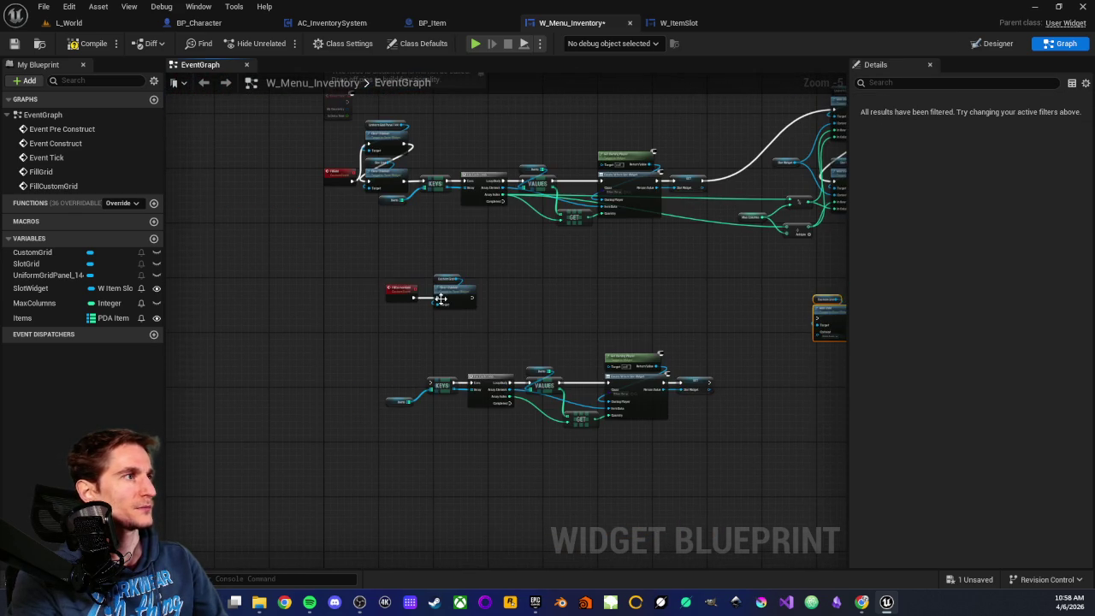
pyautogui.moveTo(392, 289)
pyautogui.mouseDown()
pyautogui.moveTo(286, 363)
pyautogui.moveTo(328, 379)
pyautogui.mouseUp()
pyautogui.scroll(3, 343, 376)
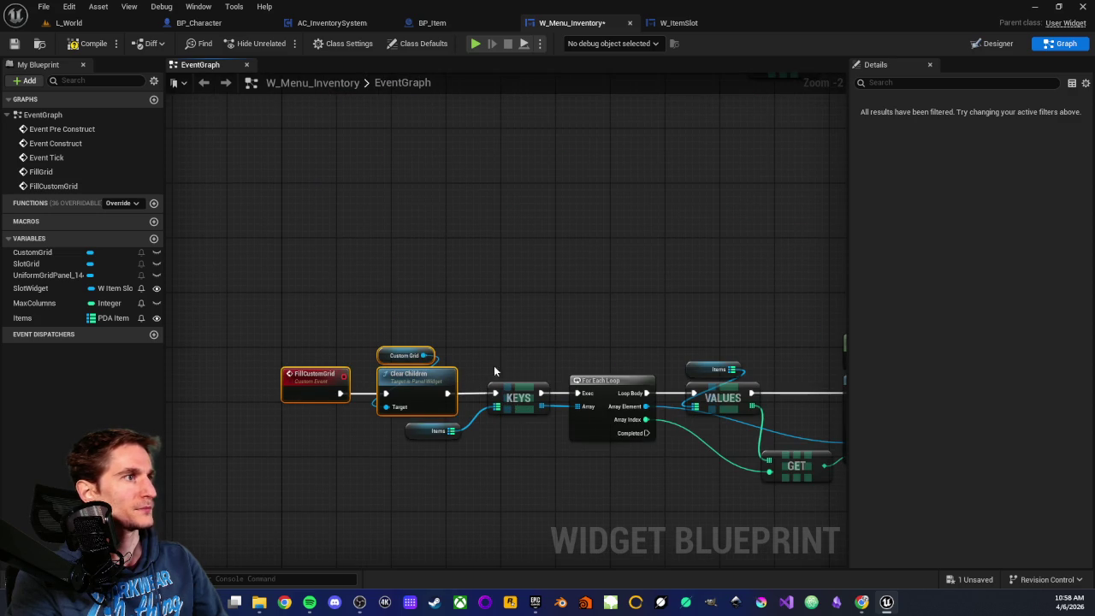
pyautogui.scroll(-2, 682, 348)
# Step: Bring a SlotWidget getter into the graph next to Custom Grid and Add Child
pyautogui.moveTo(513, 237); pyautogui.dragTo(606, 311)
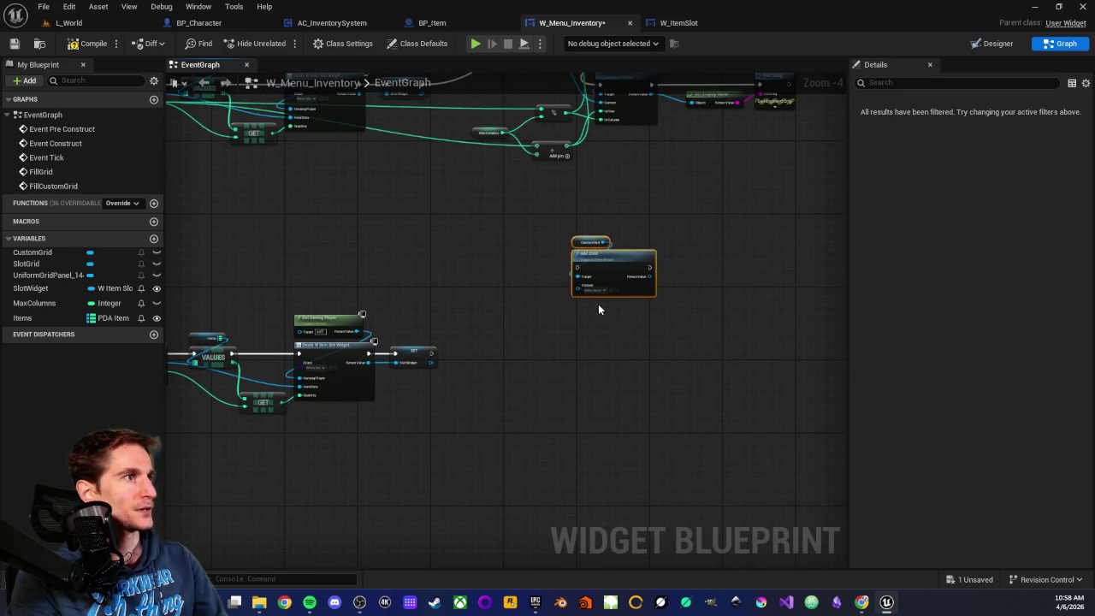
pyautogui.scroll(3, 603, 295)
pyautogui.rightClick(400, 360)
pyautogui.click(457, 408)
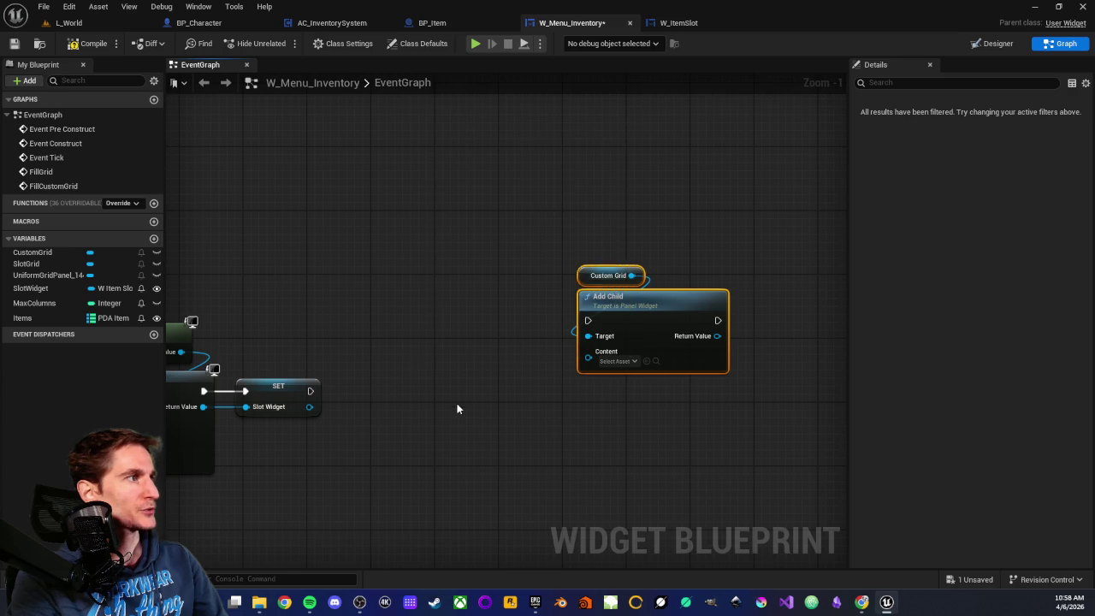
pyautogui.moveTo(30, 288); pyautogui.dragTo(588, 352)
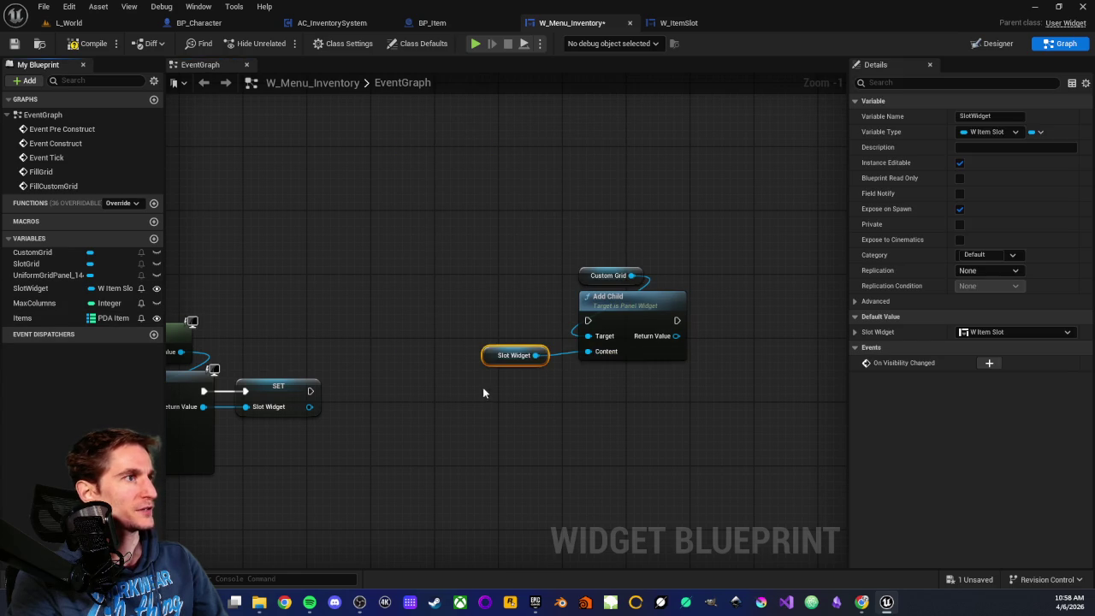
# Step: Move the Custom Grid, Add Child and Slot Widget nodes beside SET and wire SET's exec into Add Child
pyautogui.moveTo(492, 357); pyautogui.dragTo(589, 373)
pyautogui.moveTo(565, 259); pyautogui.dragTo(627, 411)
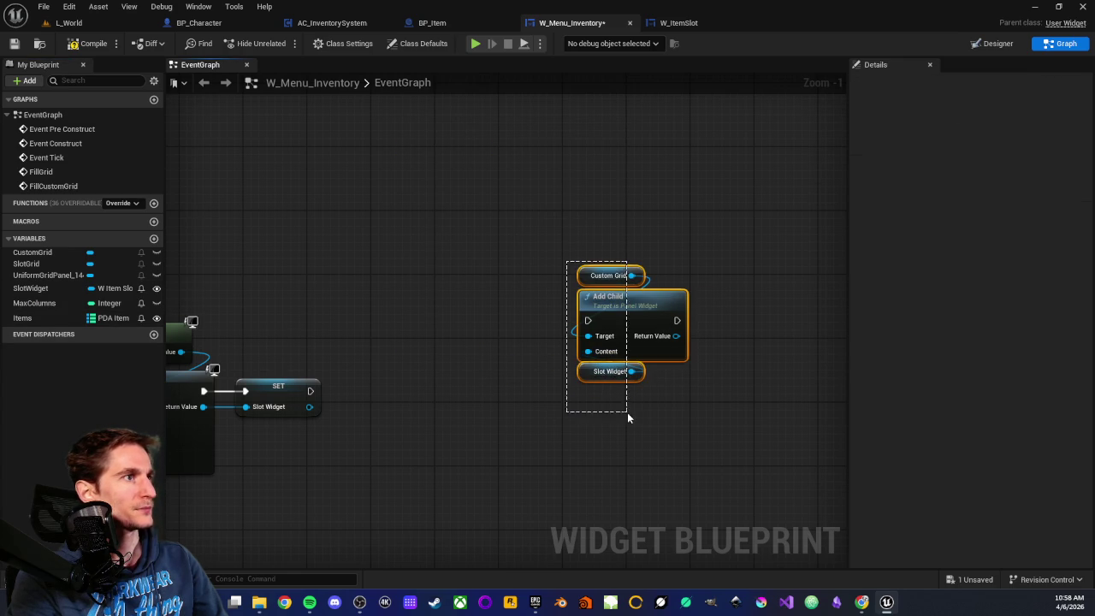
pyautogui.moveTo(610, 301); pyautogui.dragTo(466, 374)
pyautogui.moveTo(309, 390); pyautogui.dragTo(444, 392)
pyautogui.click(411, 367)
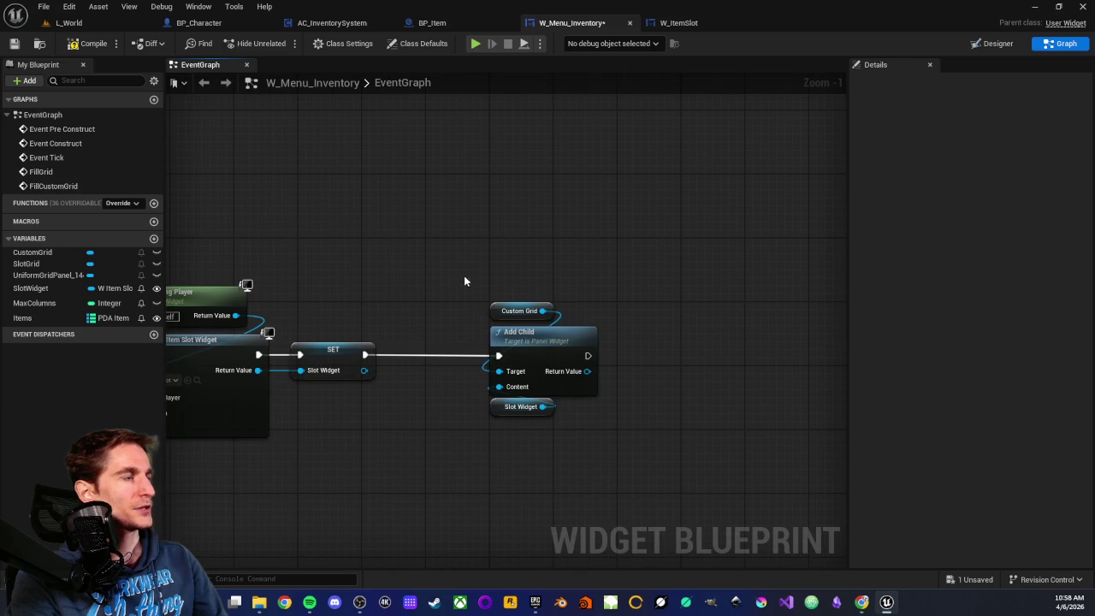
# Step: Browse the actions offered by Add Child's return value and the loop's Array Element without adding any
pyautogui.moveTo(464, 280); pyautogui.dragTo(607, 421)
pyautogui.click(535, 304)
pyautogui.scroll(1, 505, 376)
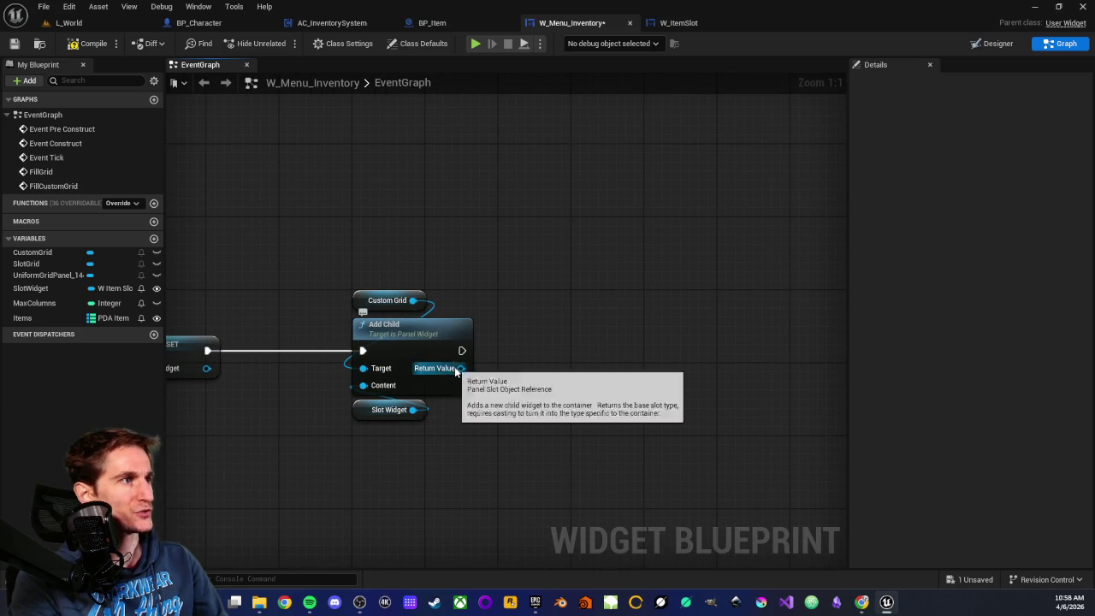
pyautogui.moveTo(460, 368); pyautogui.dragTo(564, 359)
pyautogui.scroll(-4, 650, 270)
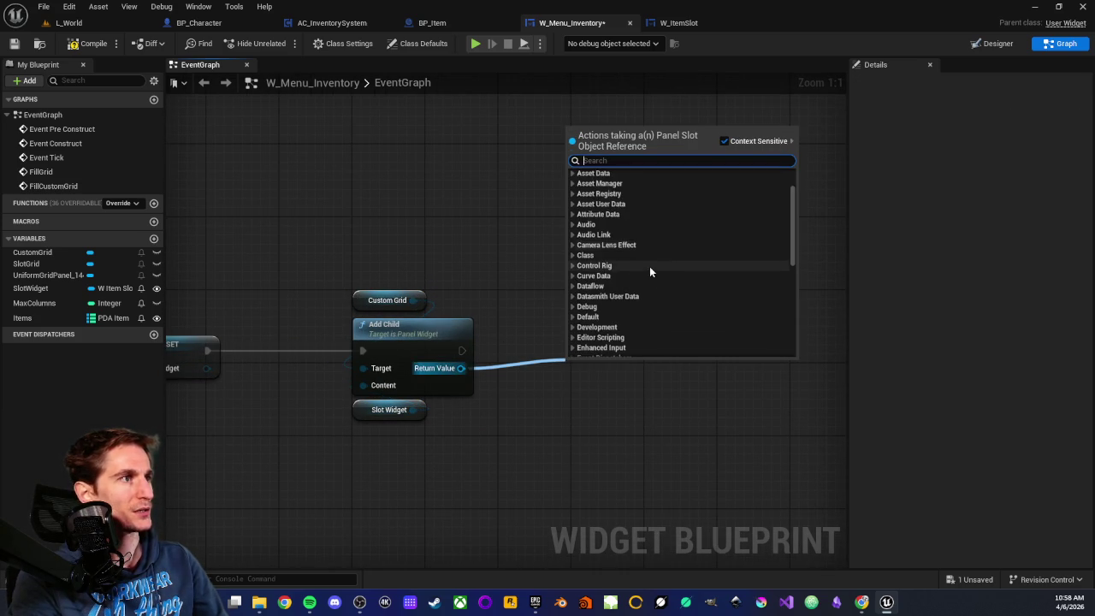
pyautogui.scroll(-5, 640, 270)
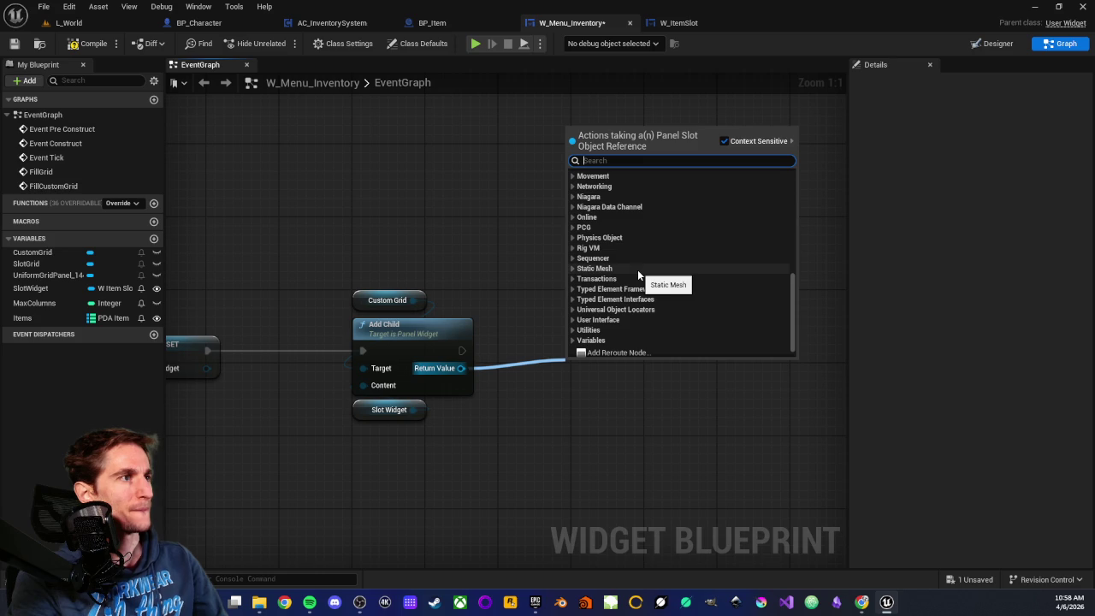
pyautogui.scroll(-1, 638, 274)
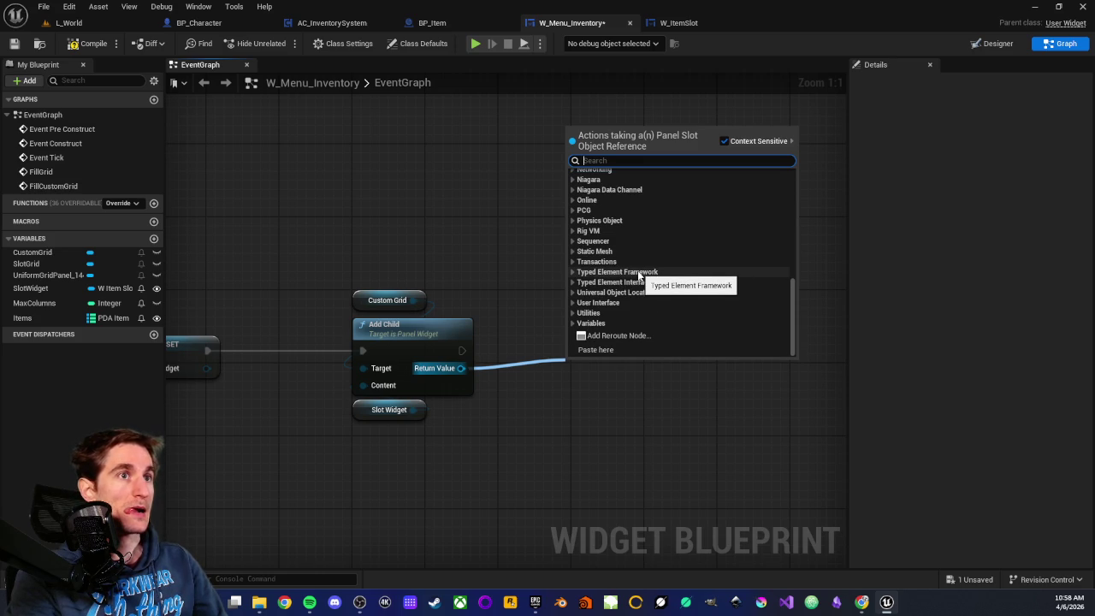
pyautogui.click(572, 395)
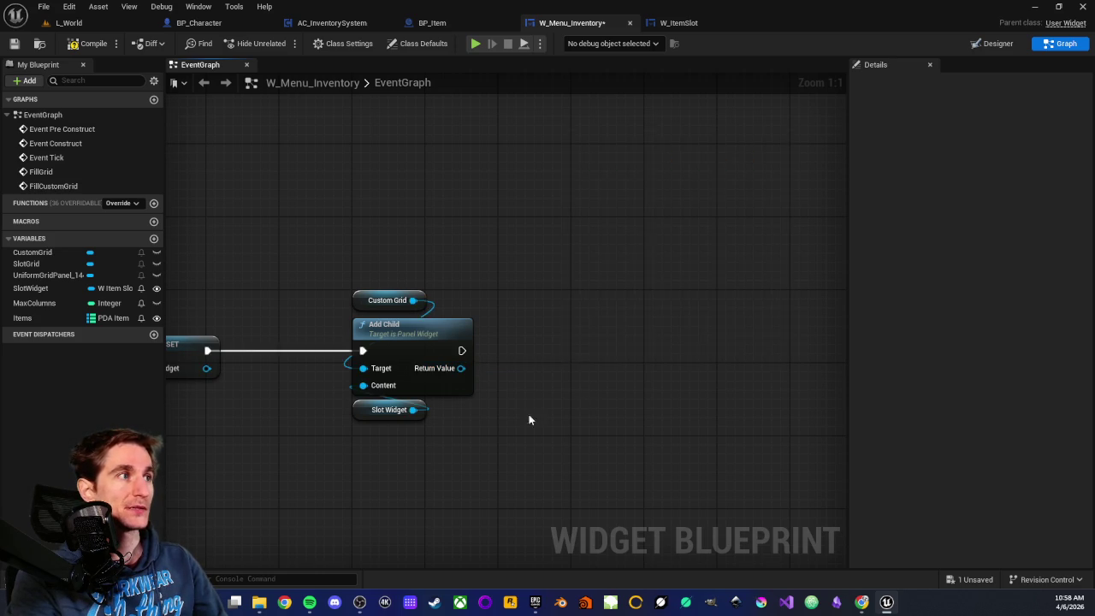
pyautogui.moveTo(279, 306)
pyautogui.mouseDown()
pyautogui.moveTo(342, 312)
pyautogui.moveTo(383, 428)
pyautogui.mouseUp()
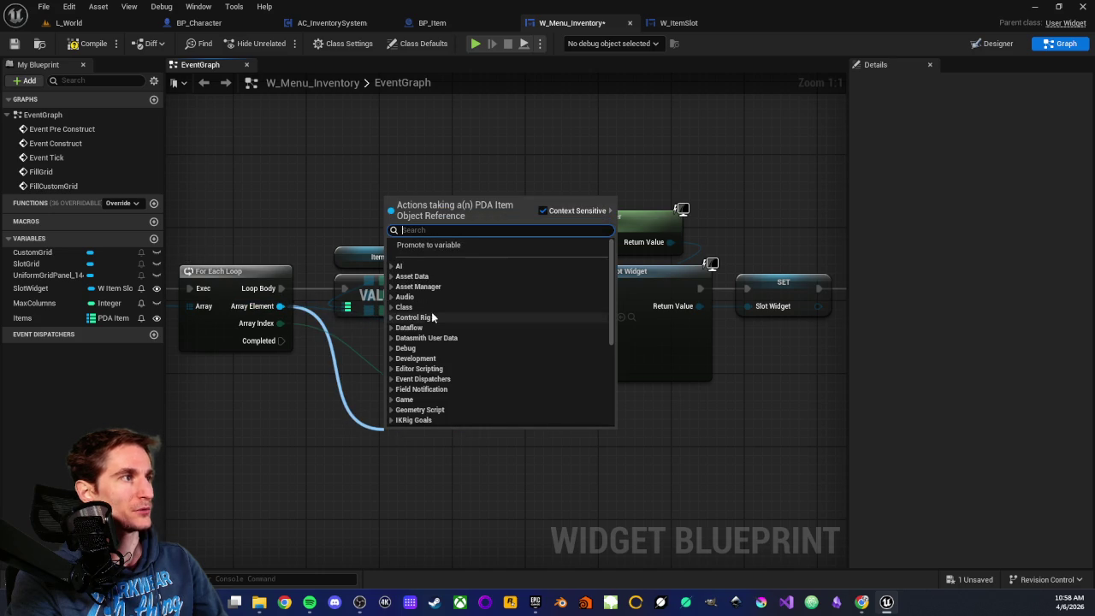
# Step: Add a Get Item Slot Size node fed by the For Each Loop's Array Element
pyautogui.click(294, 438)
pyautogui.moveTo(384, 212); pyautogui.dragTo(413, 341)
pyautogui.click(407, 343)
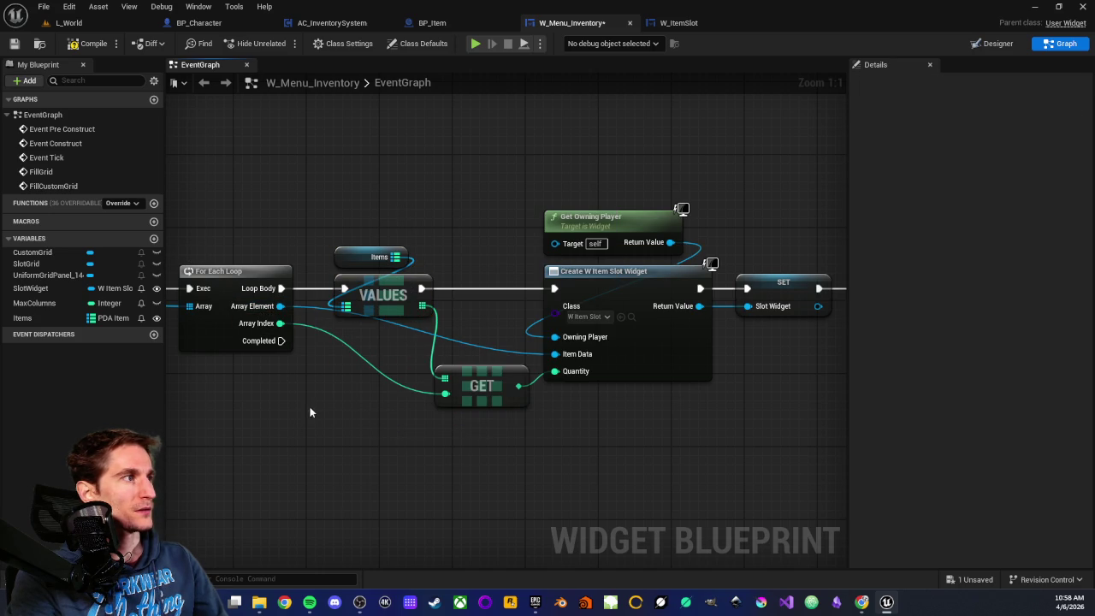
pyautogui.scroll(-1, 407, 342)
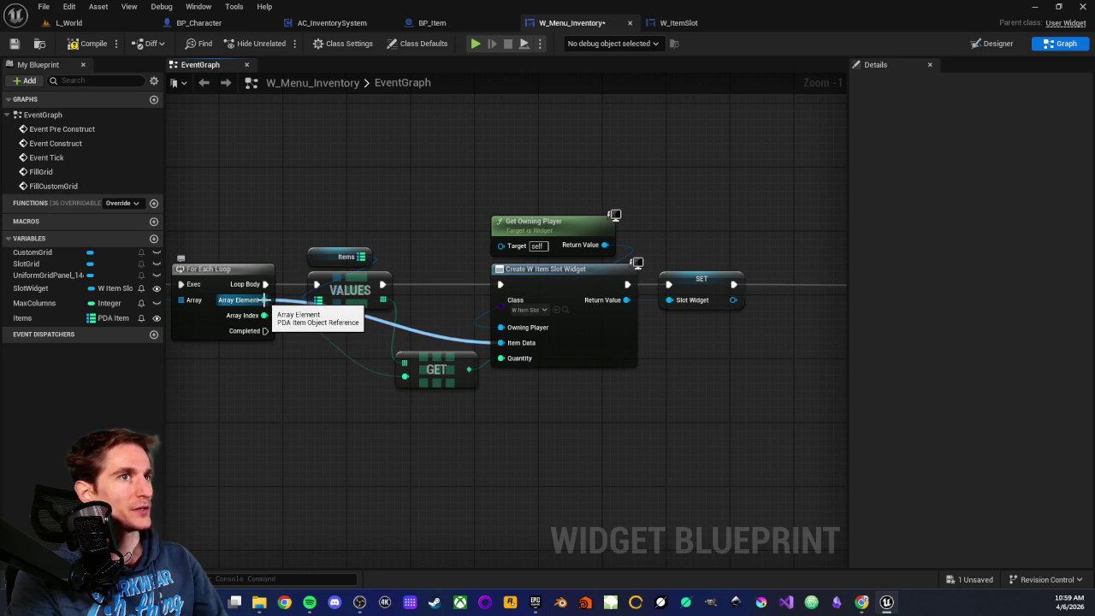
pyautogui.moveTo(264, 299)
pyautogui.mouseDown()
pyautogui.moveTo(291, 315)
pyautogui.moveTo(934, 396)
pyautogui.moveTo(345, 418)
pyautogui.moveTo(376, 436)
pyautogui.moveTo(787, 435)
pyautogui.moveTo(761, 415)
pyautogui.mouseUp()
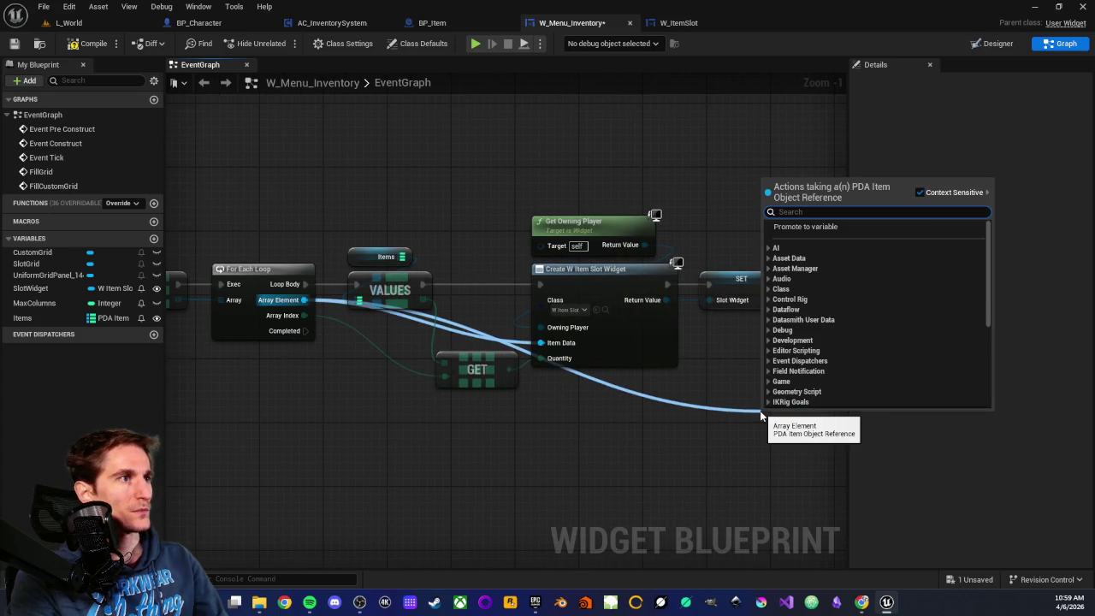
pyautogui.write('ge')
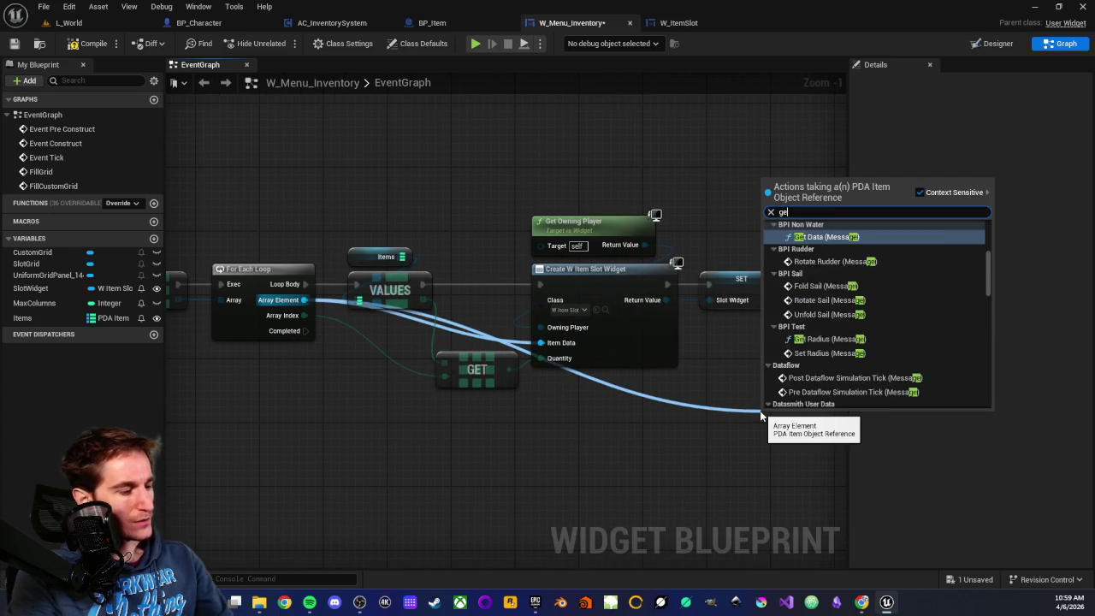
pyautogui.write('t slot')
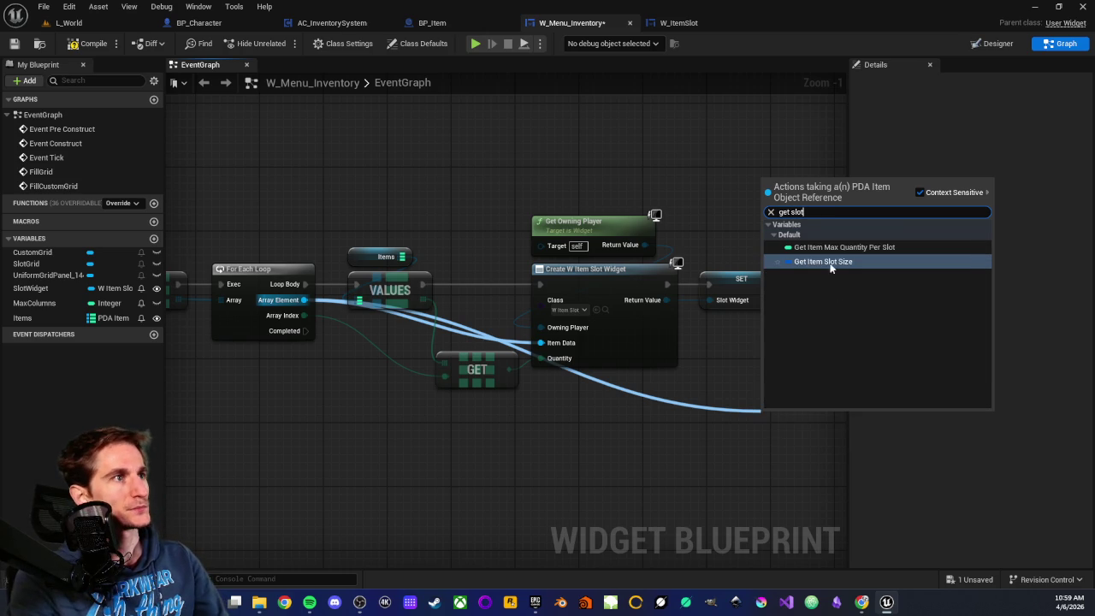
pyautogui.click(830, 260)
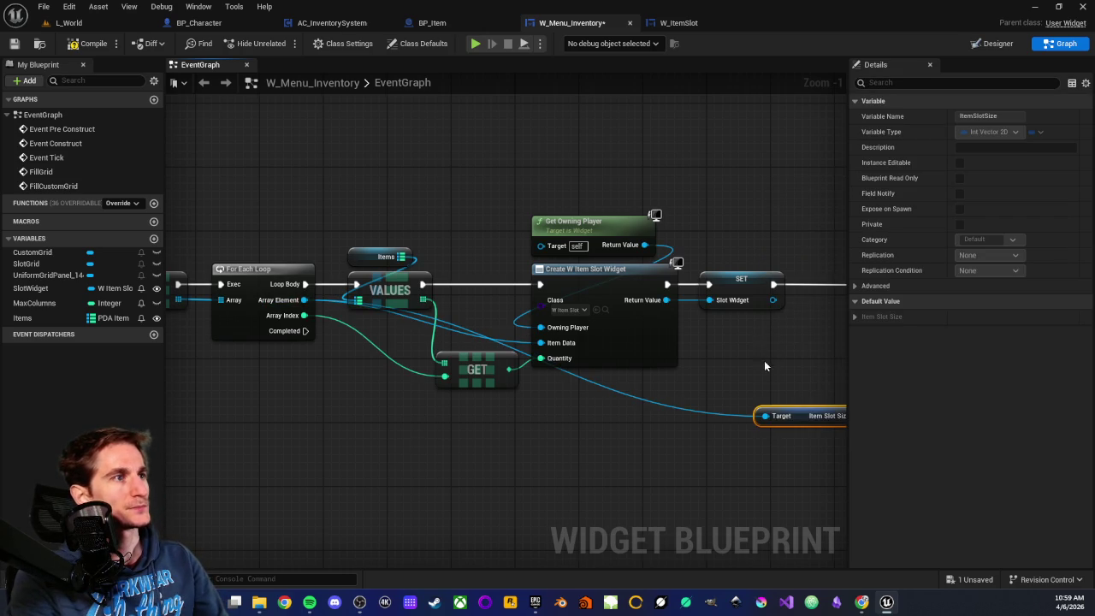
pyautogui.moveTo(549, 388); pyautogui.dragTo(547, 381)
pyautogui.moveTo(573, 344); pyautogui.dragTo(640, 422)
pyautogui.moveTo(423, 318)
pyautogui.mouseDown()
pyautogui.moveTo(513, 425)
pyautogui.moveTo(444, 439)
pyautogui.mouseUp()
pyautogui.click(513, 419)
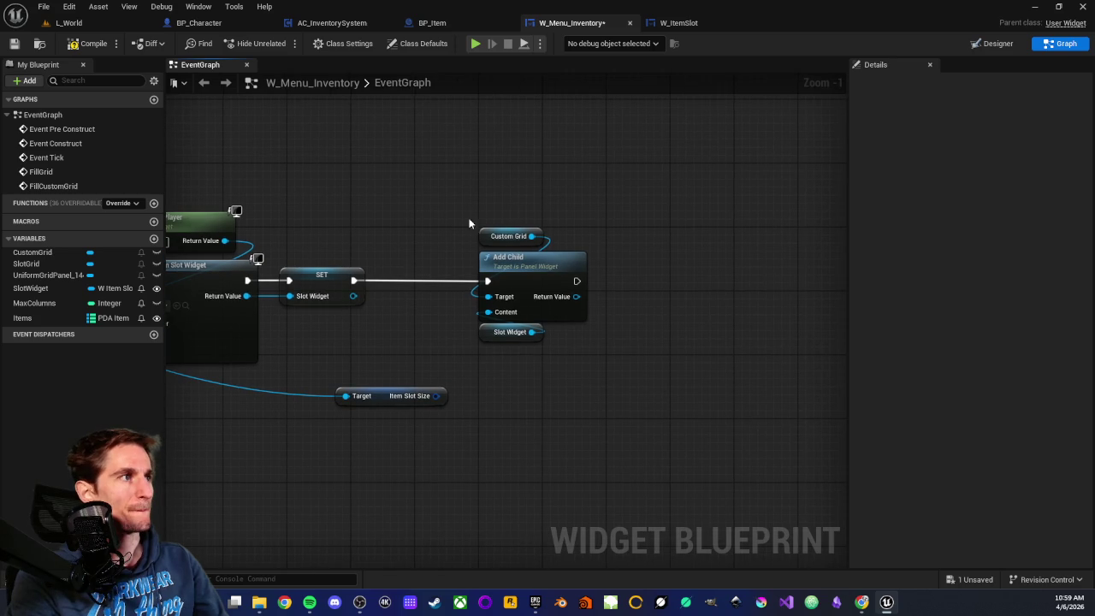
# Step: Shift the Custom Grid, Add Child and Slot Widget nodes further right, then view the W_ItemSlot design
pyautogui.moveTo(468, 228); pyautogui.dragTo(590, 346)
pyautogui.moveTo(517, 268); pyautogui.dragTo(769, 268)
pyautogui.click(676, 333)
pyautogui.moveTo(677, 333); pyautogui.dragTo(566, 352)
pyautogui.moveTo(323, 467); pyautogui.dragTo(384, 472)
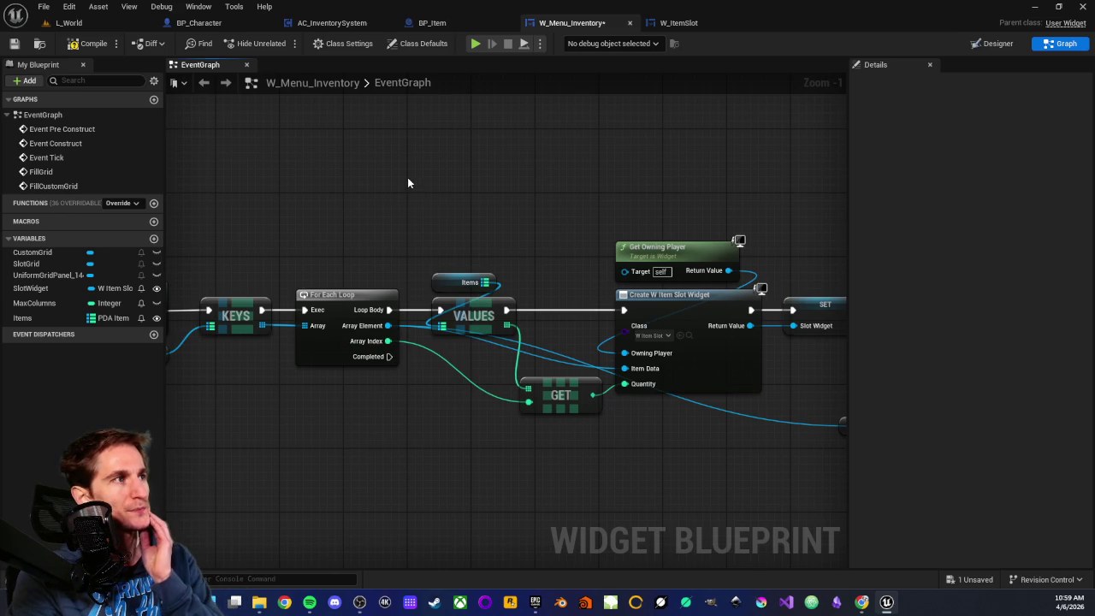
pyautogui.click(676, 22)
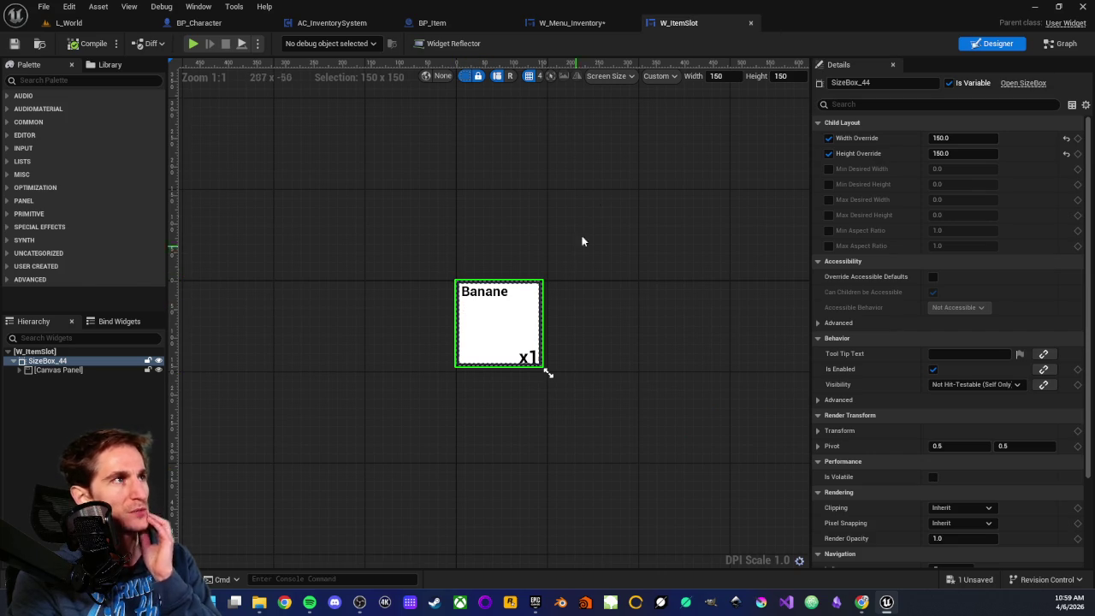
# Step: Back in W_Menu_Inventory's graph, nudge the Custom Grid, Add Child and Slot Widget nodes slightly left
pyautogui.click(574, 25)
pyautogui.scroll(3, 636, 294)
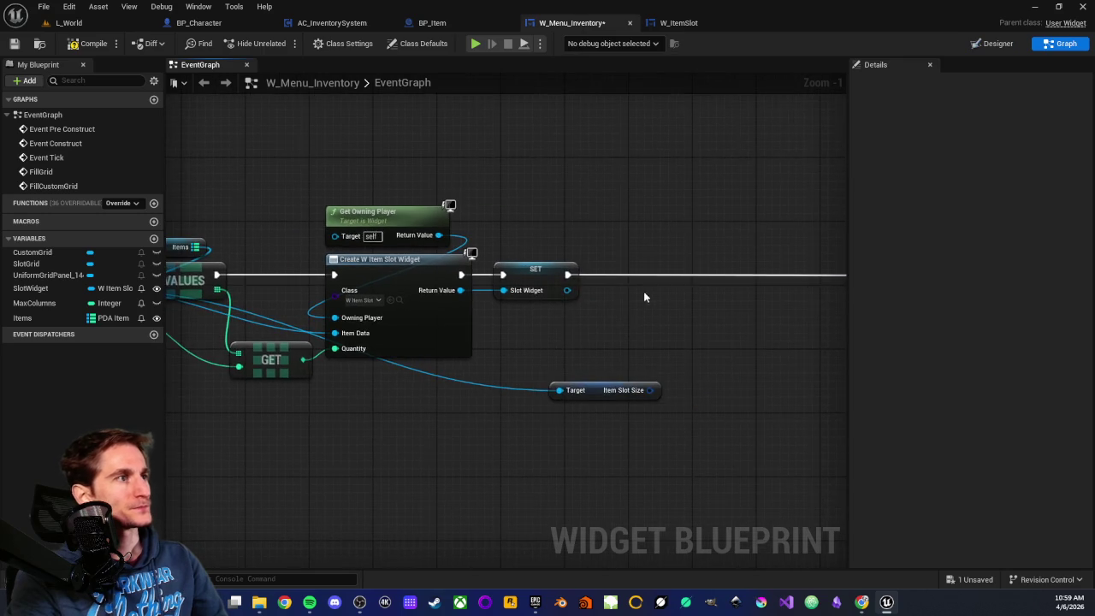
pyautogui.moveTo(375, 219); pyautogui.dragTo(405, 381)
pyautogui.moveTo(411, 281); pyautogui.dragTo(354, 282)
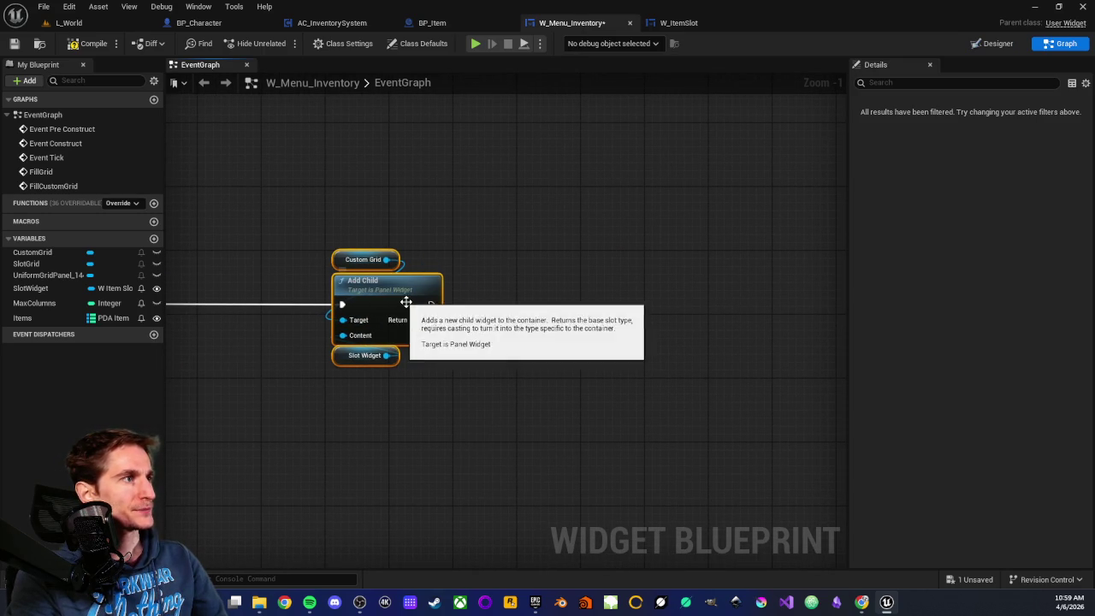
pyautogui.moveTo(431, 321); pyautogui.dragTo(518, 353)
pyautogui.scroll(-5, 572, 459)
pyautogui.scroll(-5, 572, 460)
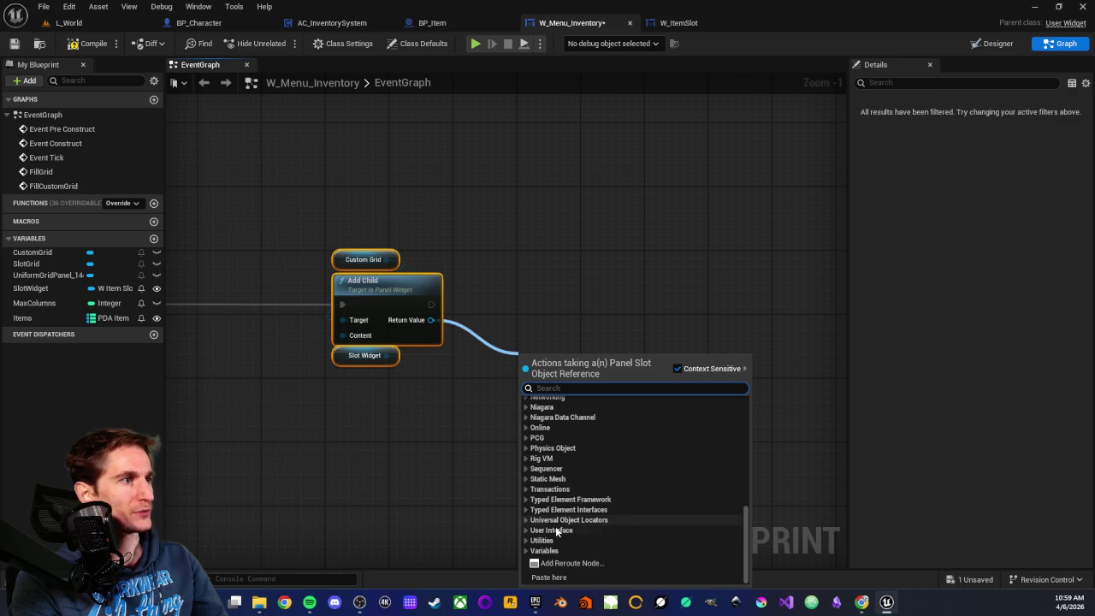
pyautogui.click(526, 529)
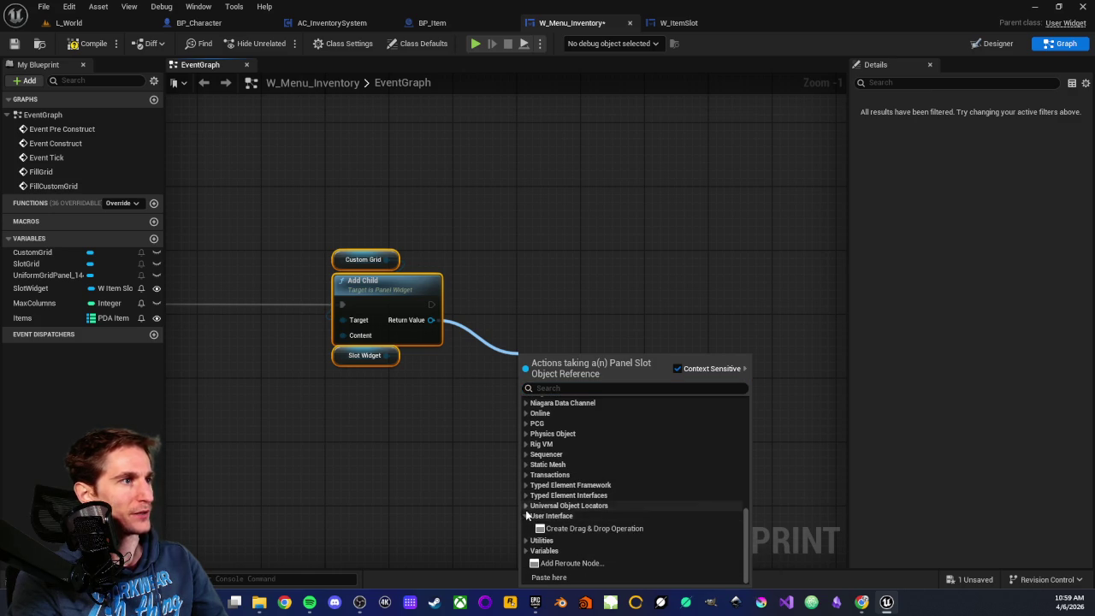
pyautogui.click(525, 516)
pyautogui.click(526, 550)
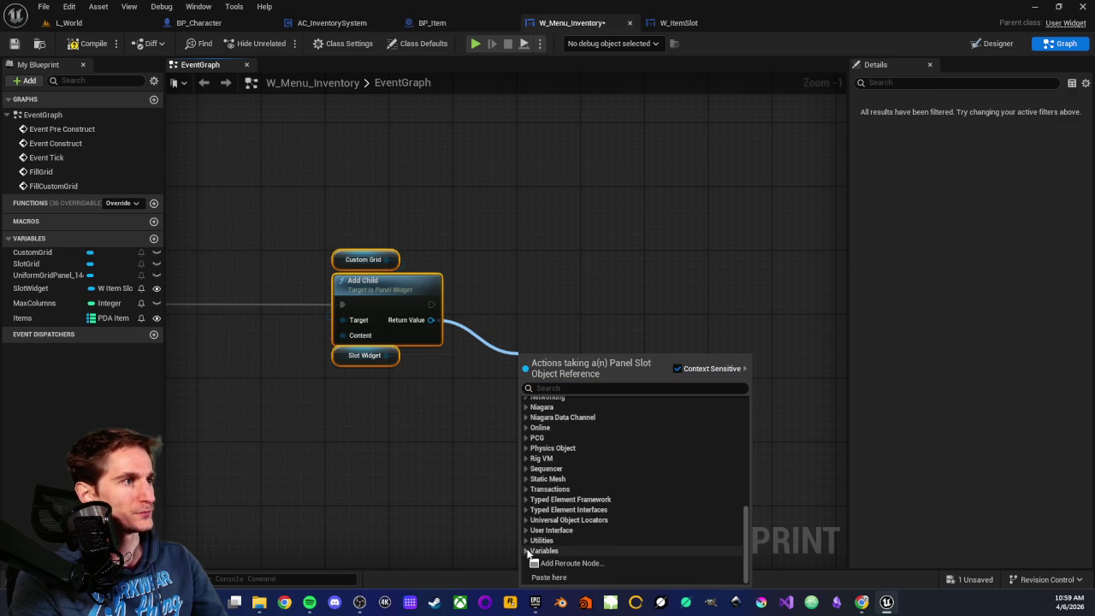
pyautogui.click(527, 525)
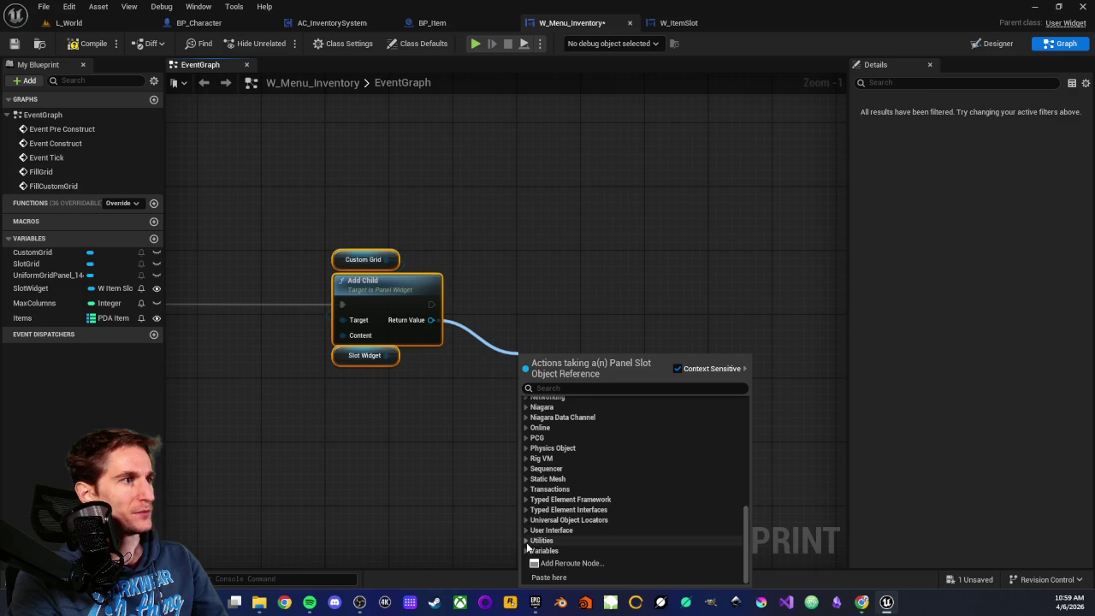
pyautogui.scroll(-5, 539, 530)
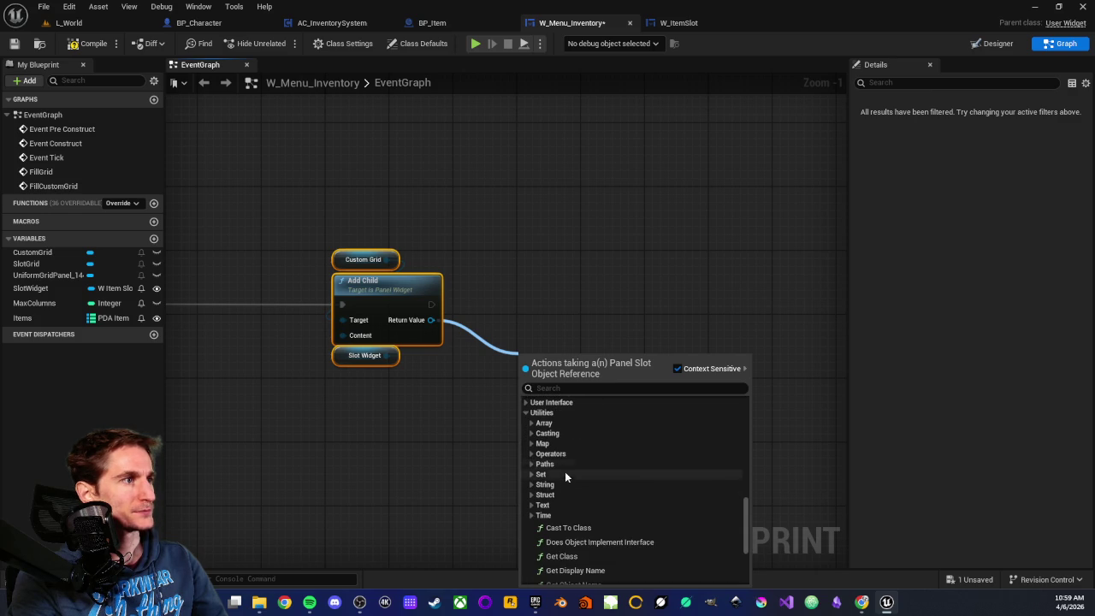
pyautogui.scroll(2, 547, 525)
pyautogui.click(524, 465)
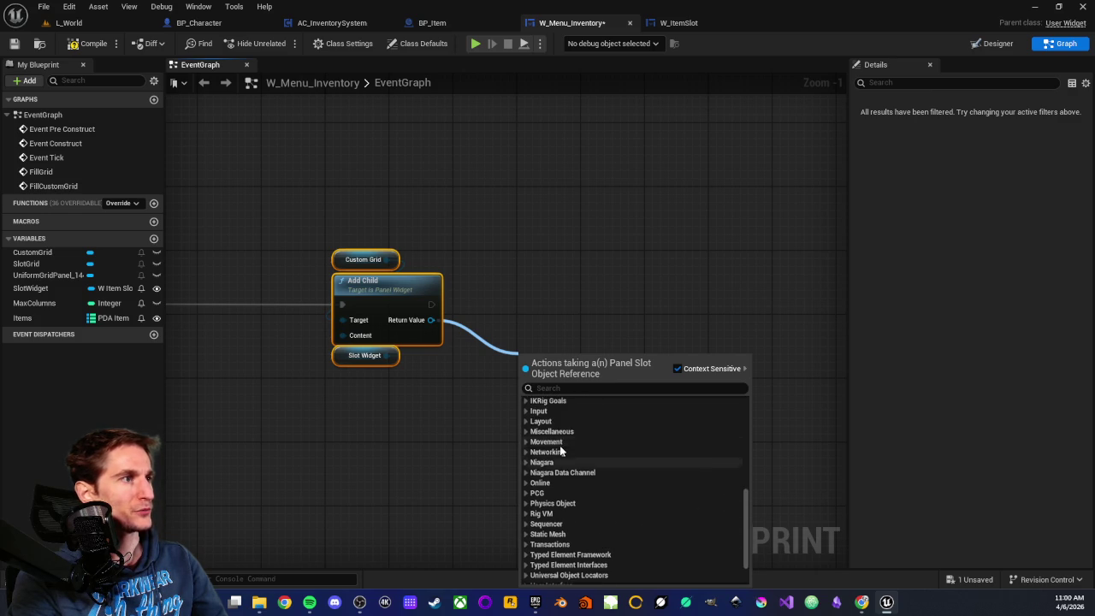
pyautogui.scroll(3, 564, 419)
pyautogui.scroll(-6, 564, 473)
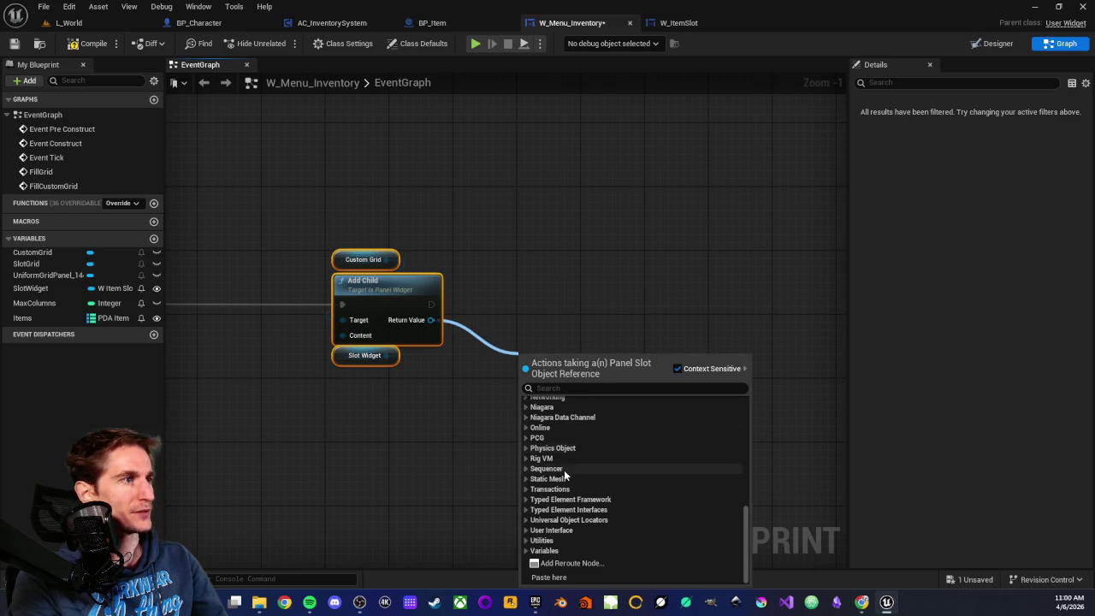
pyautogui.scroll(2, 561, 513)
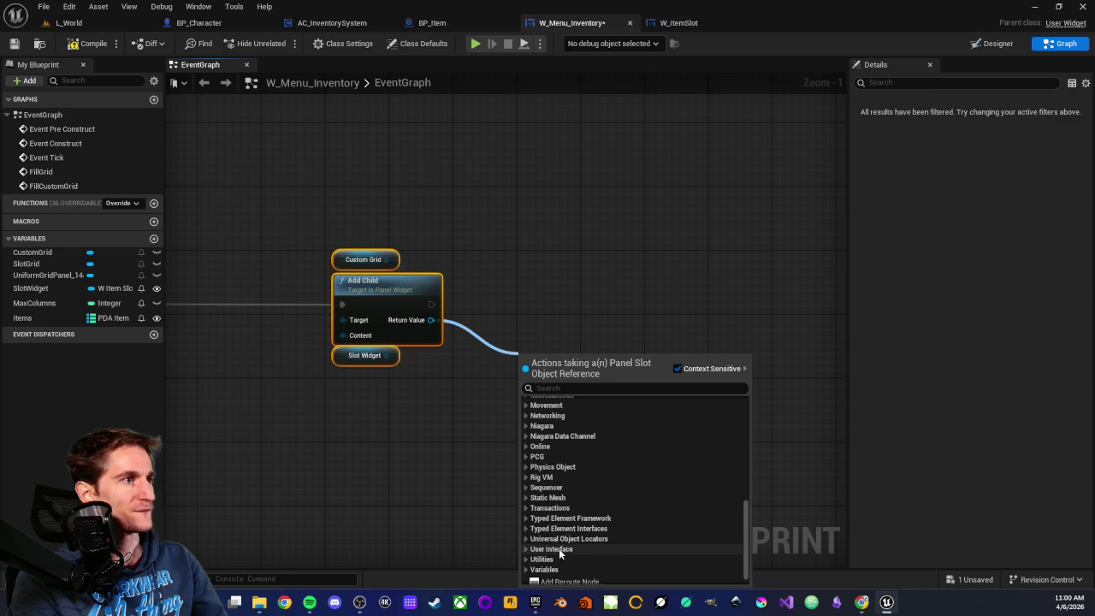
pyautogui.scroll(3, 543, 505)
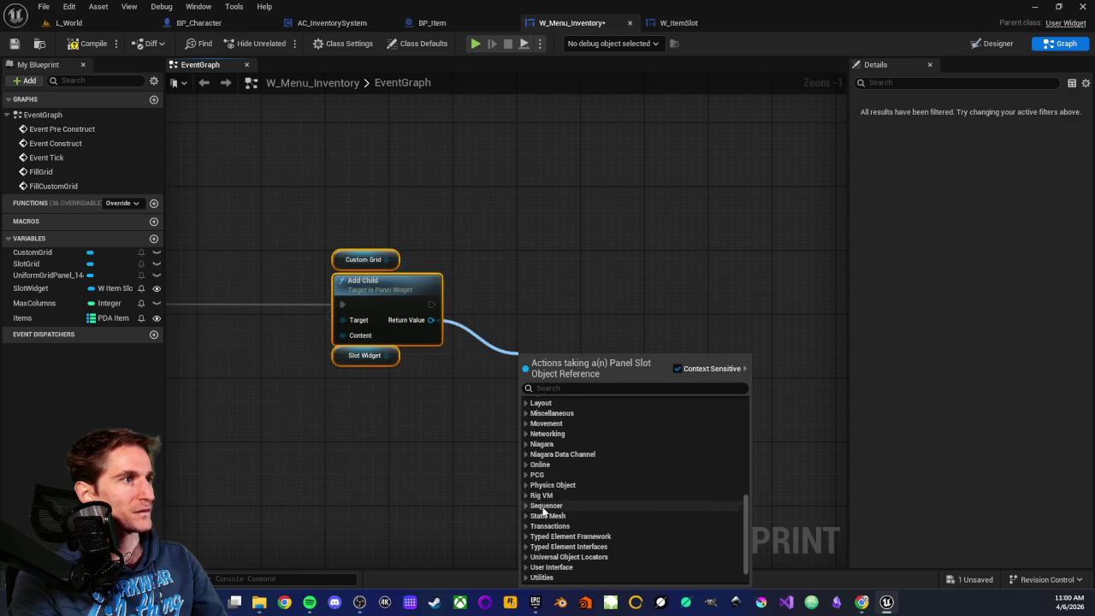
pyautogui.scroll(10, 552, 425)
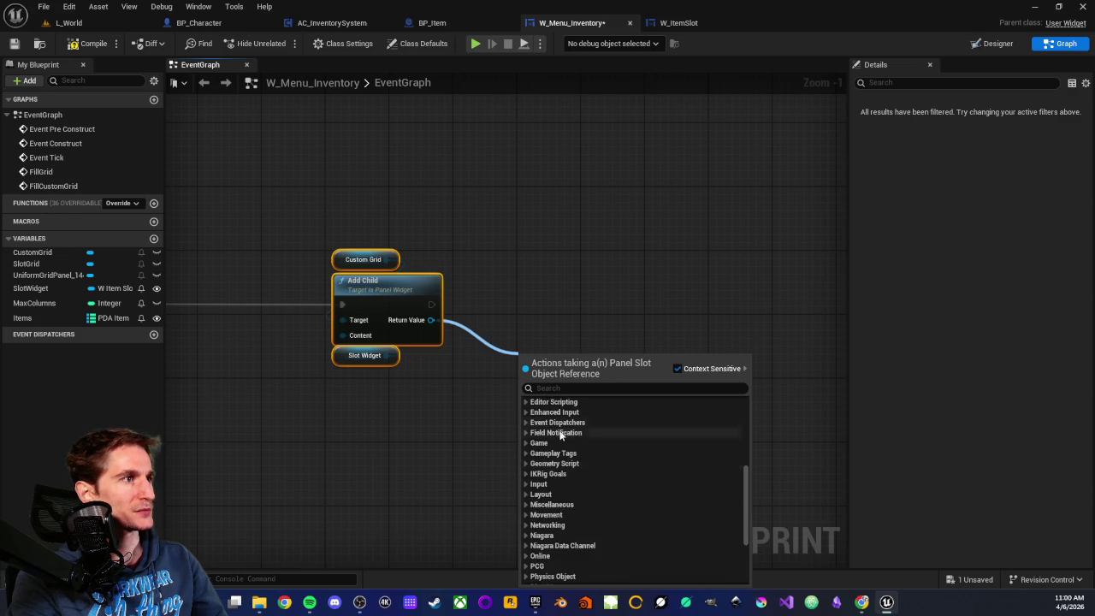
pyautogui.scroll(5, 551, 462)
pyautogui.scroll(-10, 562, 419)
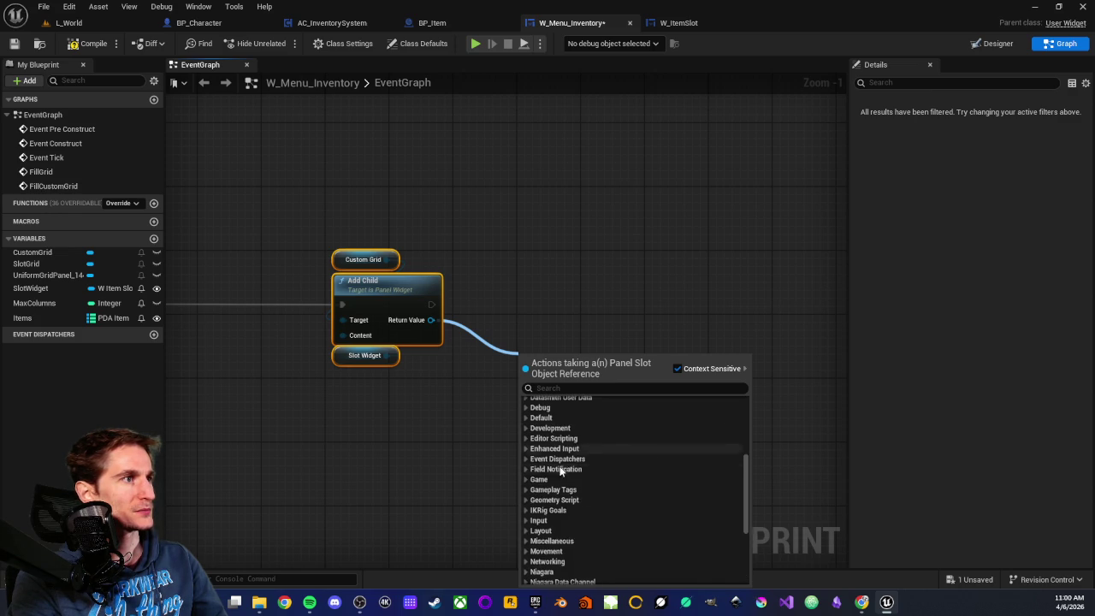
pyautogui.scroll(-3, 561, 454)
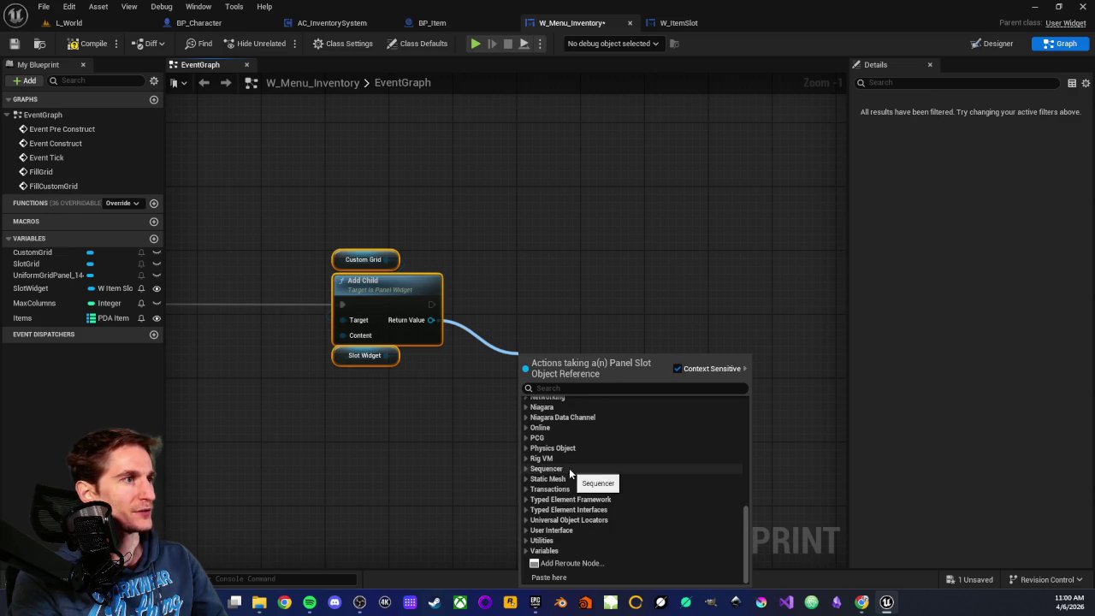
pyautogui.moveTo(458, 522)
pyautogui.mouseDown()
pyautogui.moveTo(437, 511)
pyautogui.moveTo(450, 462)
pyautogui.moveTo(416, 471)
pyautogui.moveTo(457, 444)
pyautogui.moveTo(322, 463)
pyautogui.mouseUp()
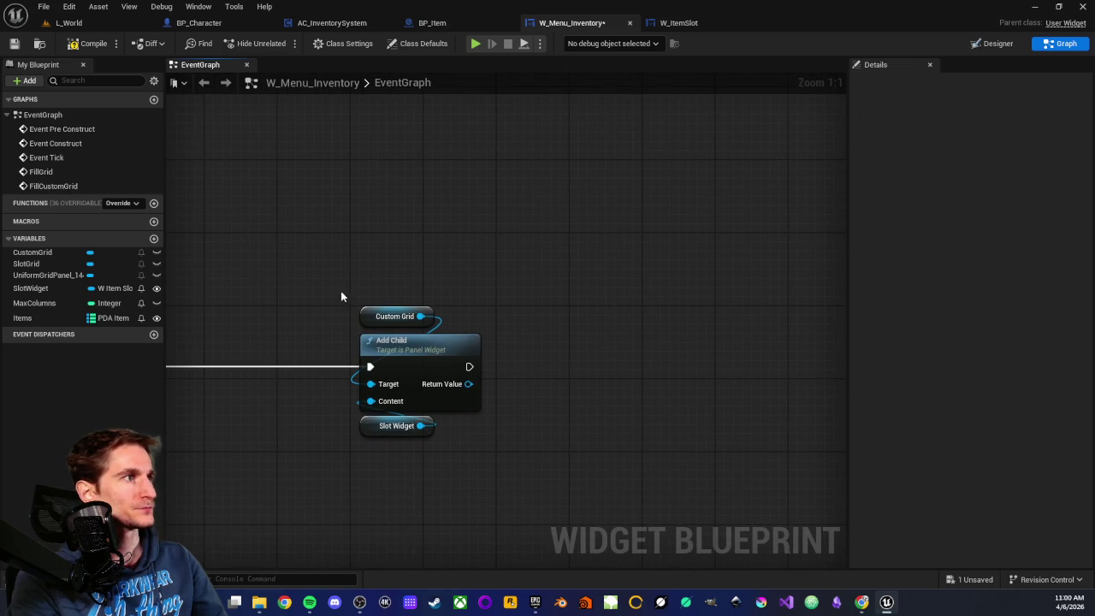
pyautogui.moveTo(339, 282); pyautogui.dragTo(449, 449)
pyautogui.click(344, 477)
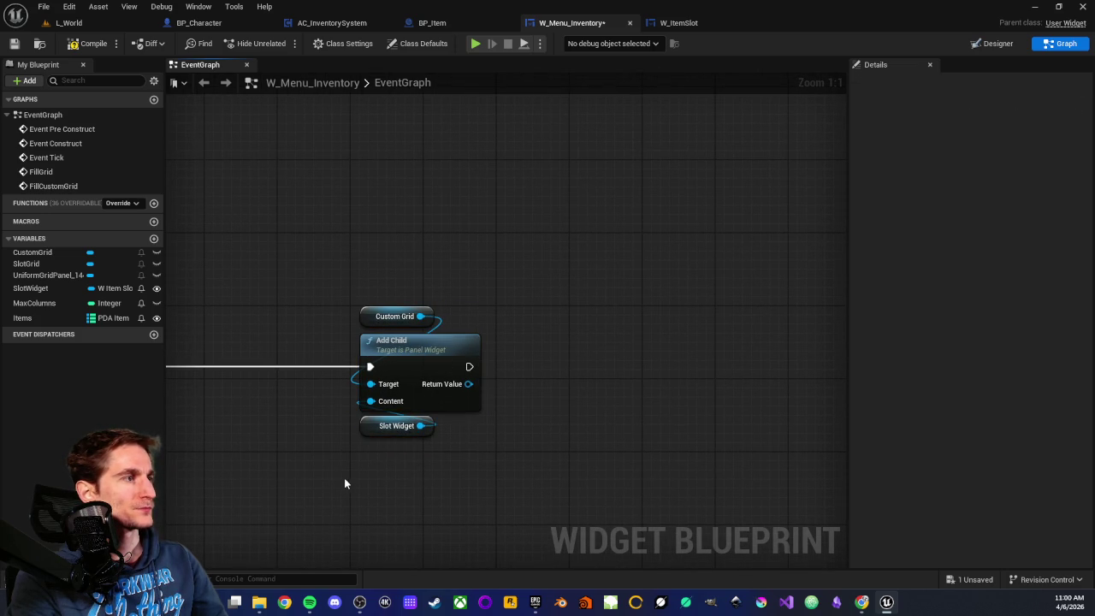
pyautogui.moveTo(341, 476)
pyautogui.mouseDown()
pyautogui.moveTo(403, 462)
pyautogui.moveTo(447, 277)
pyautogui.moveTo(381, 297)
pyautogui.mouseUp()
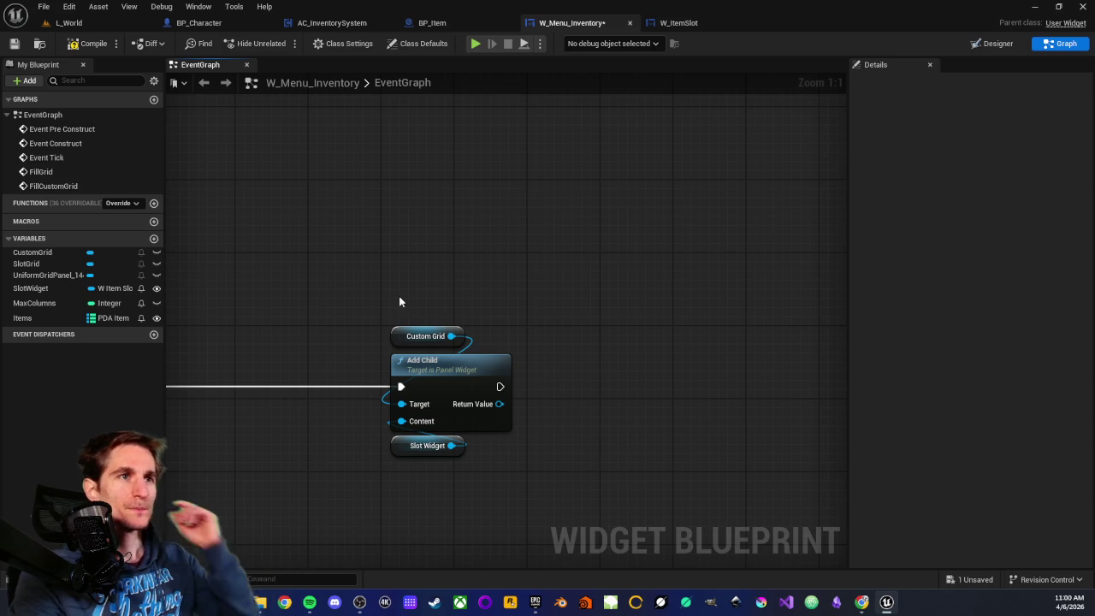
pyautogui.moveTo(398, 296)
pyautogui.mouseDown()
pyautogui.moveTo(536, 315)
pyautogui.moveTo(572, 254)
pyautogui.moveTo(562, 244)
pyautogui.moveTo(446, 310)
pyautogui.mouseUp()
pyautogui.scroll(-3, 482, 305)
pyautogui.moveTo(501, 237)
pyautogui.mouseDown()
pyautogui.moveTo(452, 254)
pyautogui.moveTo(303, 227)
pyautogui.mouseUp()
pyautogui.scroll(3, 303, 227)
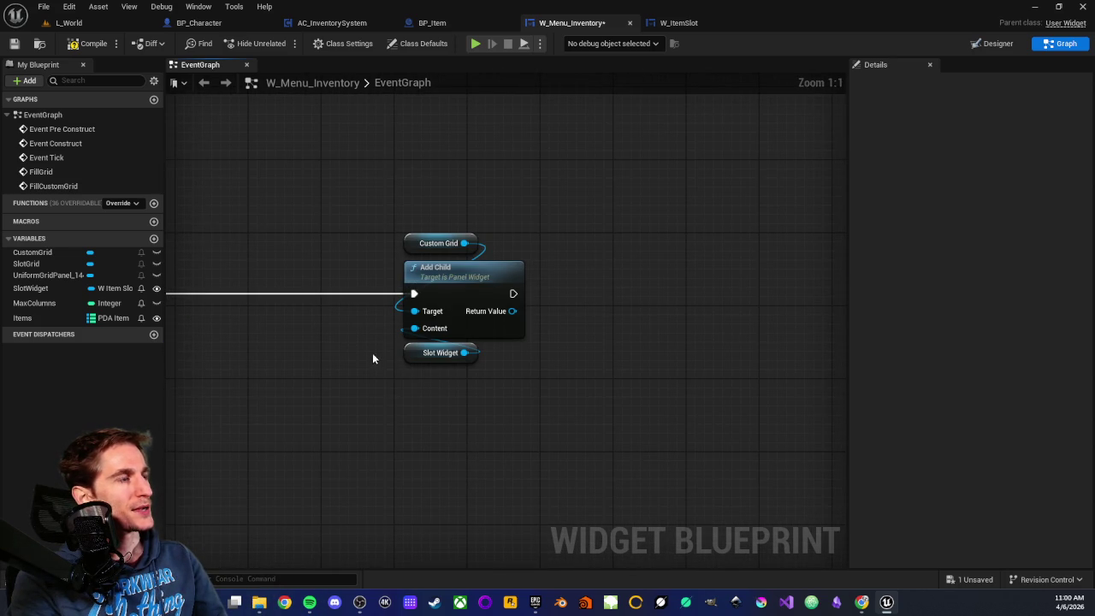
pyautogui.moveTo(393, 369); pyautogui.dragTo(418, 362)
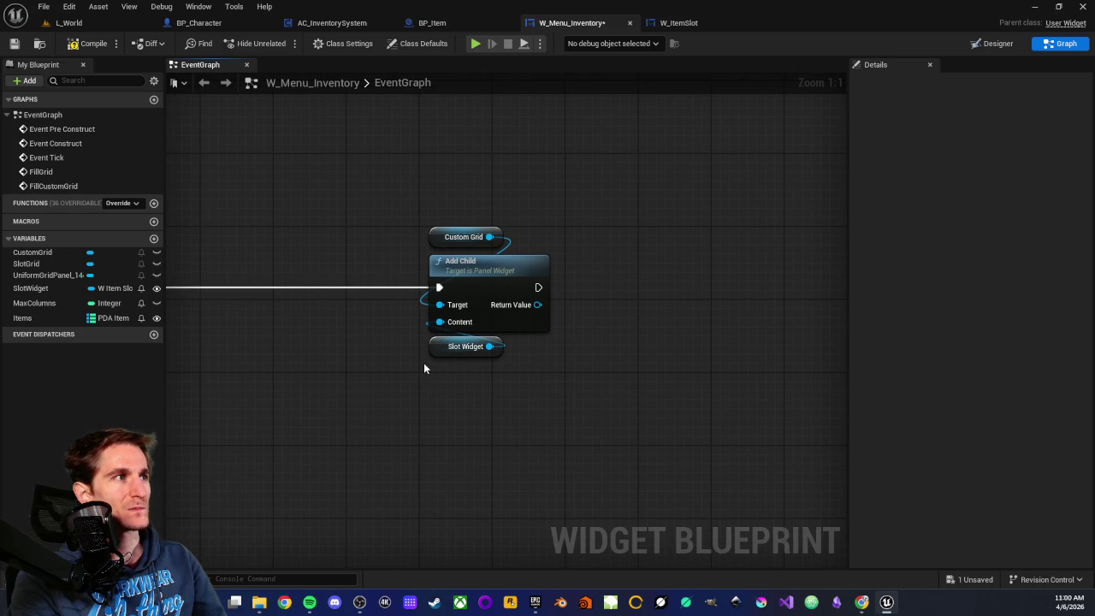
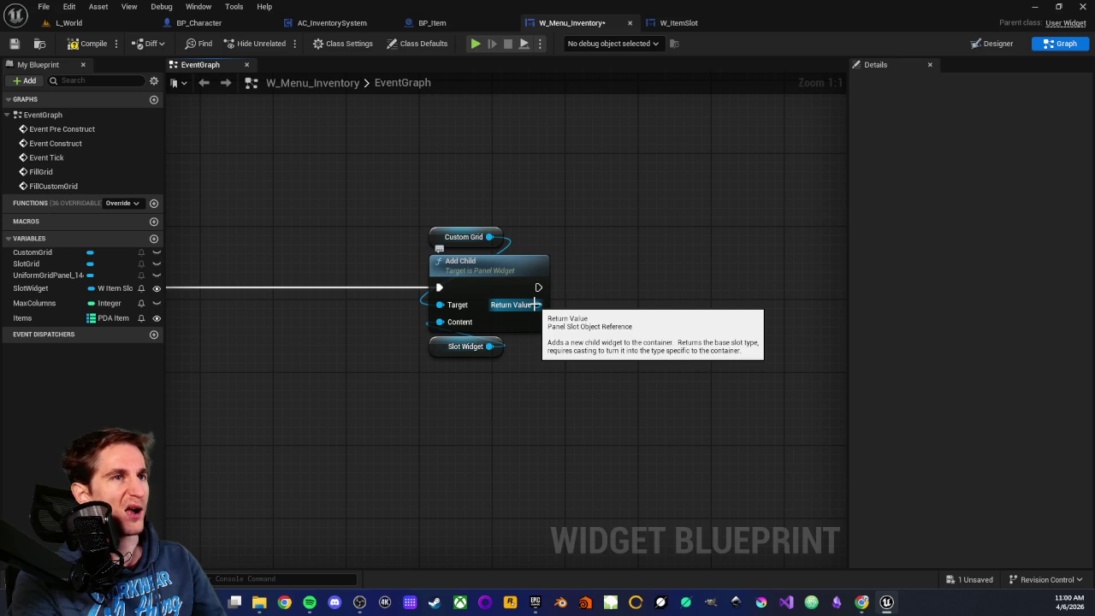
# Step: Browse Slot Widget's Widget, Transform and Event Reply actions without adding any node
pyautogui.moveTo(490, 347); pyautogui.dragTo(640, 393)
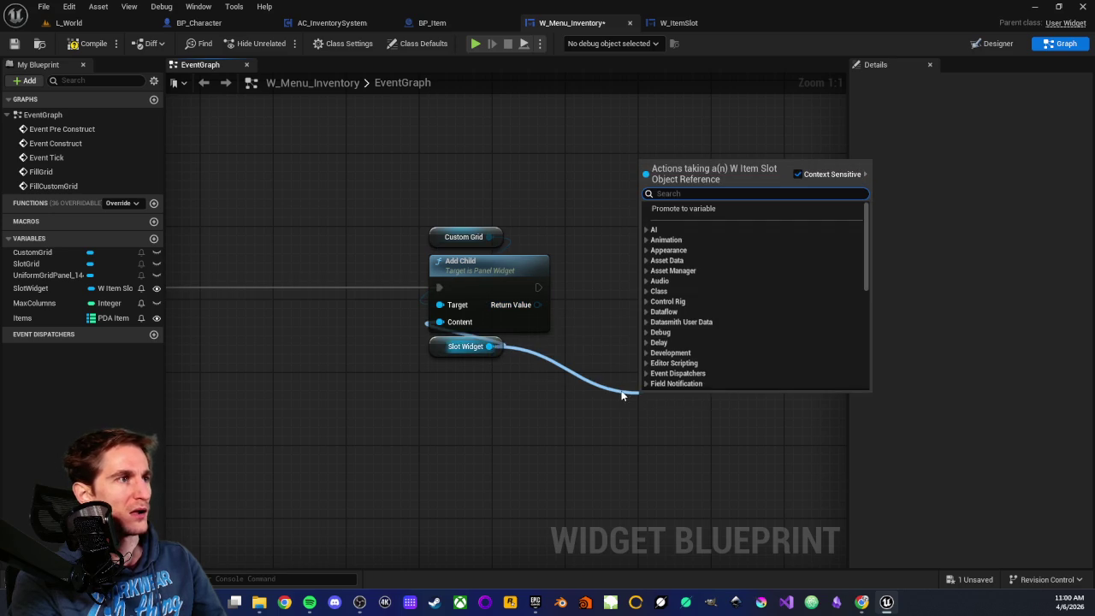
pyautogui.scroll(-10, 670, 321)
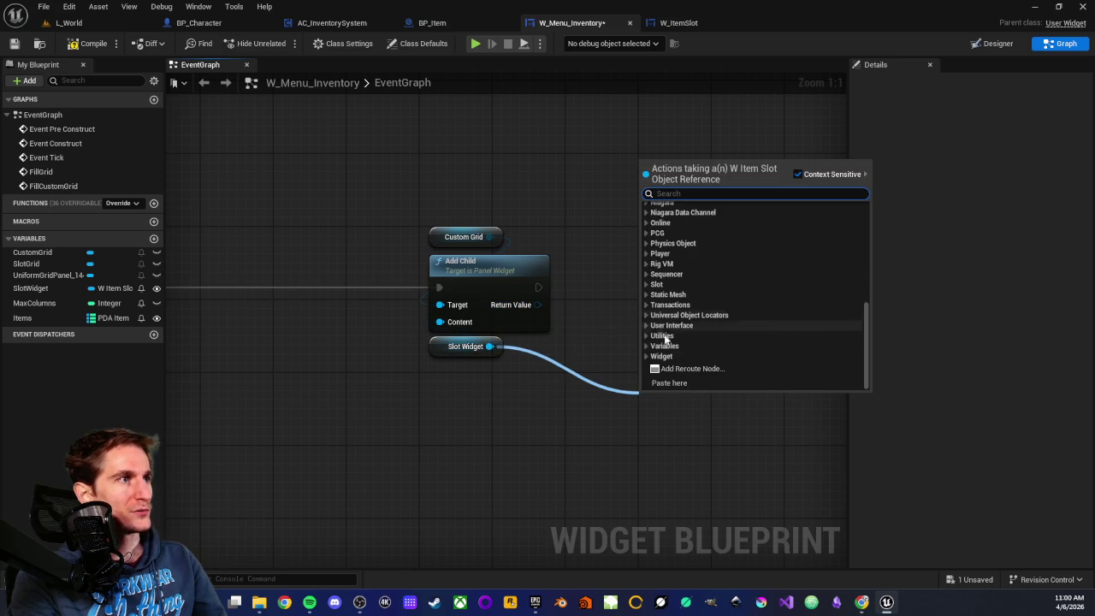
pyautogui.click(646, 356)
pyautogui.scroll(-2, 684, 291)
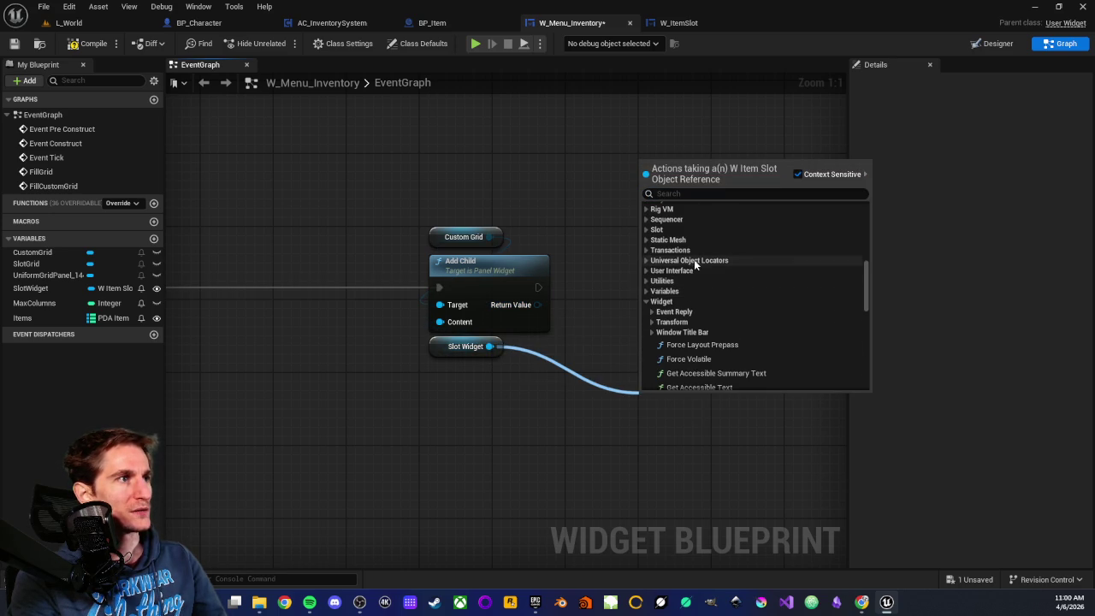
pyautogui.click(663, 322)
pyautogui.scroll(-3, 684, 257)
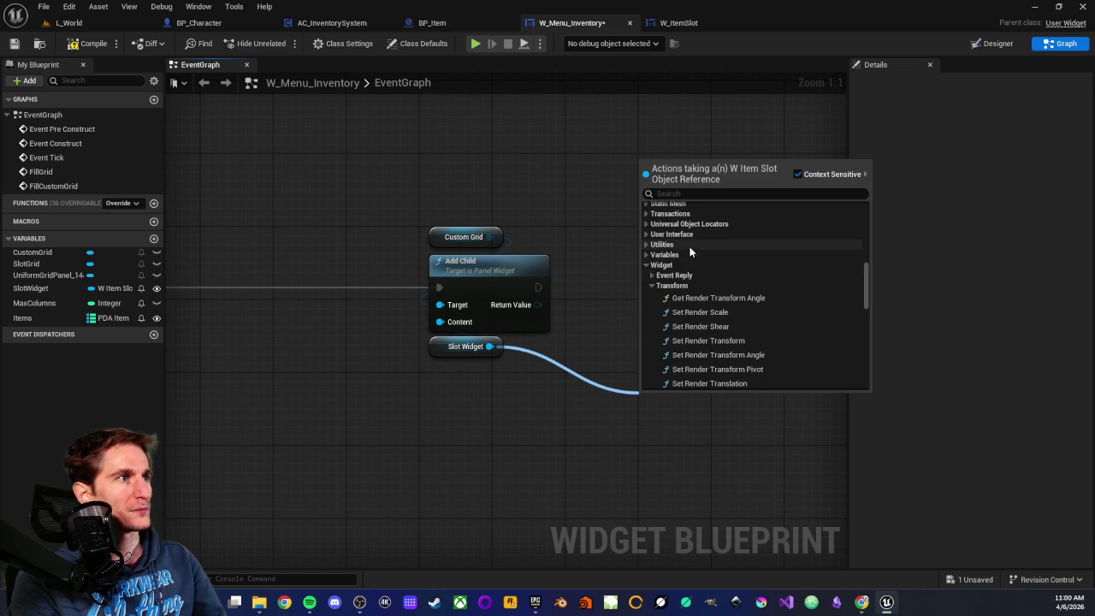
pyautogui.scroll(-4, 689, 273)
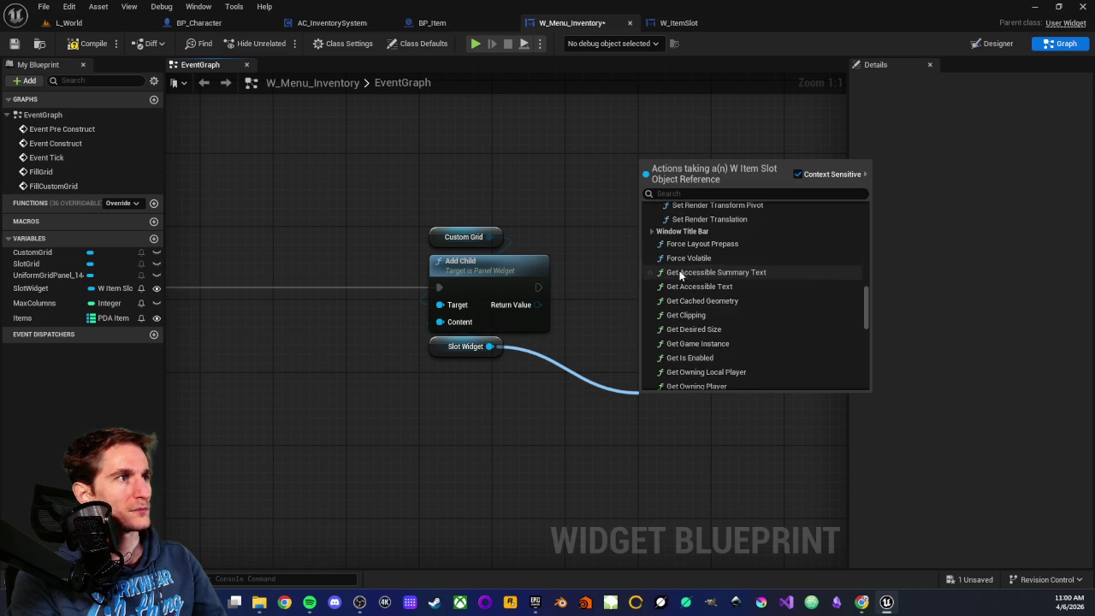
pyautogui.scroll(-8, 689, 291)
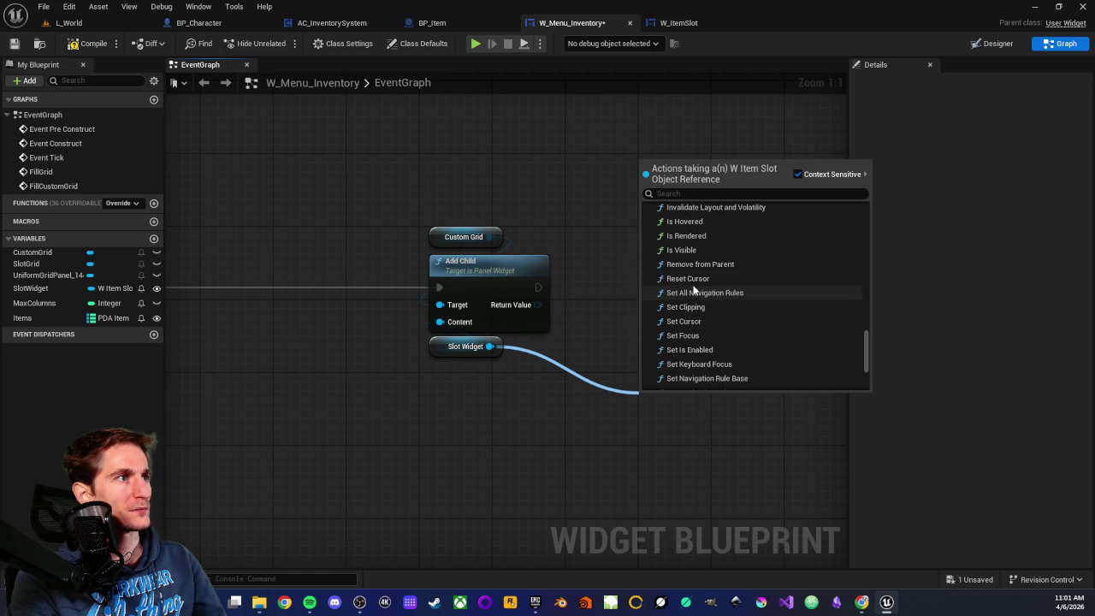
pyautogui.scroll(-4, 715, 269)
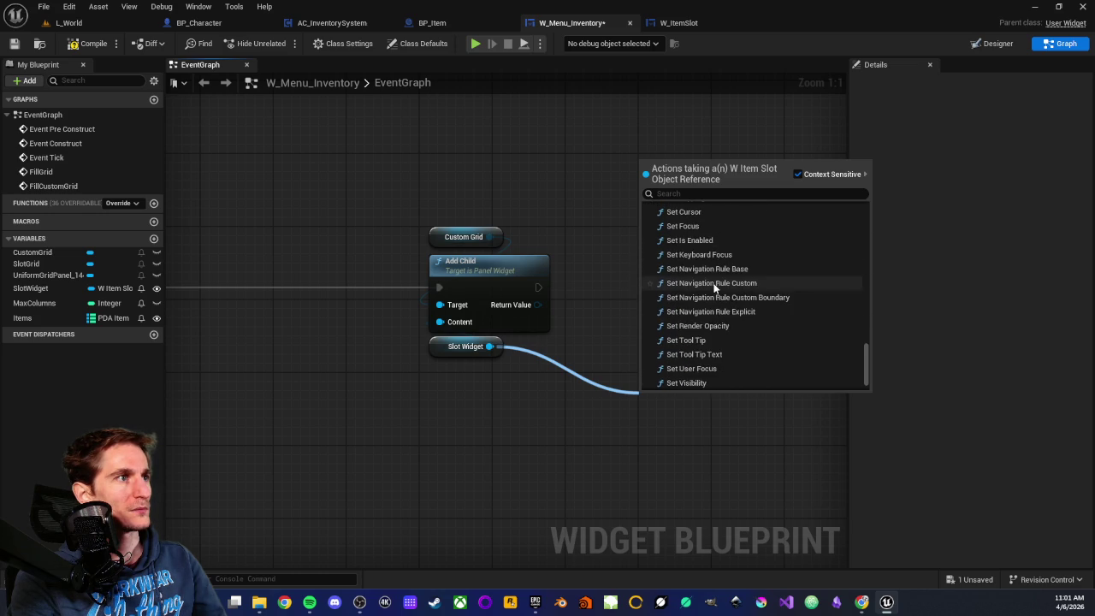
pyautogui.scroll(4, 711, 273)
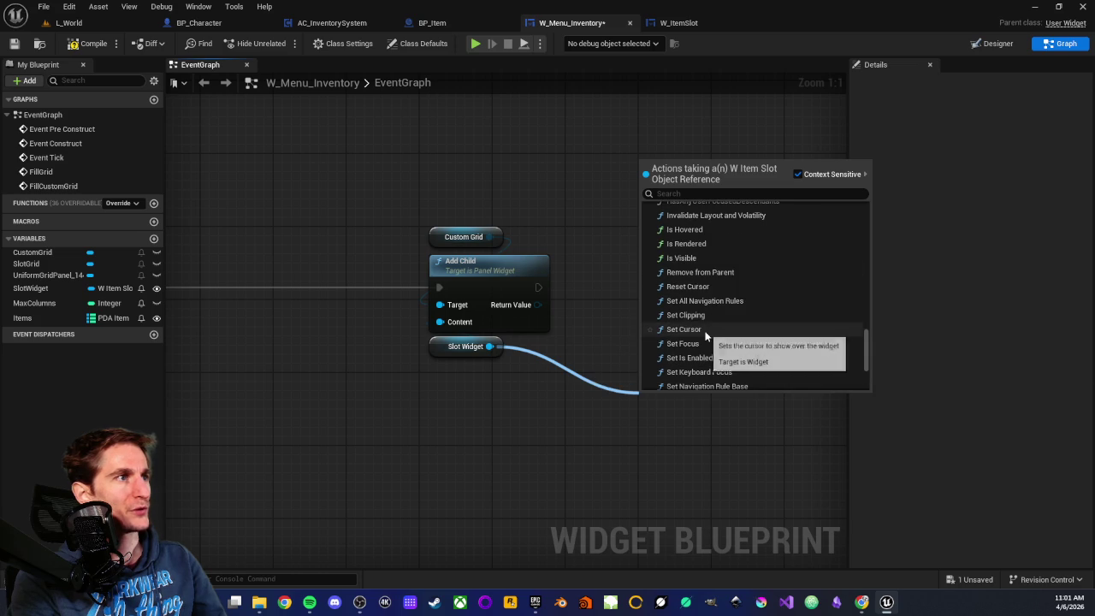
pyautogui.scroll(7, 706, 308)
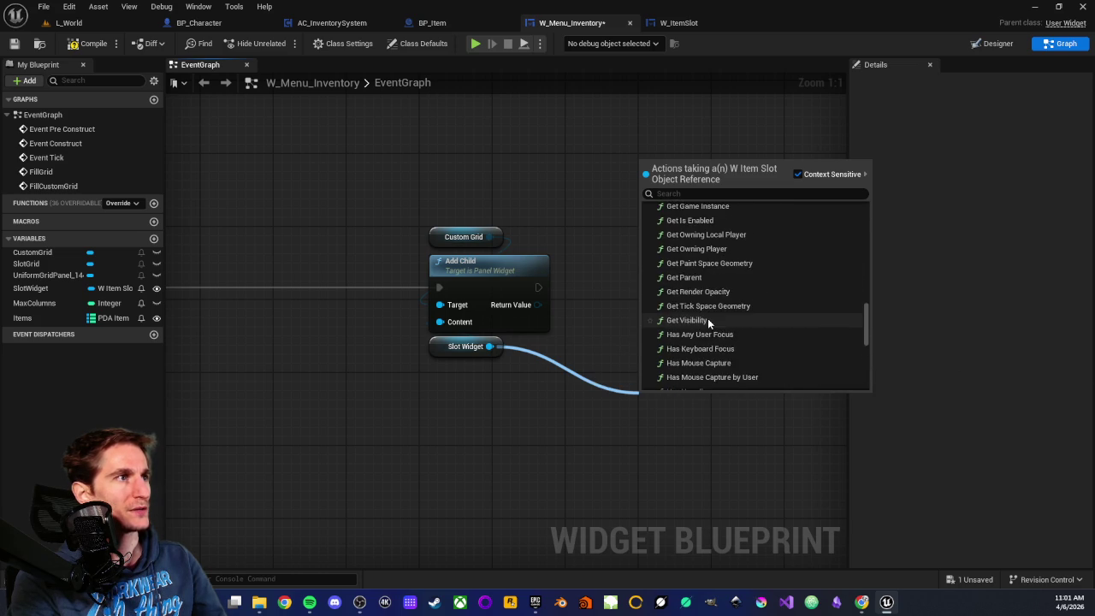
pyautogui.scroll(5, 708, 316)
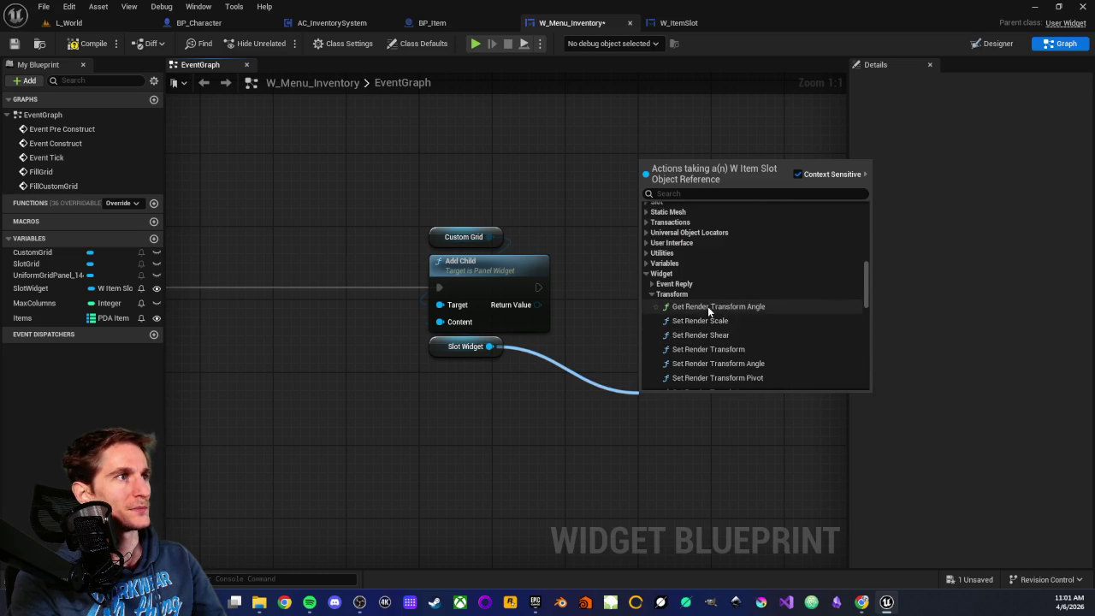
pyautogui.click(650, 284)
pyautogui.scroll(-8, 679, 290)
pyautogui.scroll(-5, 680, 299)
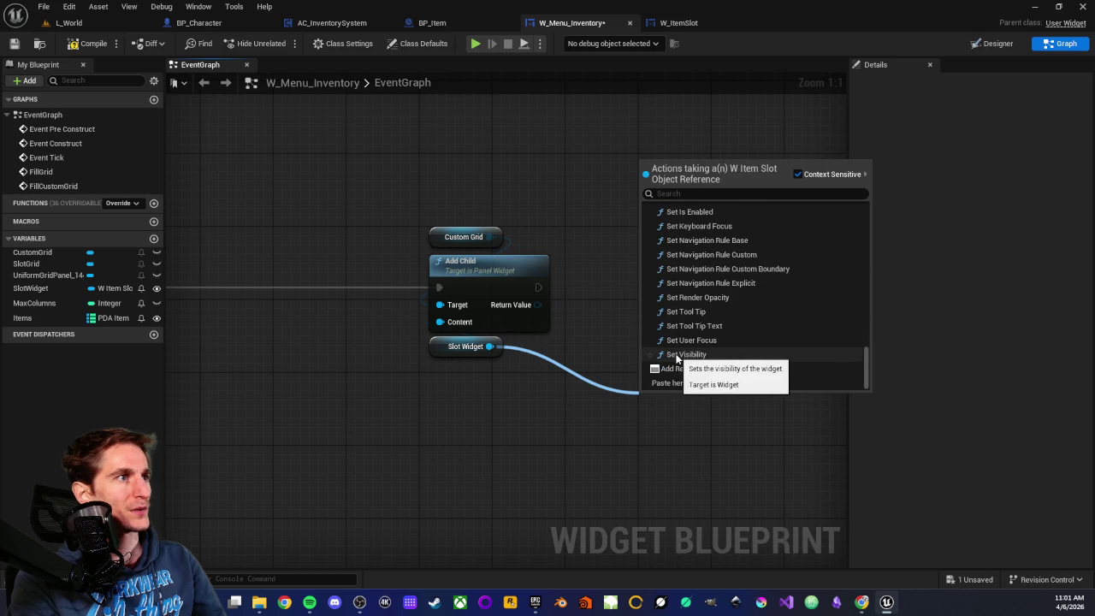
pyautogui.click(425, 400)
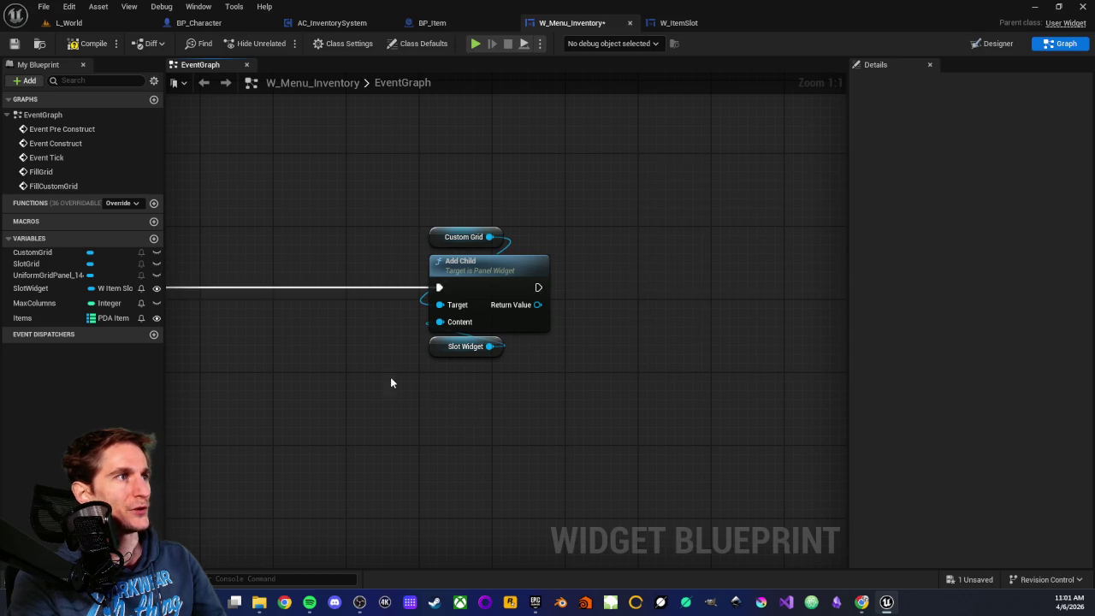
# Step: In the Designer, inspect CustomGrid and its Size Box with 150 width and height overrides
pyautogui.scroll(-4, 620, 308)
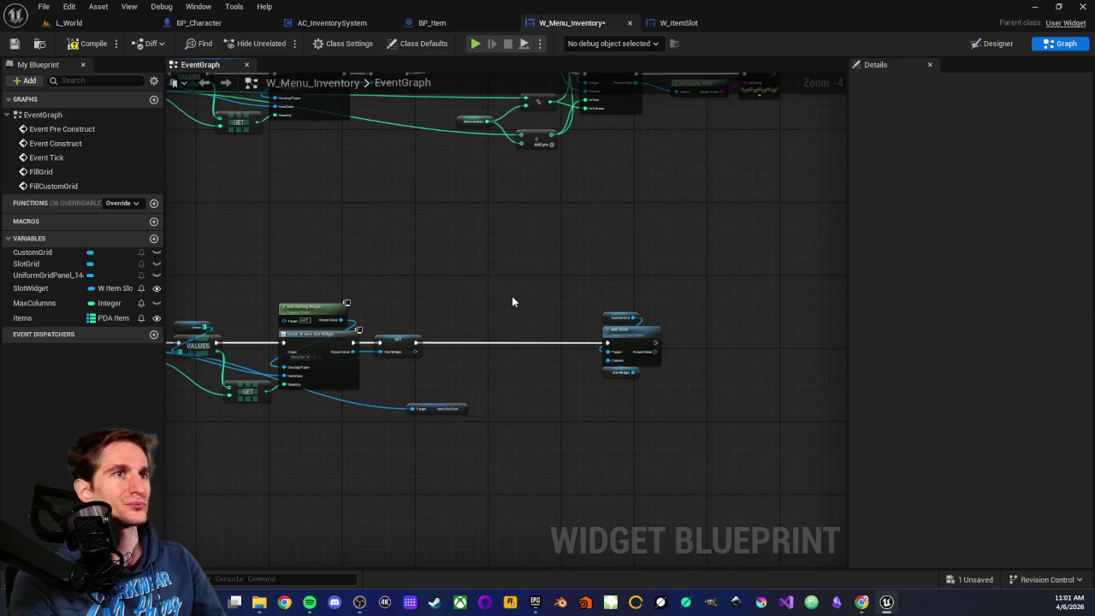
pyautogui.moveTo(476, 274)
pyautogui.mouseDown()
pyautogui.moveTo(610, 311)
pyautogui.moveTo(396, 254)
pyautogui.moveTo(536, 242)
pyautogui.moveTo(530, 260)
pyautogui.mouseUp()
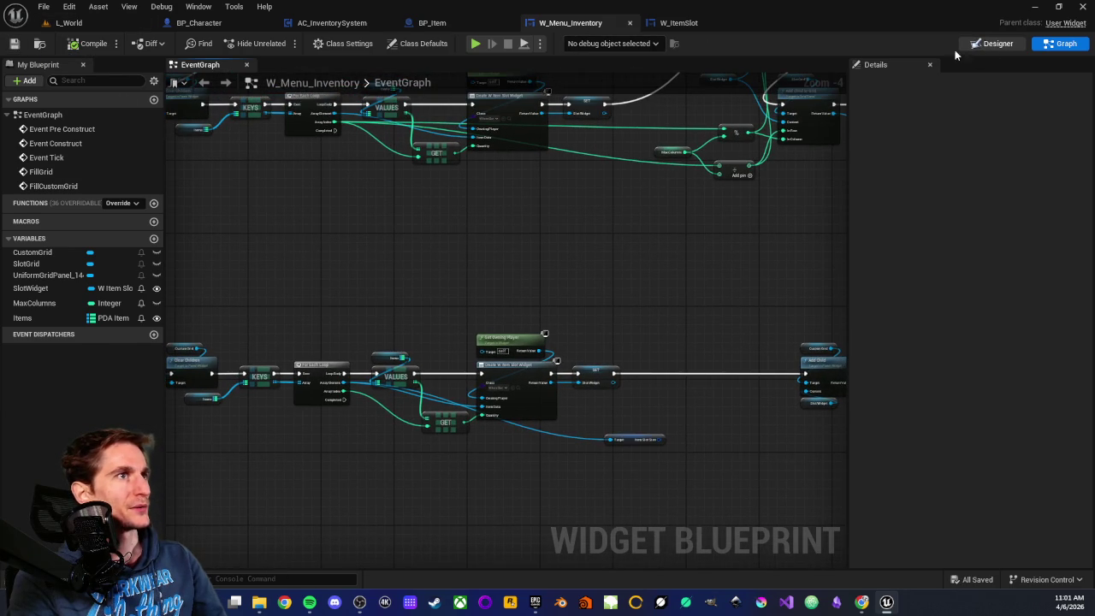
pyautogui.click(972, 46)
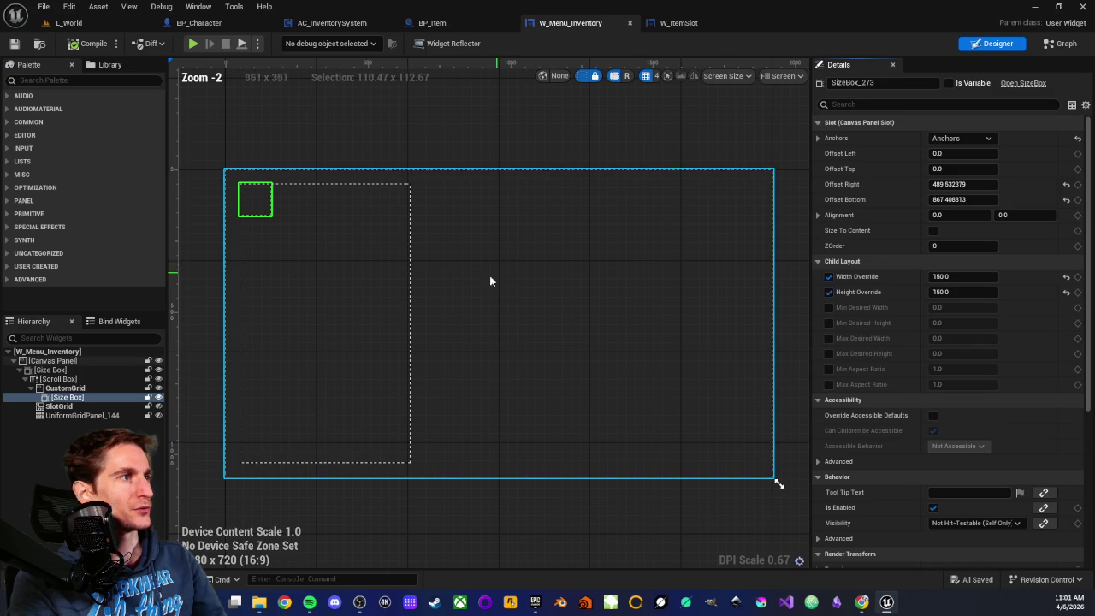
pyautogui.click(66, 398)
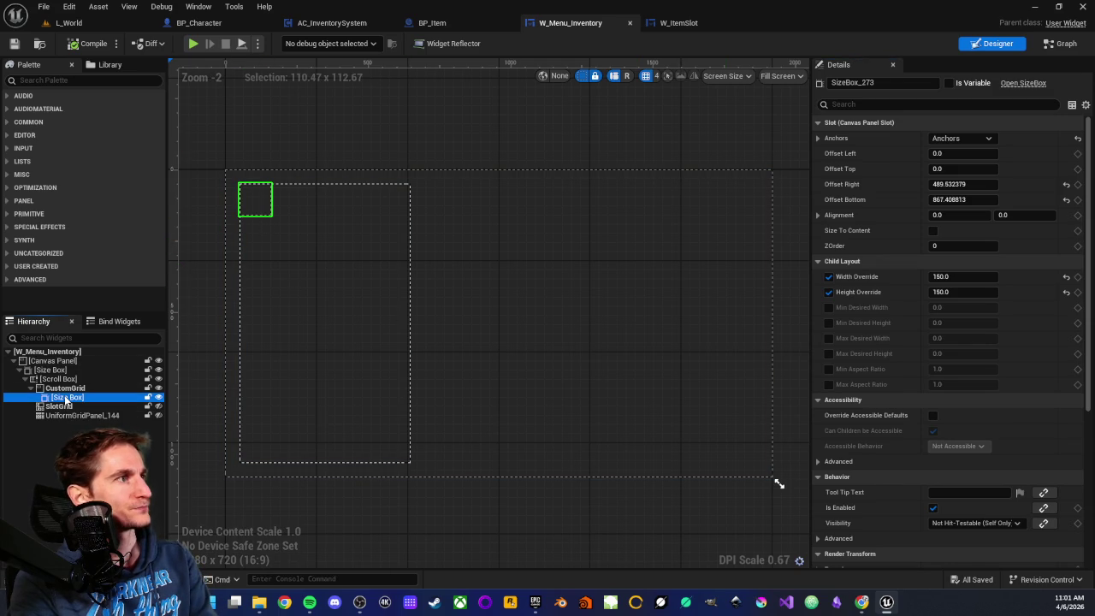
pyautogui.click(840, 125)
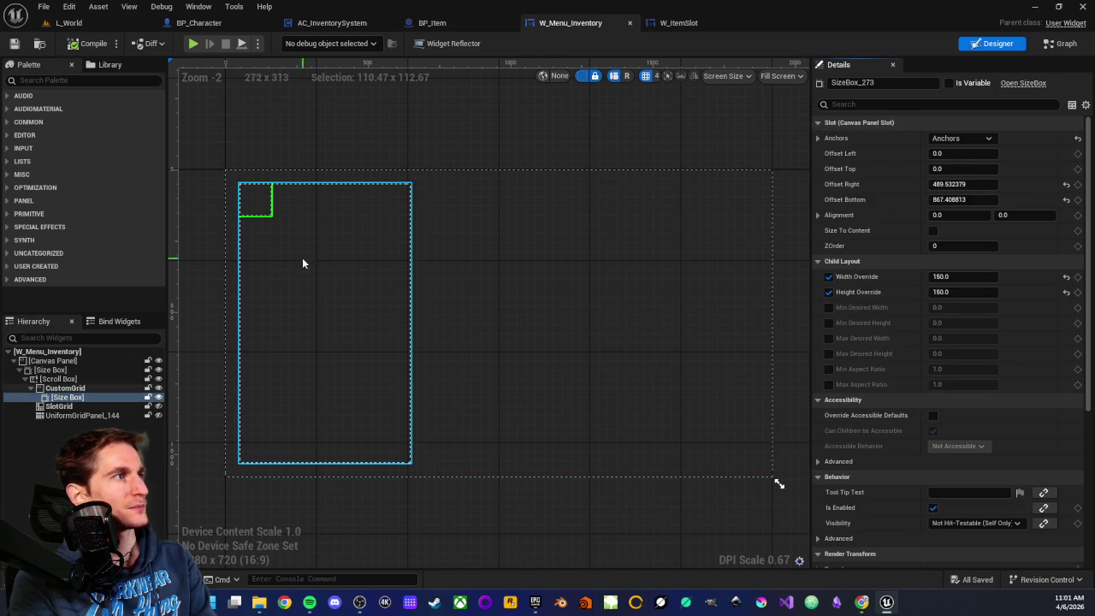
pyautogui.click(77, 399)
pyautogui.press('Up')
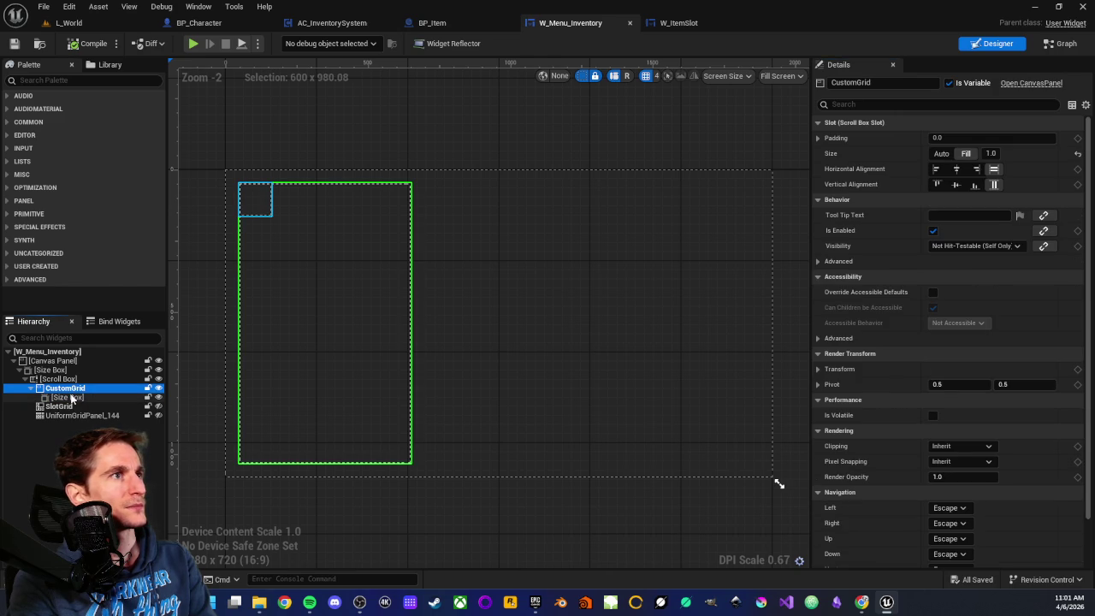
pyautogui.click(72, 399)
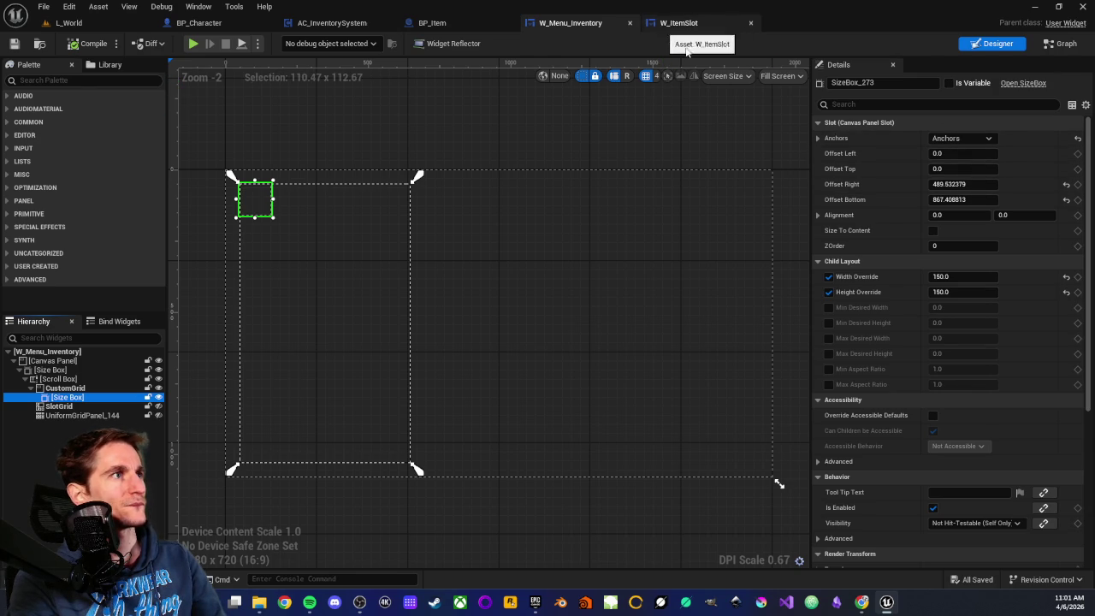
pyautogui.click(1057, 45)
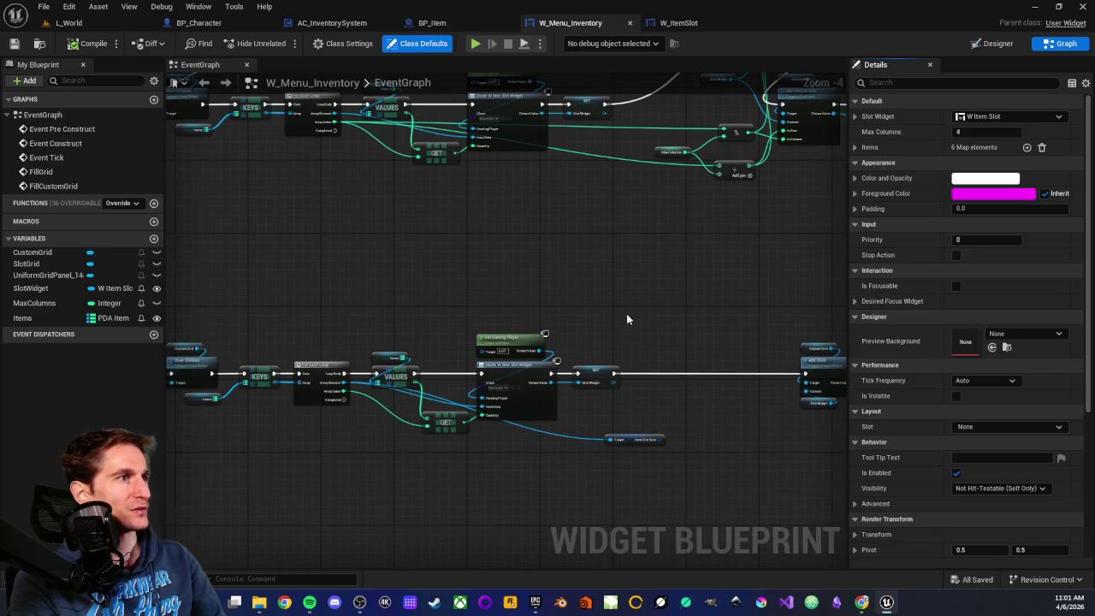
# Step: Add a Get Content node off Add Child's Return Value, placed beside Add Child
pyautogui.scroll(4, 625, 317)
pyautogui.moveTo(507, 377)
pyautogui.mouseDown()
pyautogui.moveTo(504, 400)
pyautogui.moveTo(683, 376)
pyautogui.moveTo(664, 376)
pyautogui.mouseUp()
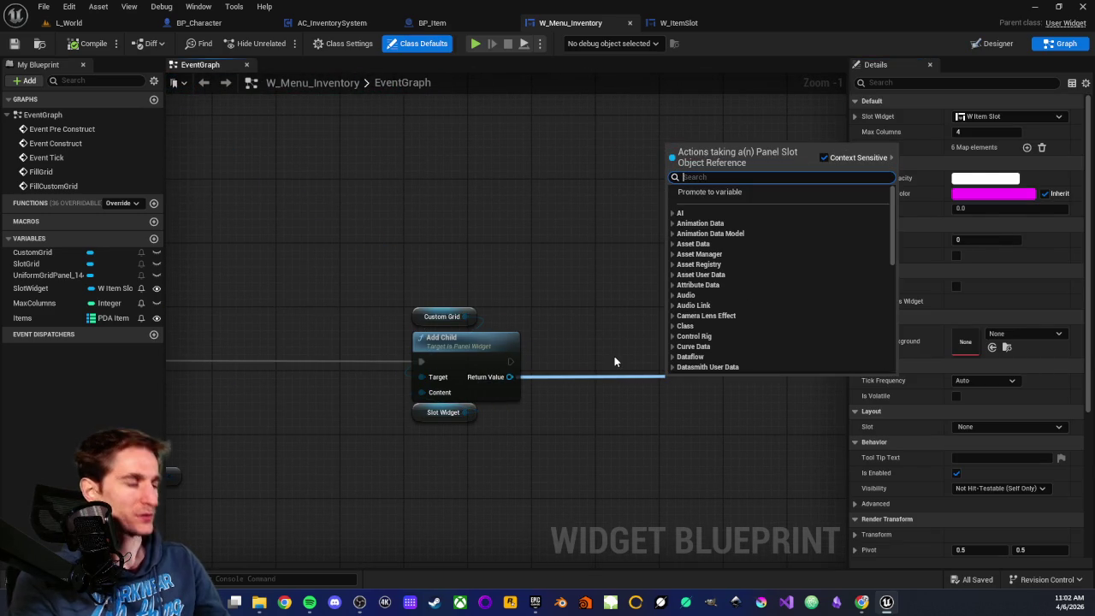
pyautogui.write('set slo')
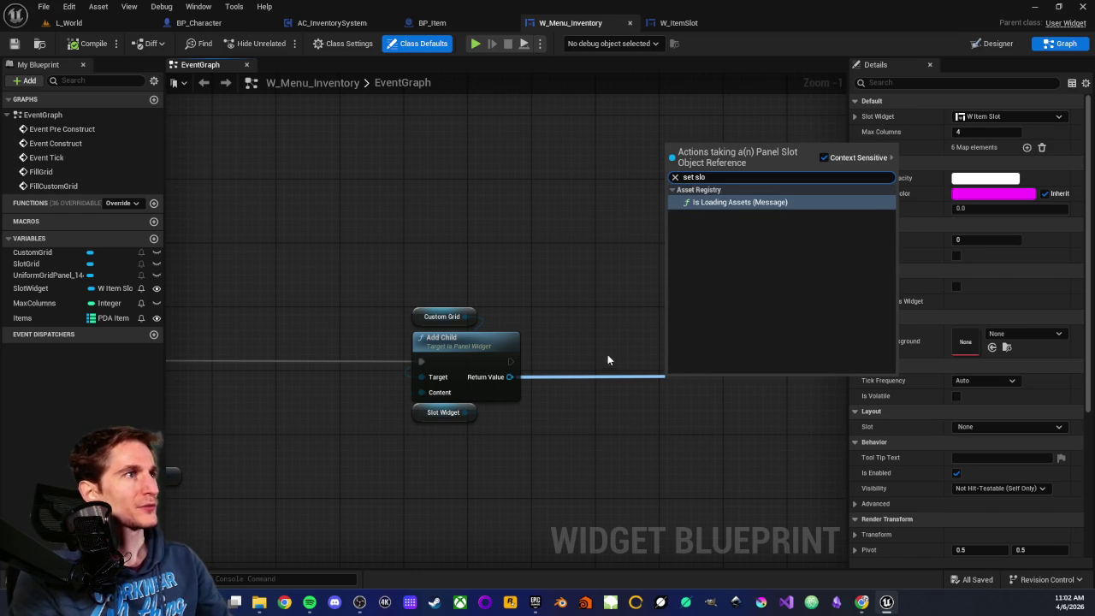
pyautogui.press('Escape')
pyautogui.moveTo(509, 376); pyautogui.dragTo(567, 385)
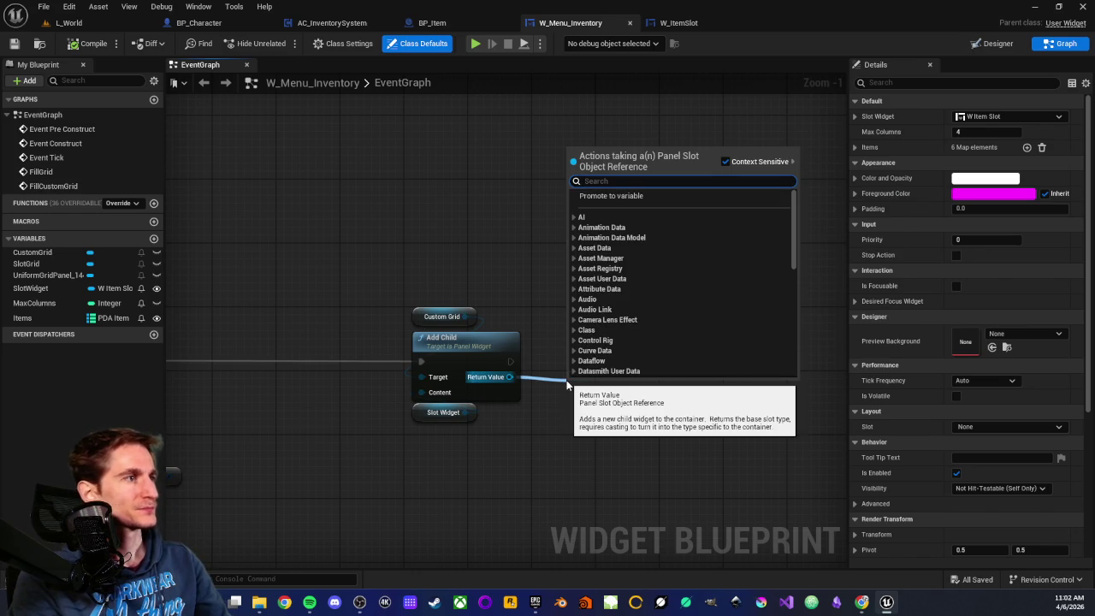
pyautogui.write('slot')
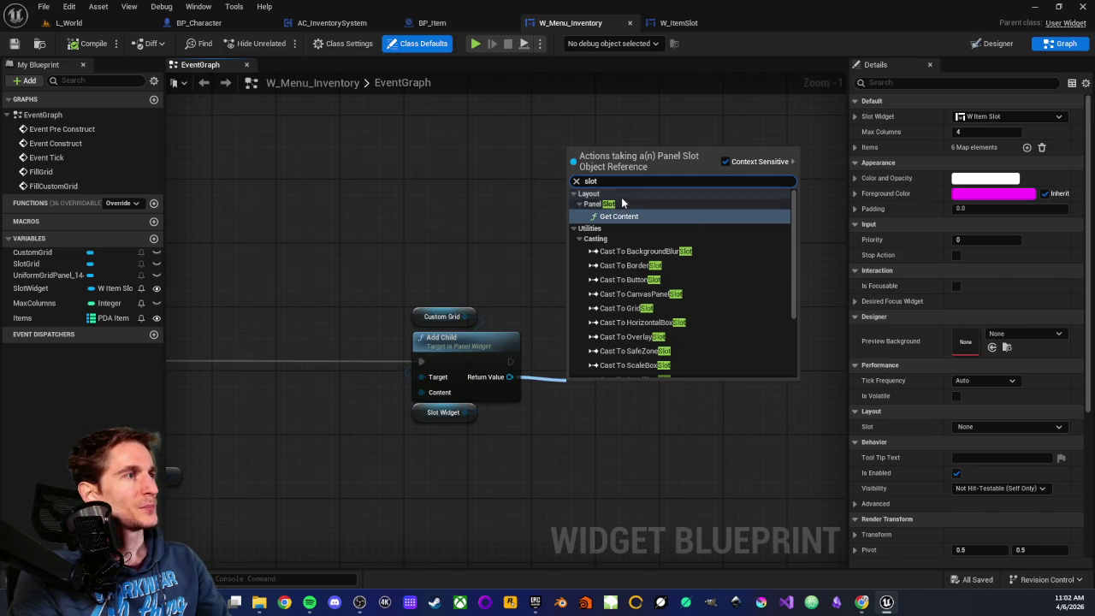
pyautogui.click(617, 219)
pyautogui.moveTo(615, 387)
pyautogui.mouseDown()
pyautogui.moveTo(608, 361)
pyautogui.moveTo(693, 383)
pyautogui.mouseUp()
# Step: Add a Set Render Transform node from Widget > Transform, wired to Get Content
pyautogui.scroll(-10, 795, 274)
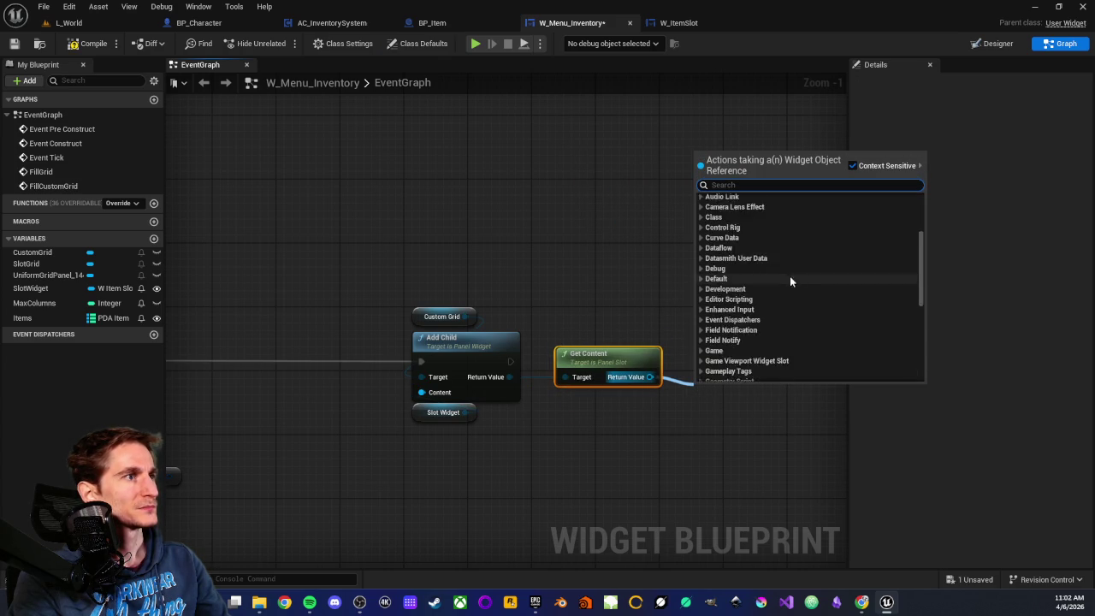
pyautogui.click(703, 347)
pyautogui.scroll(-3, 751, 309)
pyautogui.scroll(-2, 757, 291)
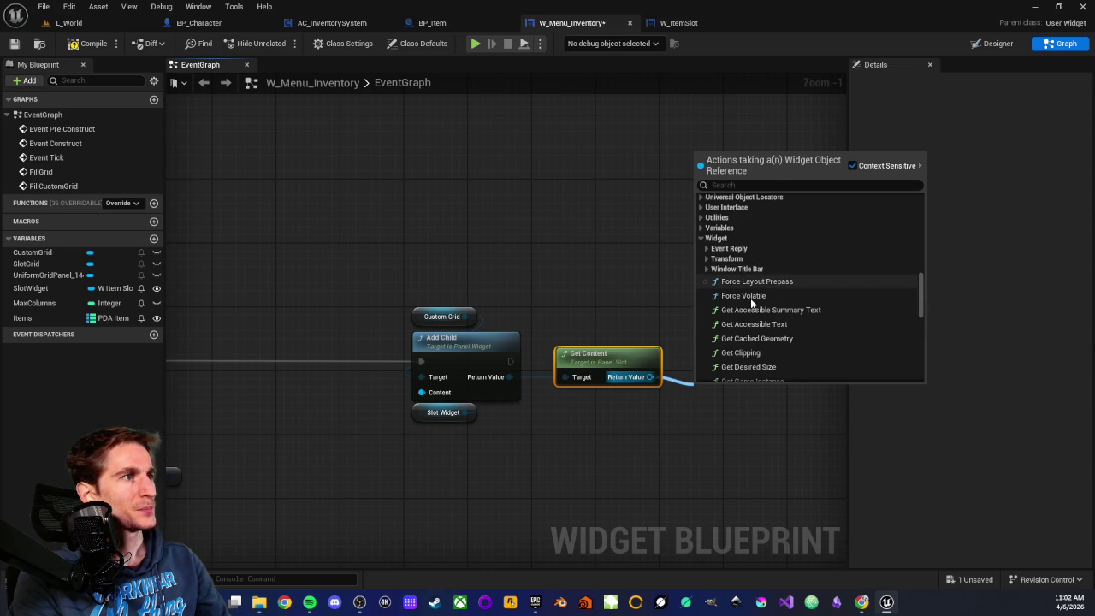
pyautogui.scroll(-2, 783, 273)
pyautogui.scroll(-12, 782, 273)
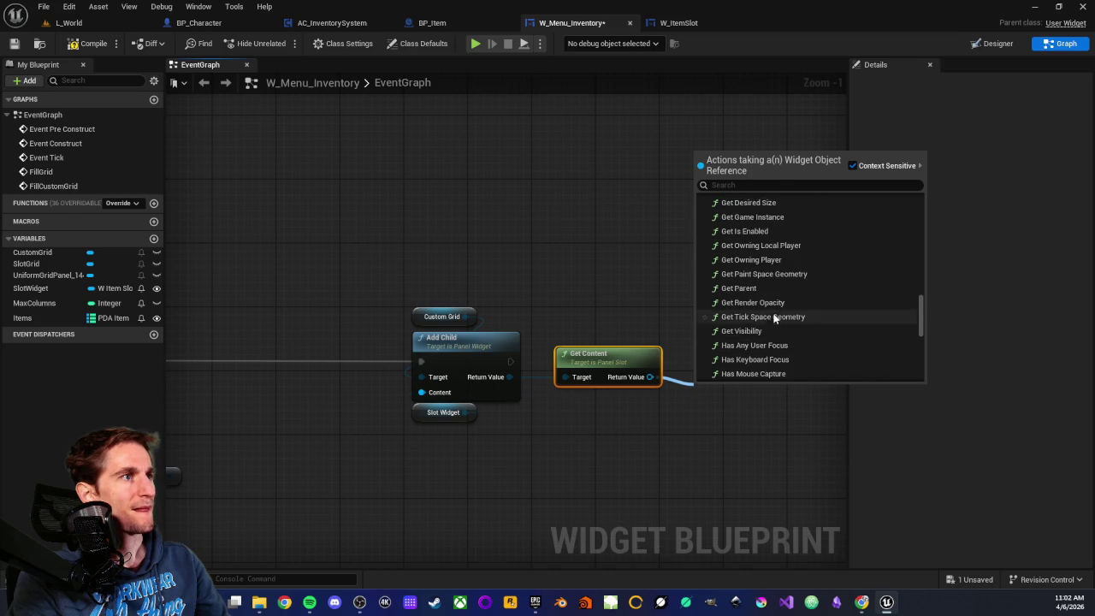
pyautogui.scroll(-12, 778, 291)
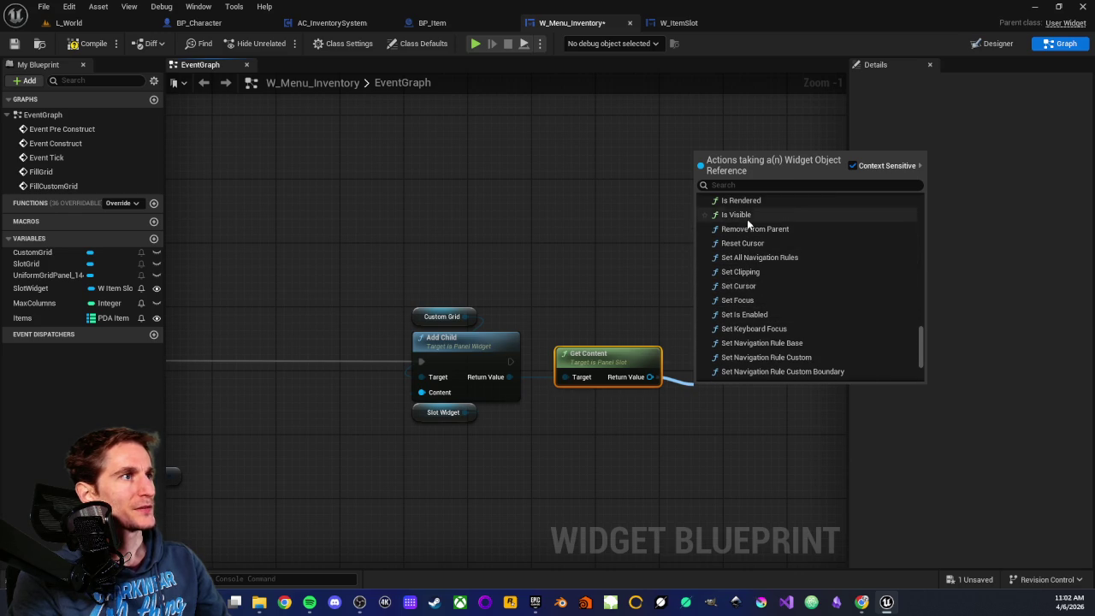
pyautogui.scroll(-2, 771, 296)
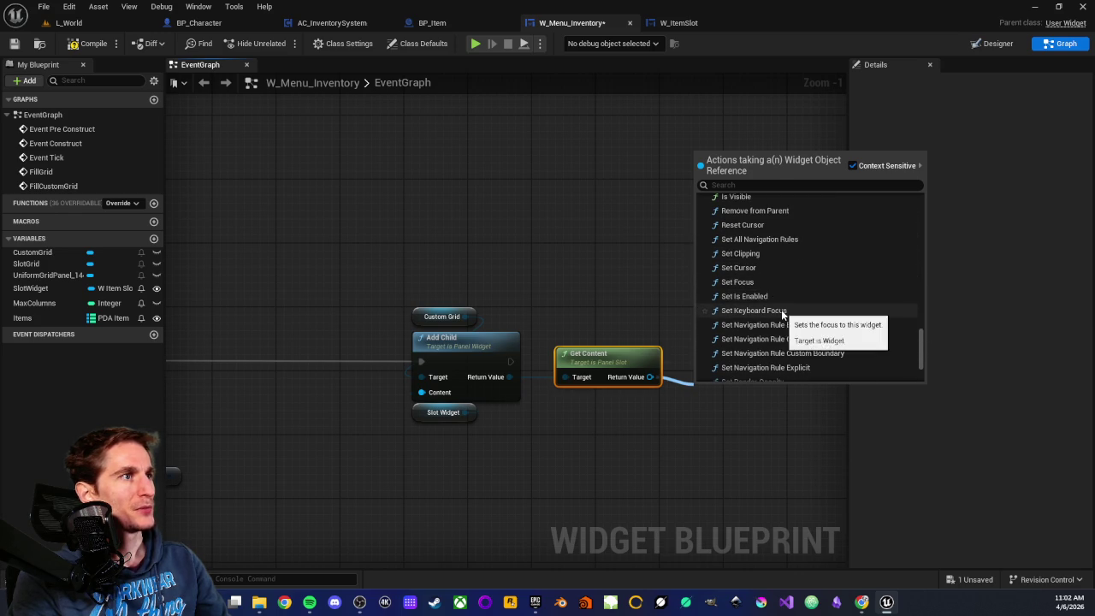
pyautogui.scroll(-4, 787, 299)
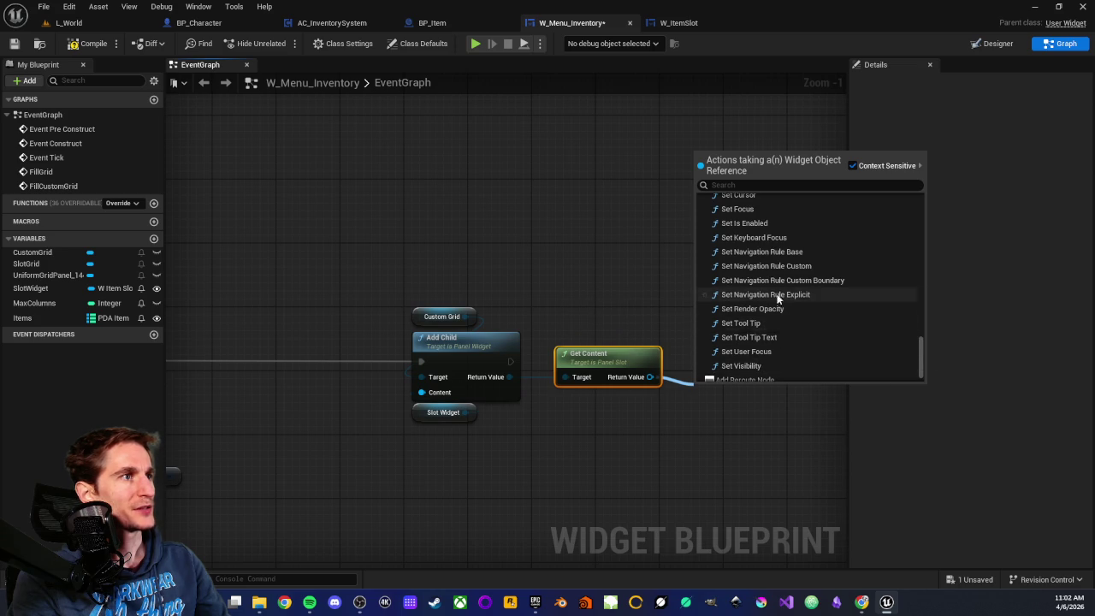
pyautogui.scroll(5, 776, 290)
pyautogui.scroll(8, 774, 287)
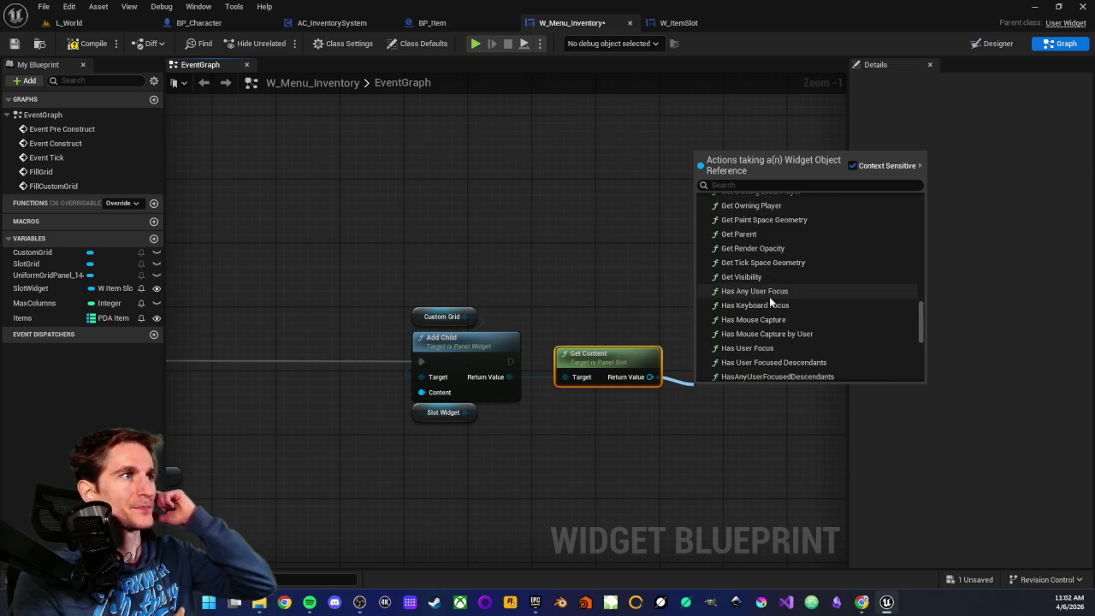
pyautogui.scroll(6, 769, 297)
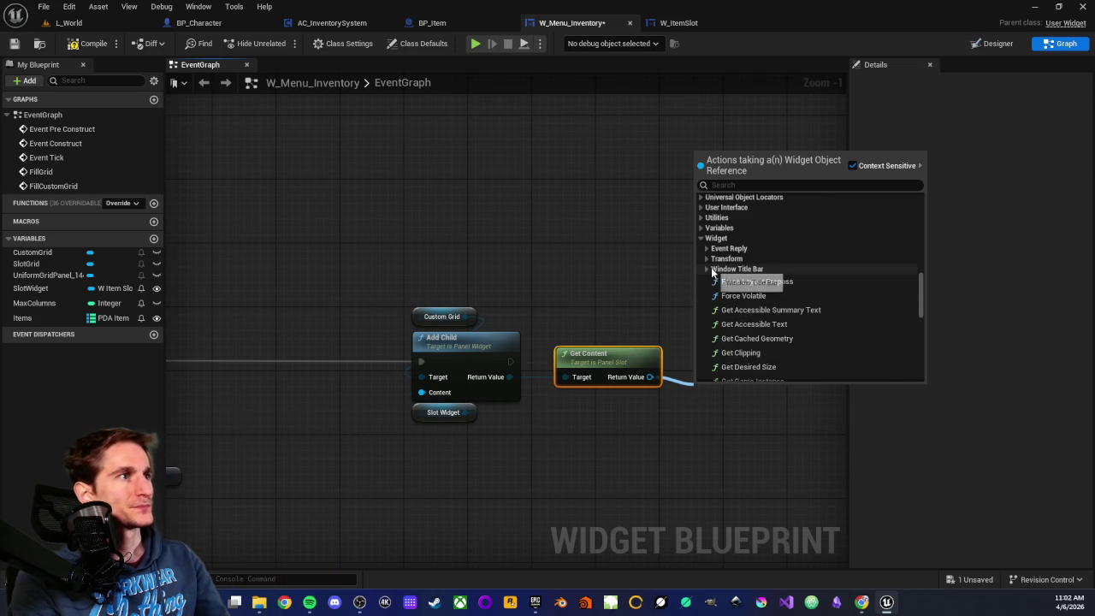
pyautogui.click(705, 269)
pyautogui.click(706, 259)
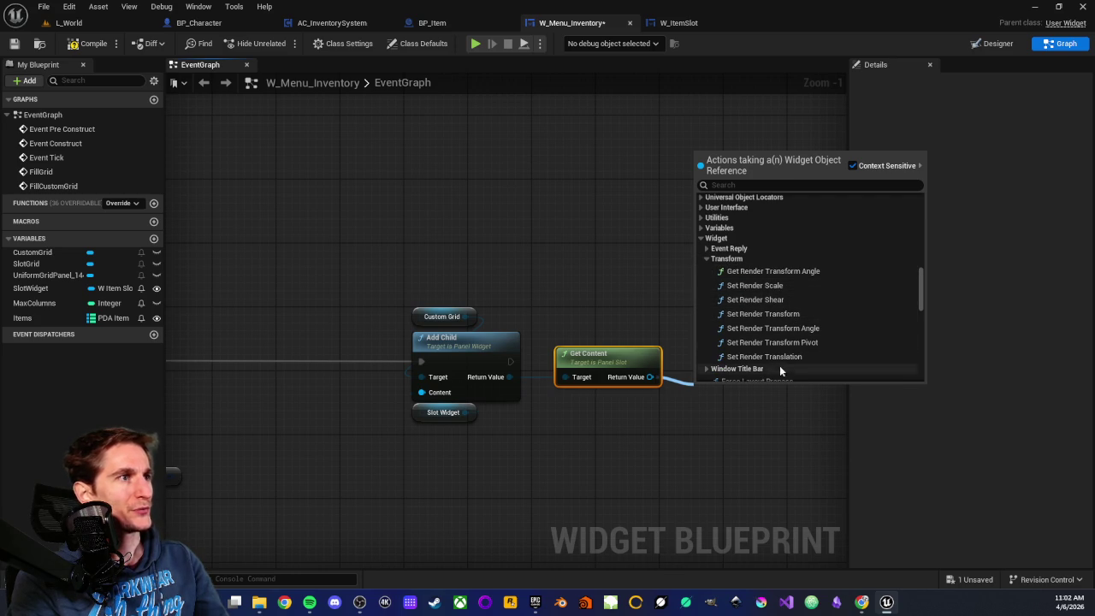
pyautogui.click(758, 315)
pyautogui.moveTo(639, 316); pyautogui.dragTo(668, 251)
# Step: Create a Make Widget Transform node feeding Set Render Transform's In Transform
pyautogui.moveTo(627, 306); pyautogui.dragTo(579, 403)
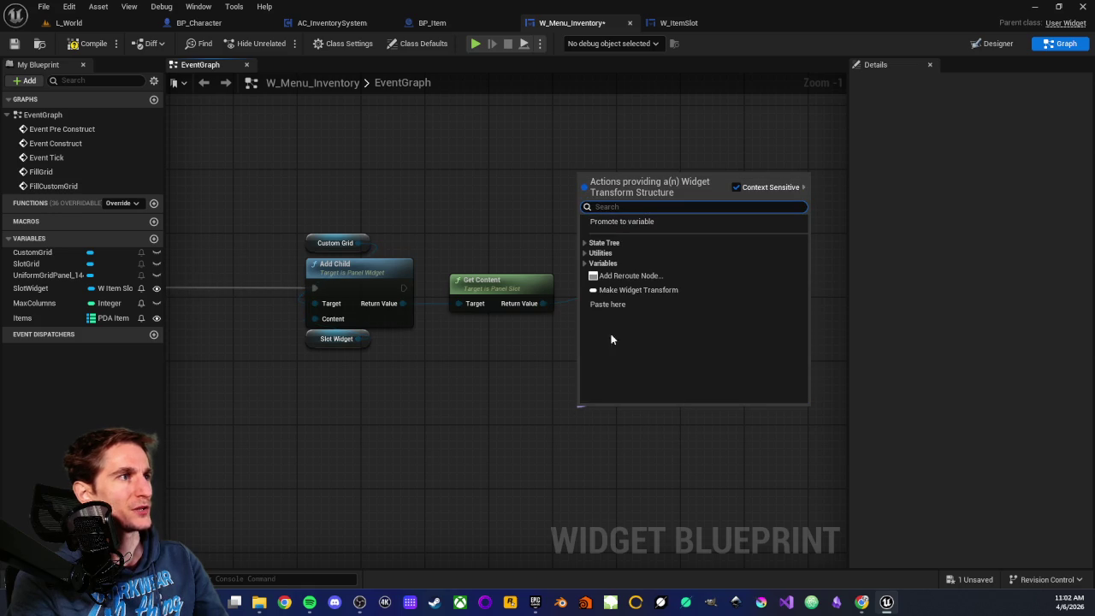
pyautogui.click(625, 293)
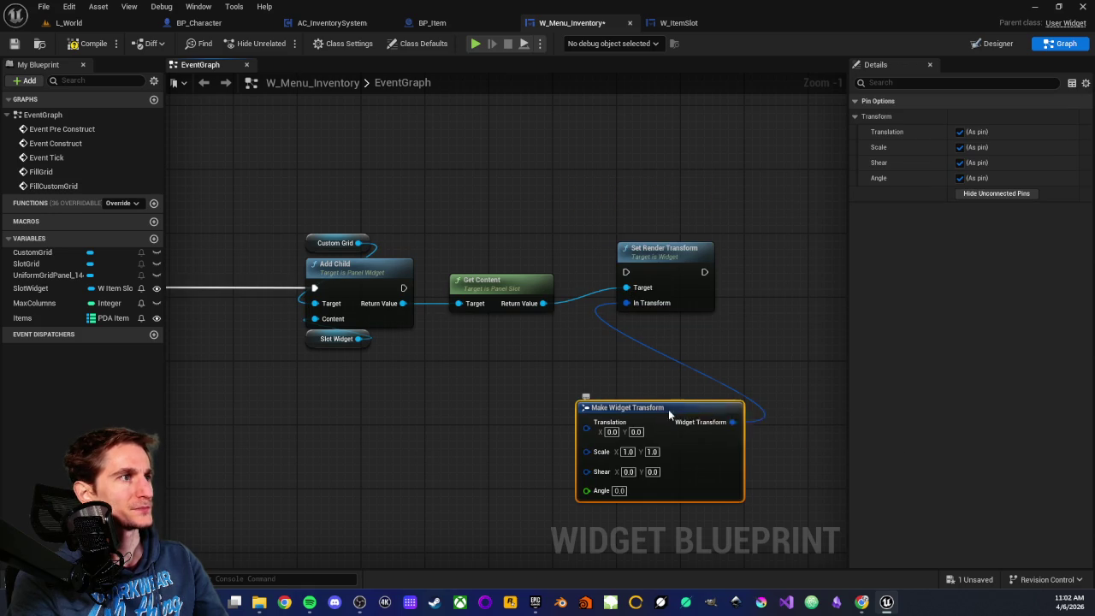
pyautogui.moveTo(665, 415); pyautogui.dragTo(545, 394)
pyautogui.scroll(1, 439, 462)
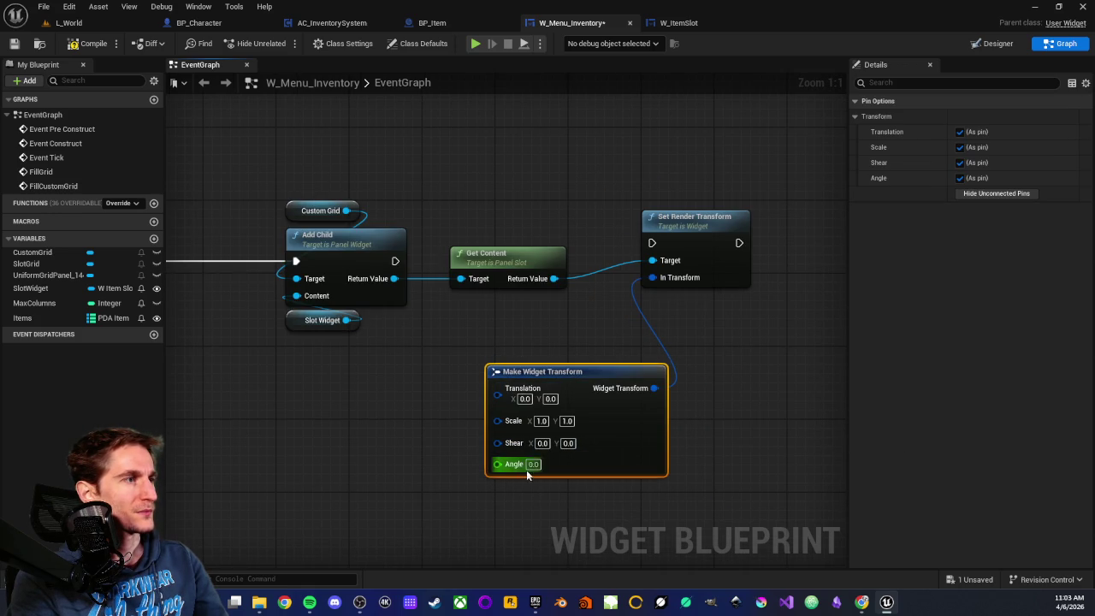
pyautogui.moveTo(565, 284)
pyautogui.mouseDown()
pyautogui.moveTo(526, 329)
pyautogui.moveTo(592, 183)
pyautogui.mouseUp()
# Step: Add a Get Slot node from Variables > Layout, fed by Get Content's return value
pyautogui.scroll(-10, 674, 328)
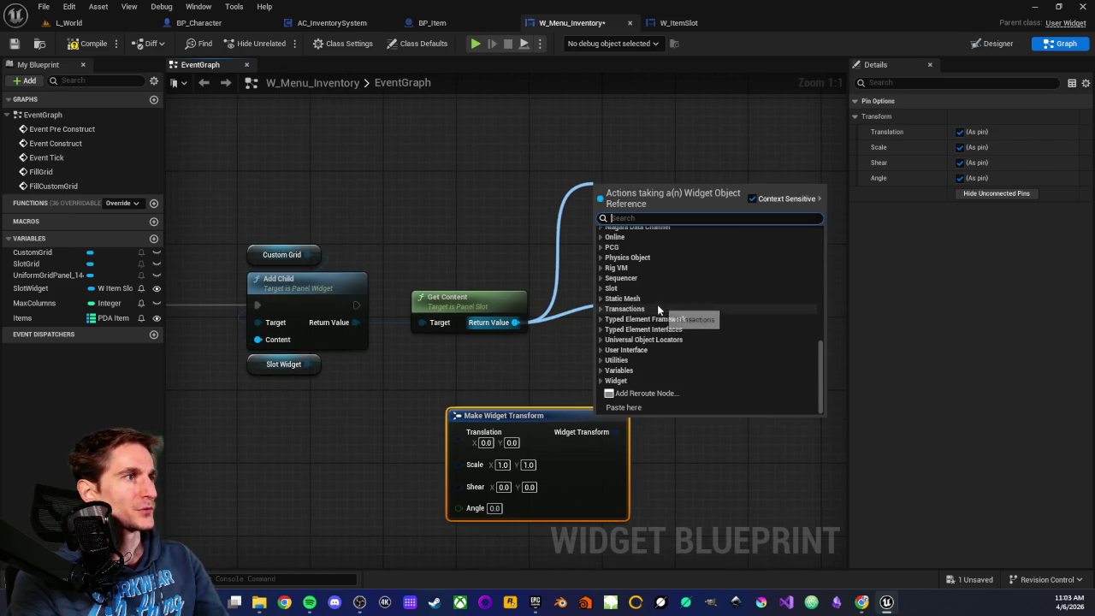
pyautogui.click(600, 371)
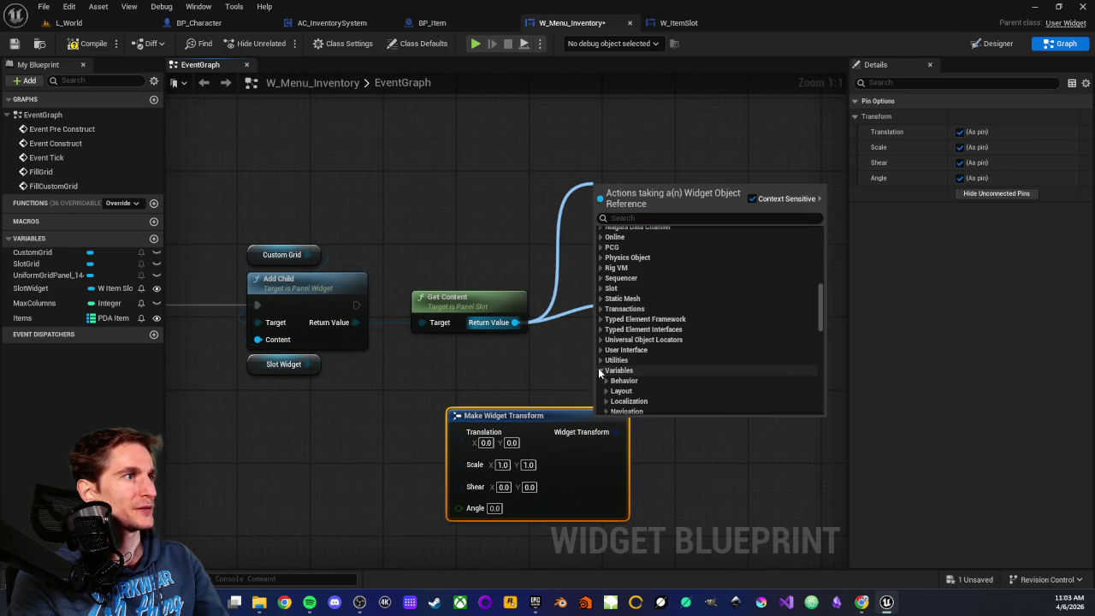
pyautogui.scroll(-2, 607, 373)
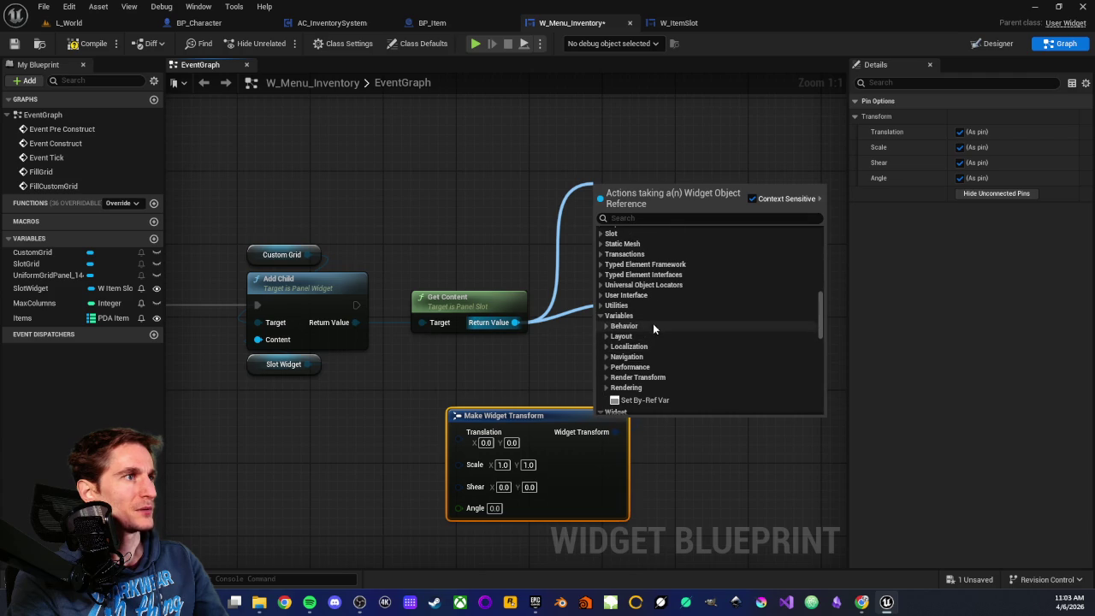
pyautogui.click(606, 337)
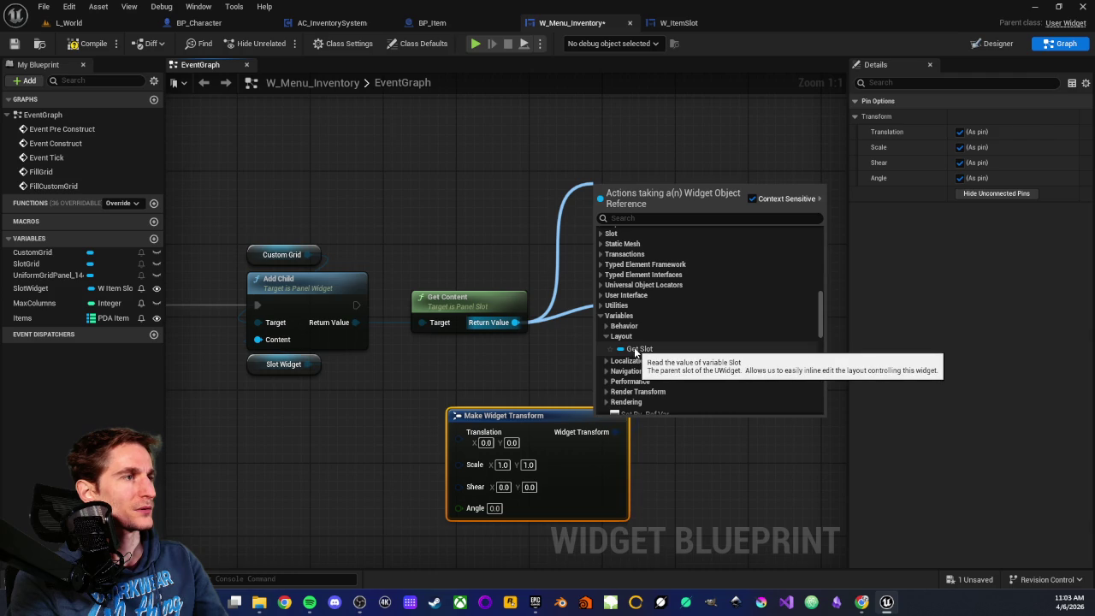
pyautogui.click(634, 350)
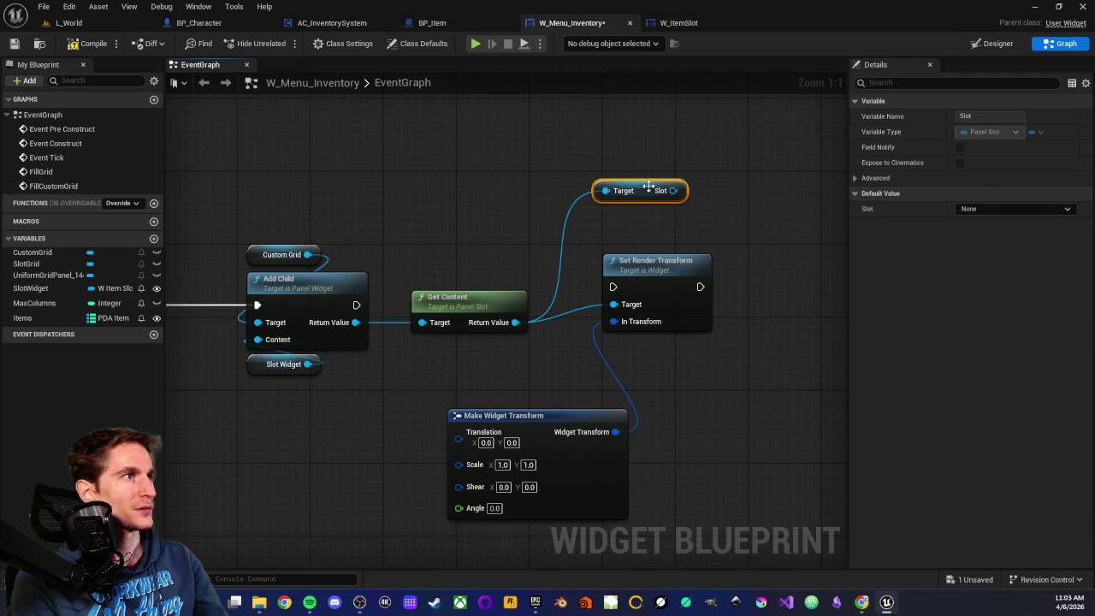
pyautogui.moveTo(628, 182)
pyautogui.mouseDown()
pyautogui.moveTo(543, 239)
pyautogui.moveTo(661, 256)
pyautogui.mouseUp()
# Step: Browse the Slot's Variables and Utilities actions, then dismiss the list unchanged
pyautogui.scroll(-5, 710, 406)
pyautogui.scroll(-4, 709, 406)
pyautogui.click(670, 460)
pyautogui.scroll(-1, 671, 453)
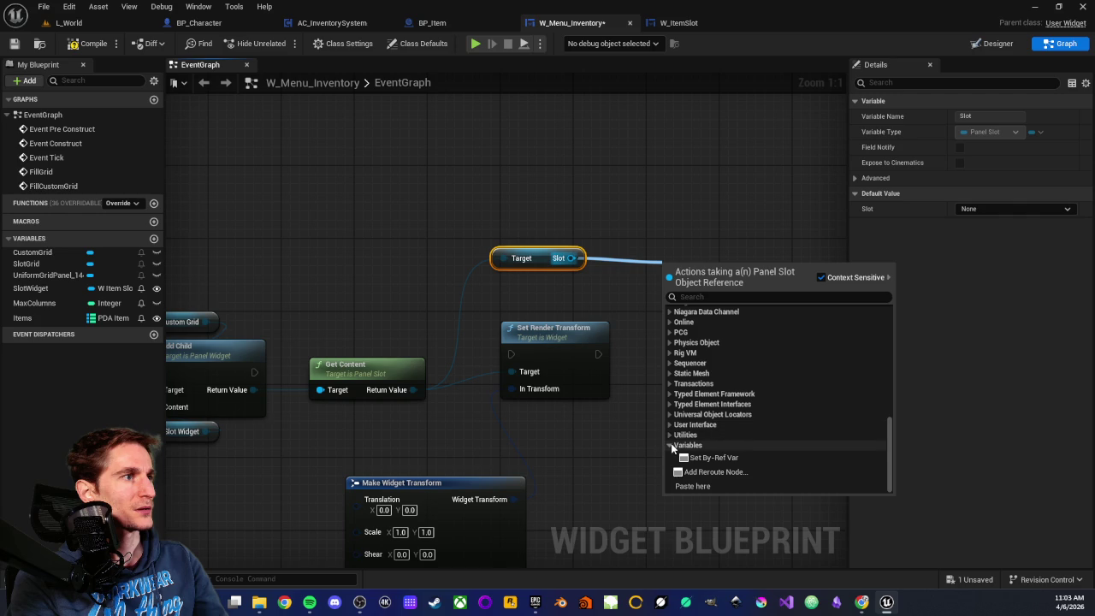
pyautogui.click(671, 446)
pyautogui.click(671, 448)
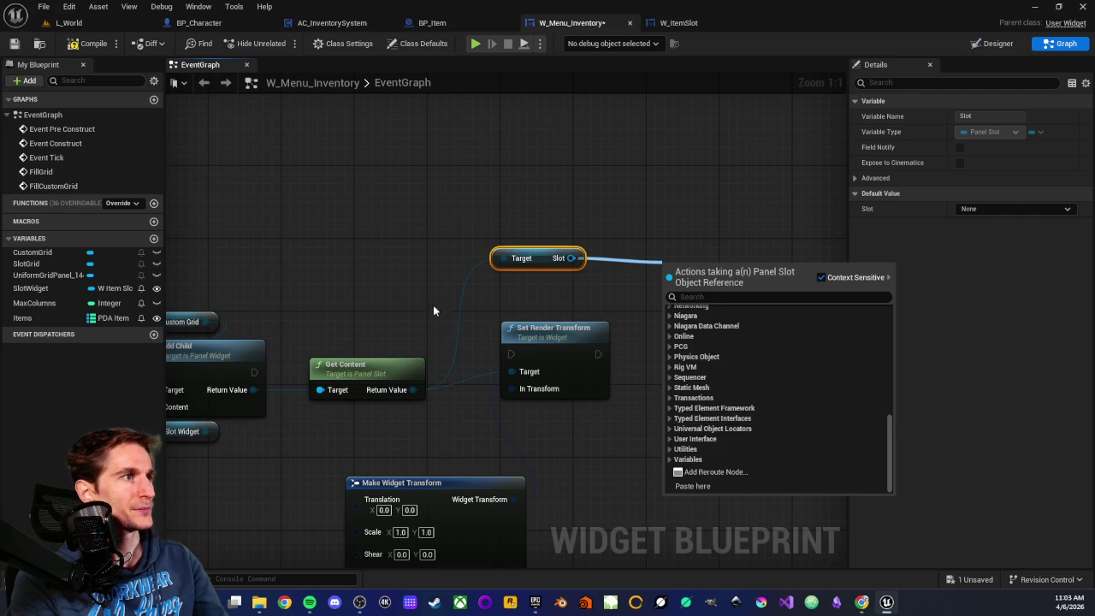
pyautogui.click(406, 304)
pyautogui.moveTo(406, 305); pyautogui.dragTo(476, 304)
# Step: Add a SET RenderTransform node with a Make Widget Transform feeding its Transform input
pyautogui.moveTo(451, 342); pyautogui.dragTo(658, 380)
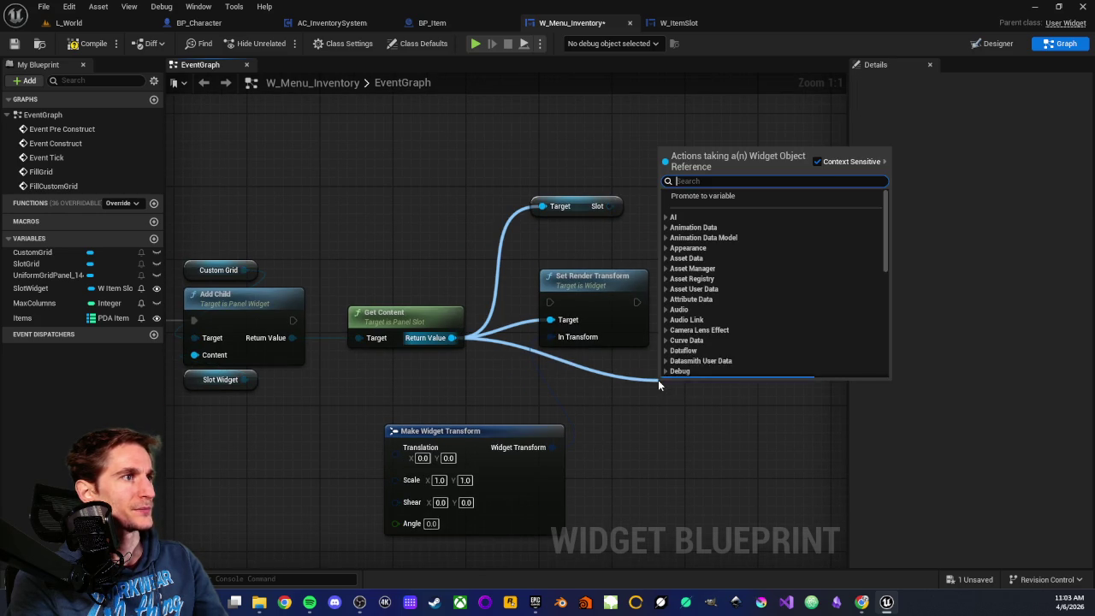
pyautogui.scroll(-10, 712, 322)
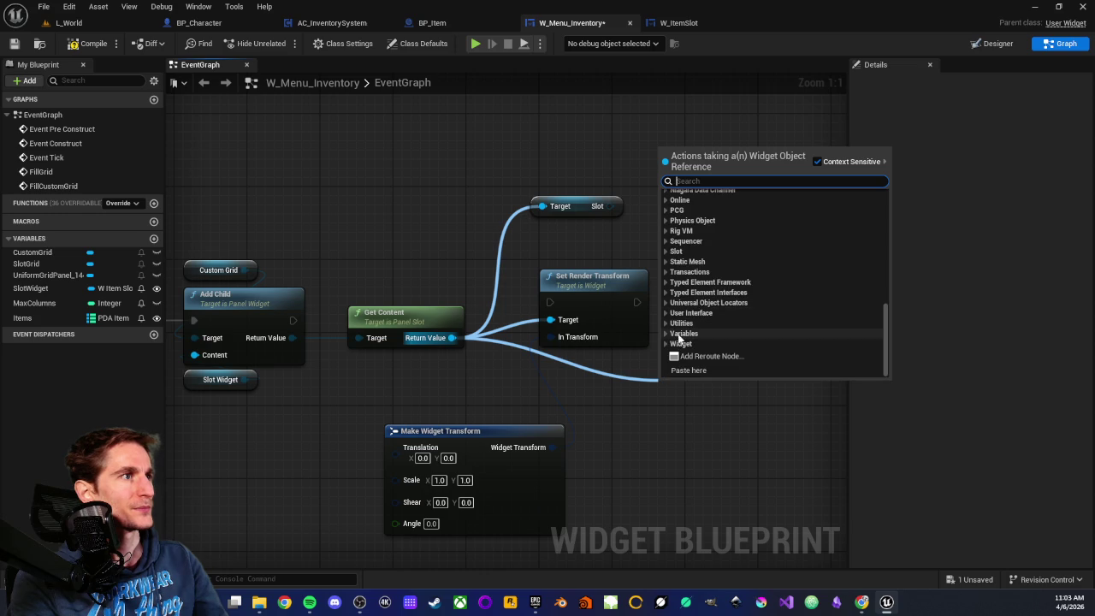
pyautogui.click(664, 333)
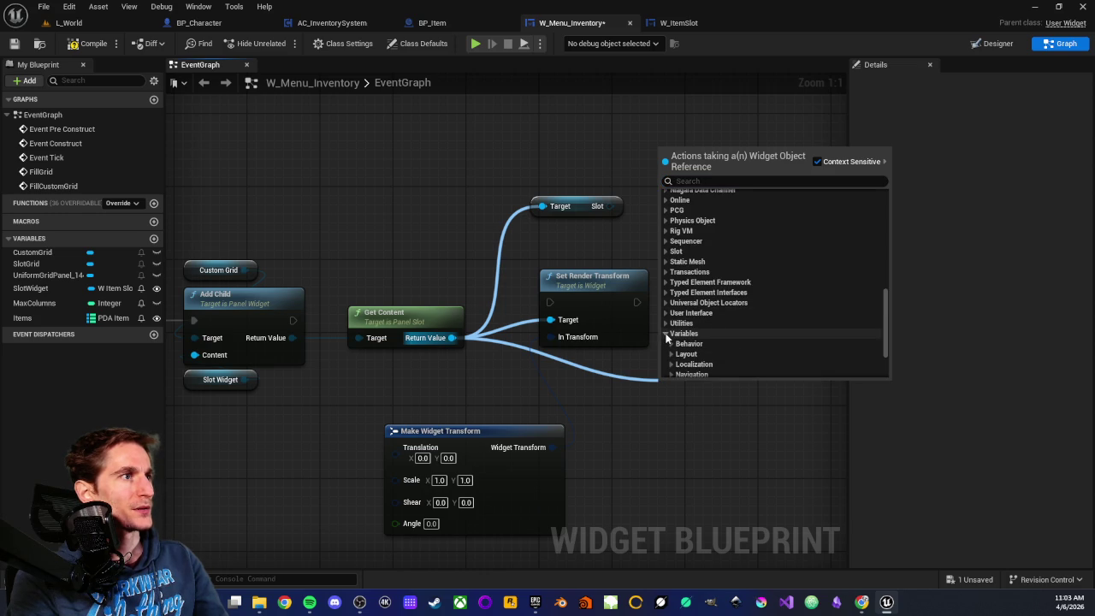
pyautogui.scroll(-3, 713, 329)
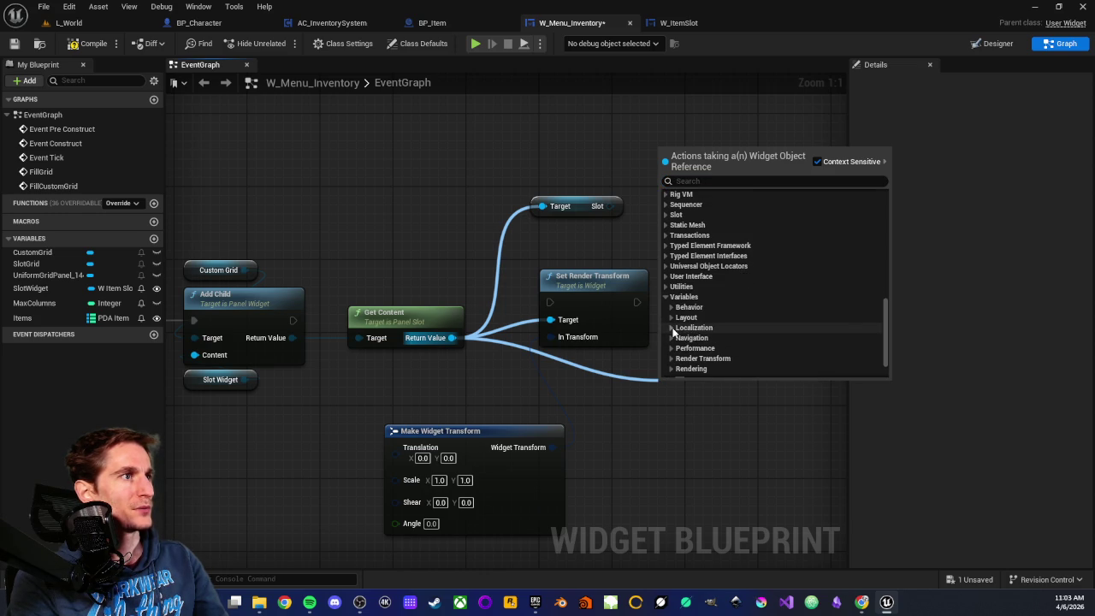
pyautogui.click(671, 327)
pyautogui.scroll(-3, 669, 342)
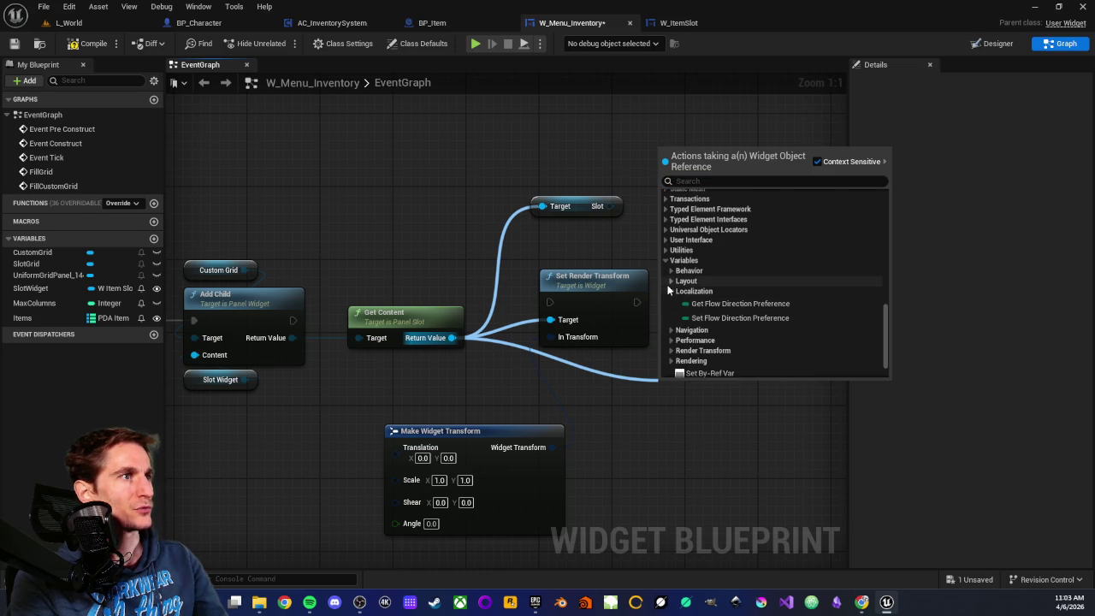
pyautogui.click(670, 292)
pyautogui.click(672, 323)
pyautogui.scroll(-3, 676, 316)
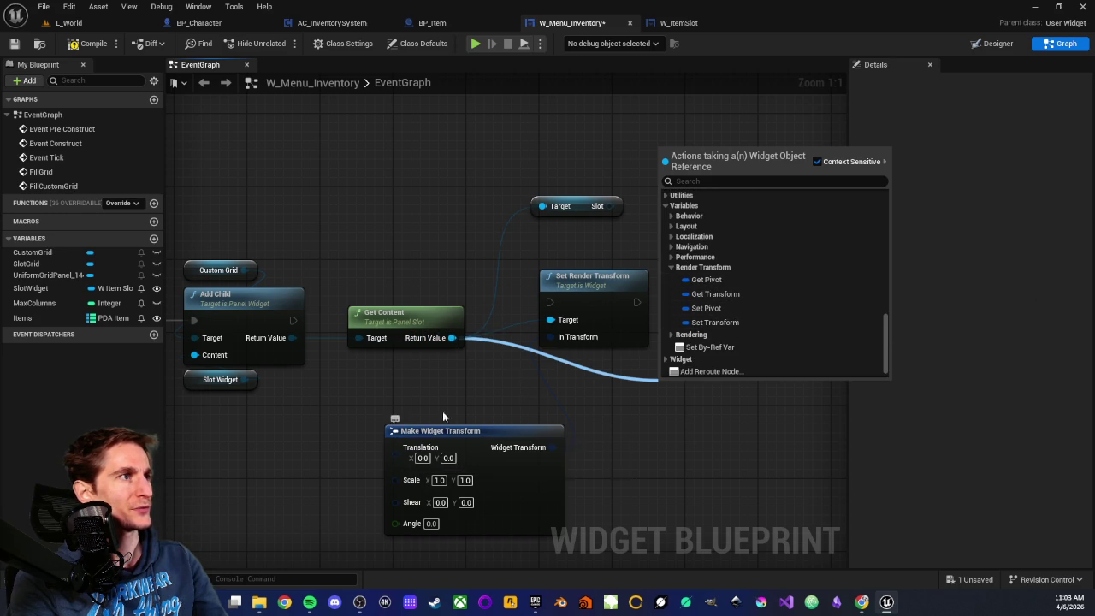
pyautogui.click(704, 324)
pyautogui.moveTo(683, 386)
pyautogui.mouseDown()
pyautogui.moveTo(702, 368)
pyautogui.moveTo(538, 378)
pyautogui.moveTo(477, 395)
pyautogui.moveTo(619, 443)
pyautogui.moveTo(610, 444)
pyautogui.mouseUp()
pyautogui.click(519, 276)
# Step: Delete both Make Widget Transform nodes and the SET Transform node
pyautogui.moveTo(381, 421)
pyautogui.mouseDown()
pyautogui.moveTo(561, 516)
pyautogui.moveTo(632, 524)
pyautogui.mouseUp()
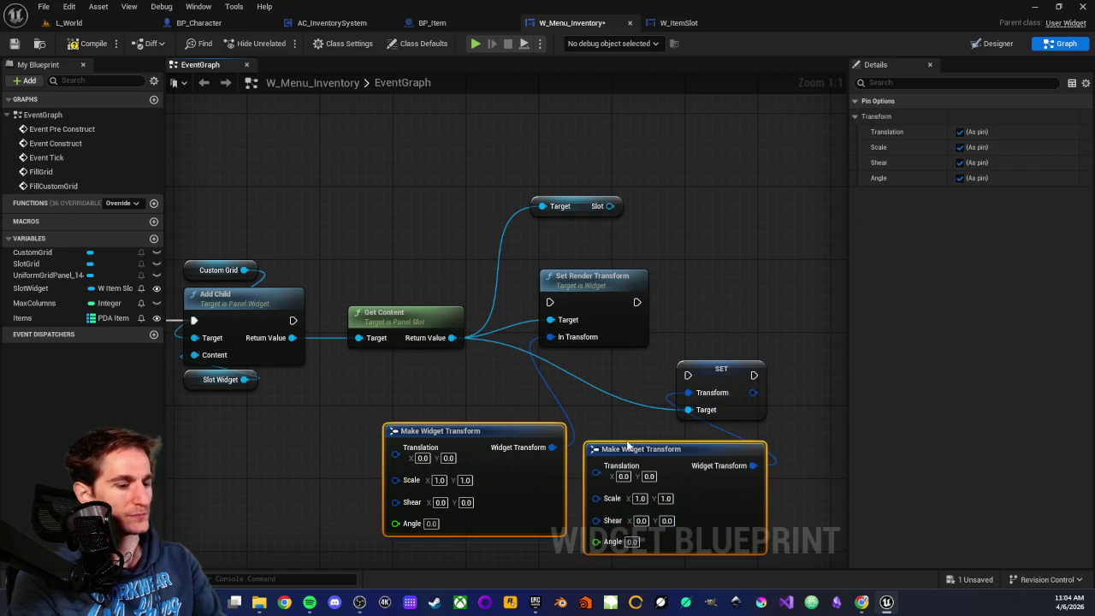
pyautogui.press('Delete')
pyautogui.click(719, 374)
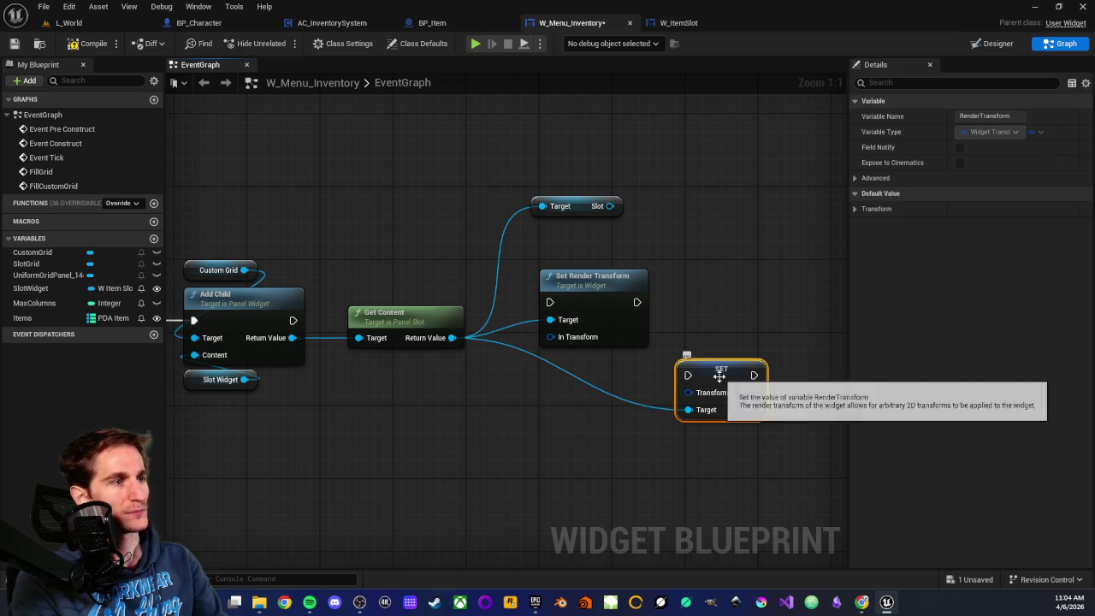
pyautogui.press('Delete')
pyautogui.moveTo(570, 294); pyautogui.dragTo(593, 309)
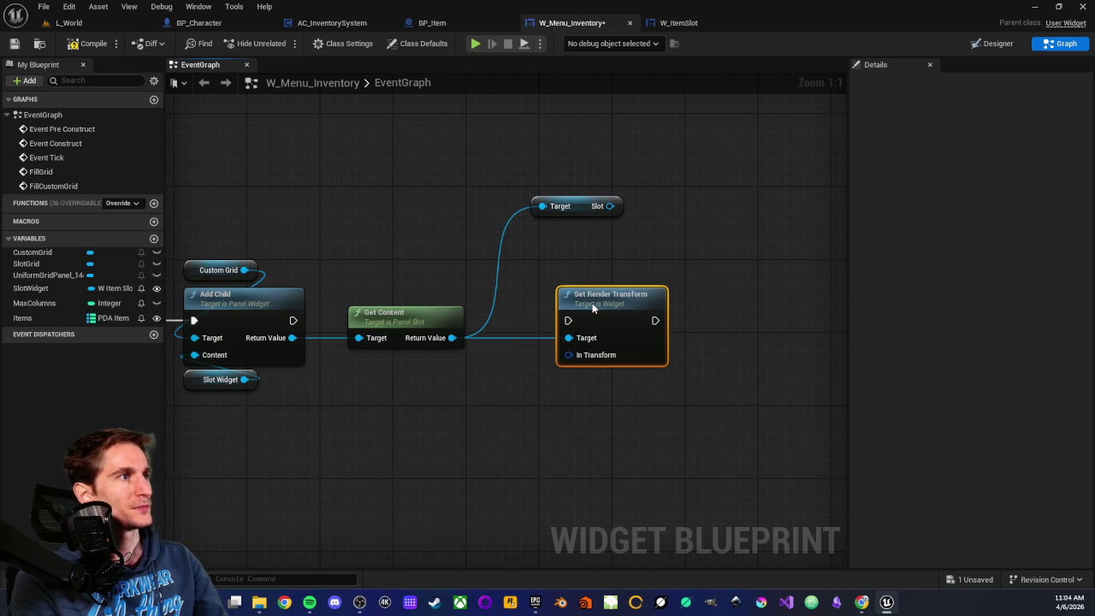
pyautogui.moveTo(609, 206); pyautogui.dragTo(674, 215)
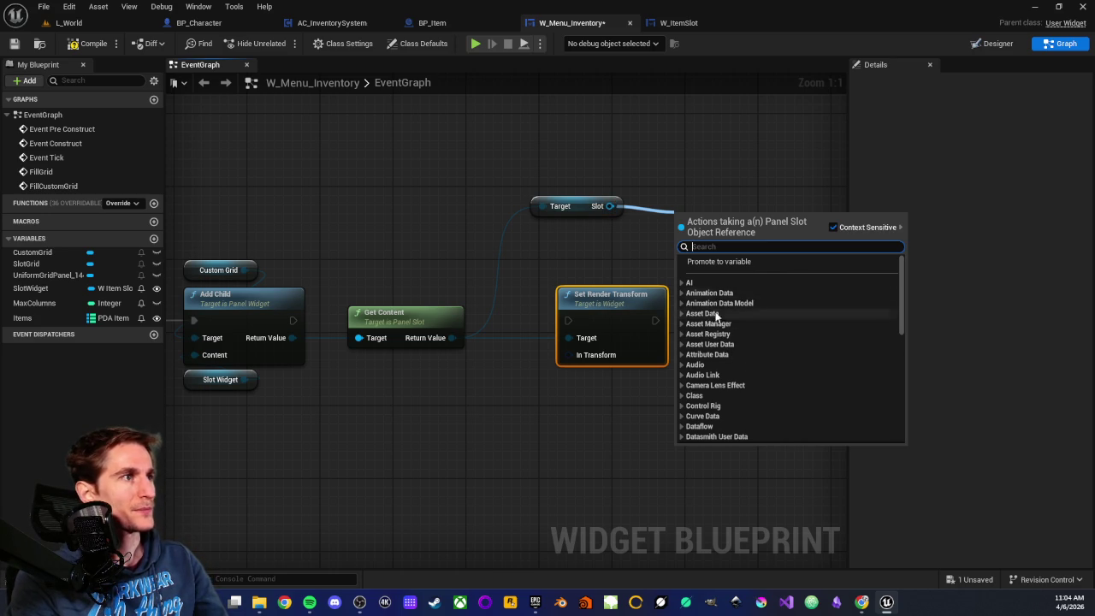
# Step: Look through the Slot output's Variables and Utilities actions, then cancel without adding a node
pyautogui.scroll(-10, 723, 349)
pyautogui.click(681, 409)
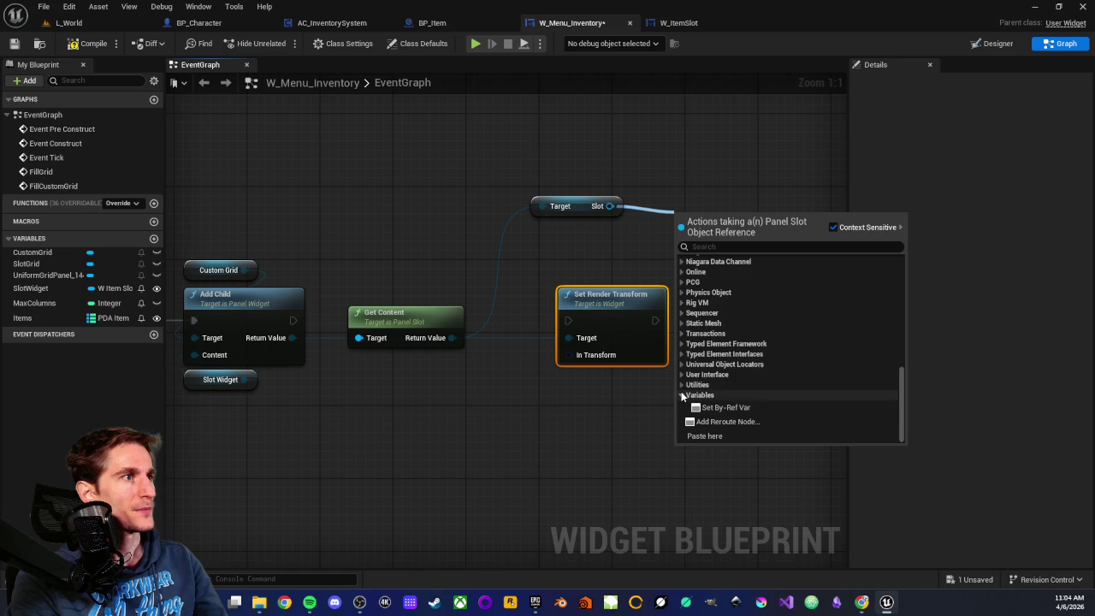
pyautogui.click(682, 395)
pyautogui.click(680, 398)
pyautogui.click(683, 363)
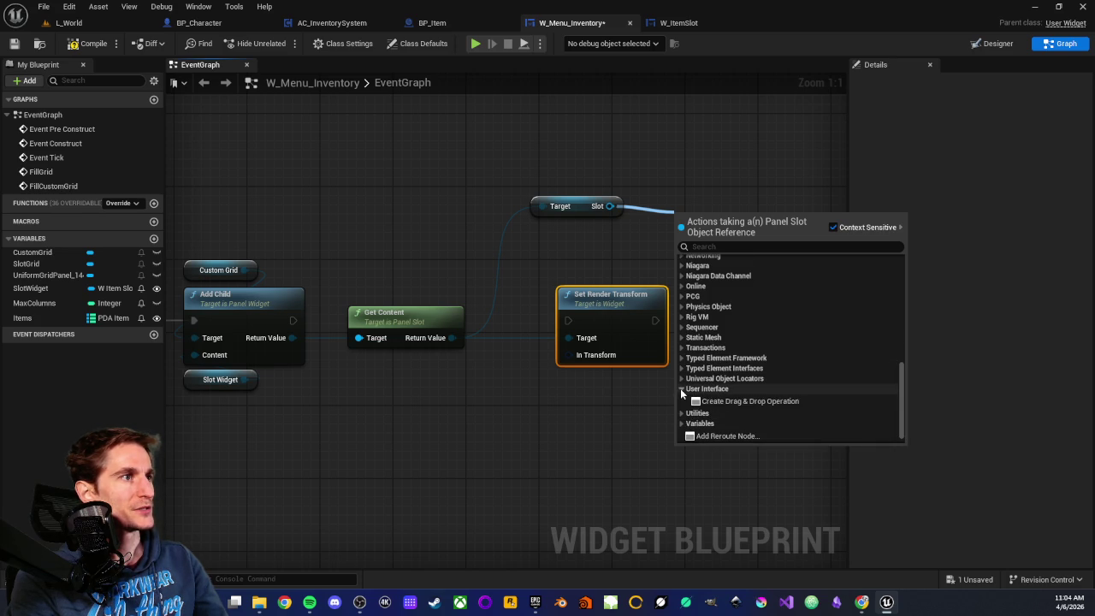
pyautogui.click(584, 266)
# Step: Add a Set Render Translation node (0.0/0.0) from Widget > Transform off Get Content
pyautogui.moveTo(461, 337); pyautogui.dragTo(545, 417)
pyautogui.scroll(-3, 590, 337)
pyautogui.scroll(-5, 599, 340)
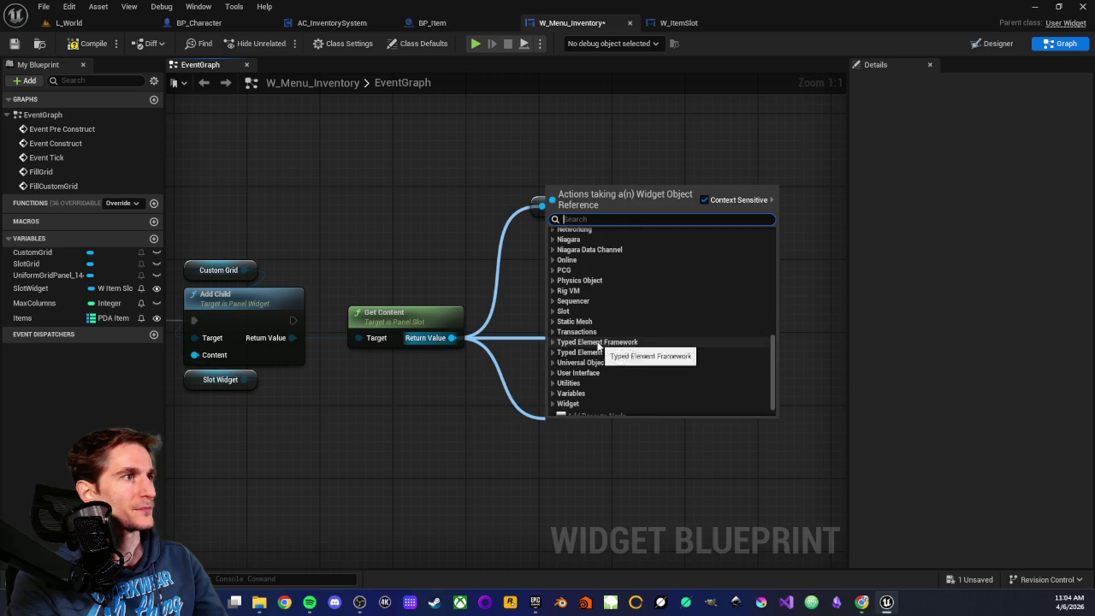
pyautogui.click(554, 383)
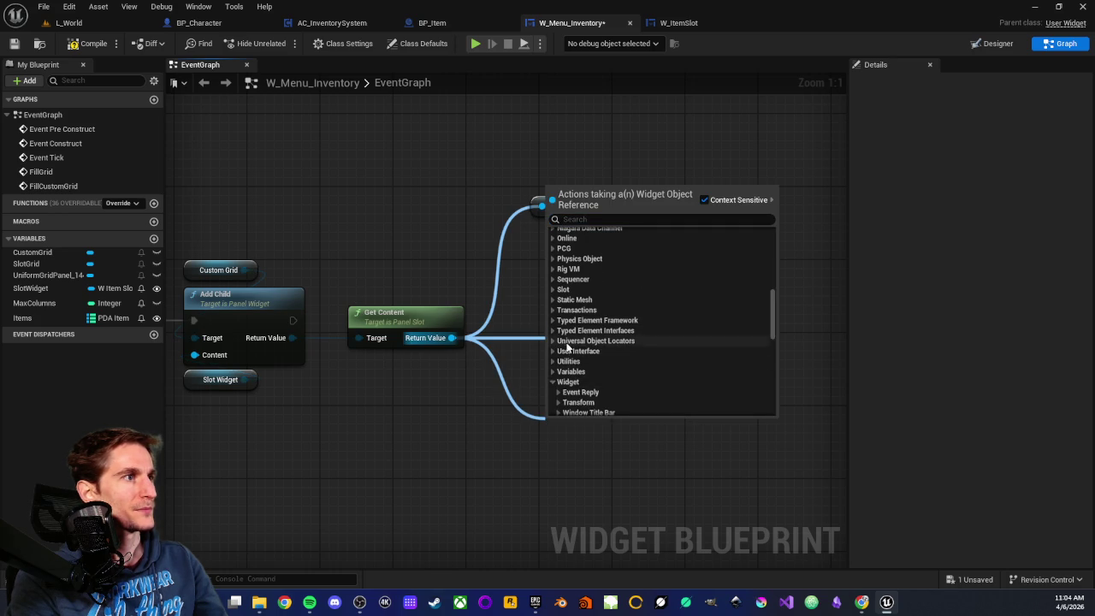
pyautogui.scroll(-2, 558, 359)
pyautogui.click(557, 347)
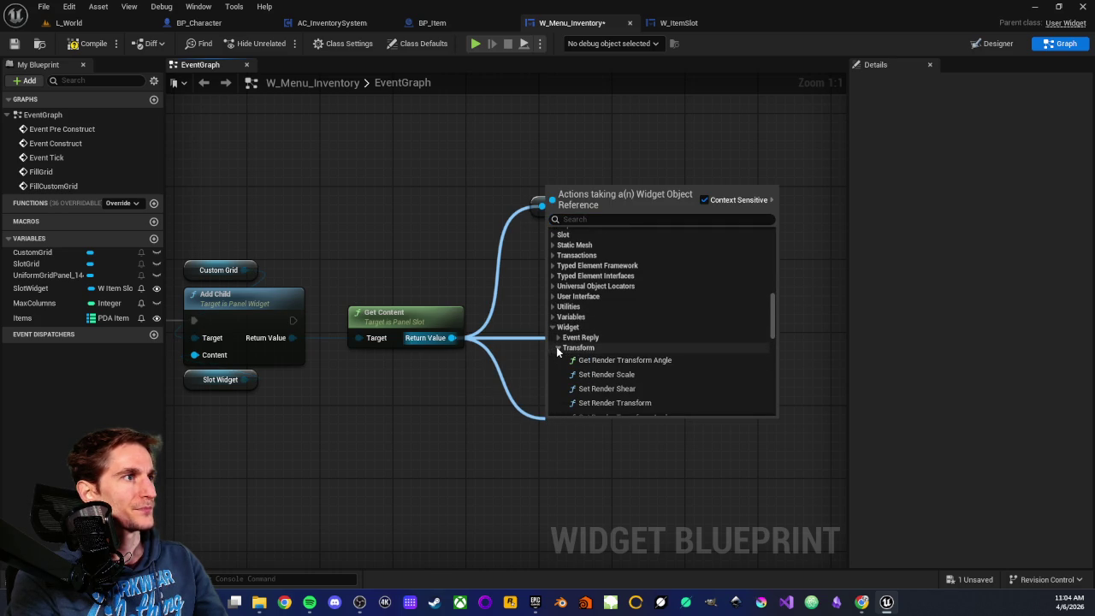
pyautogui.scroll(-2, 565, 349)
pyautogui.scroll(-2, 640, 342)
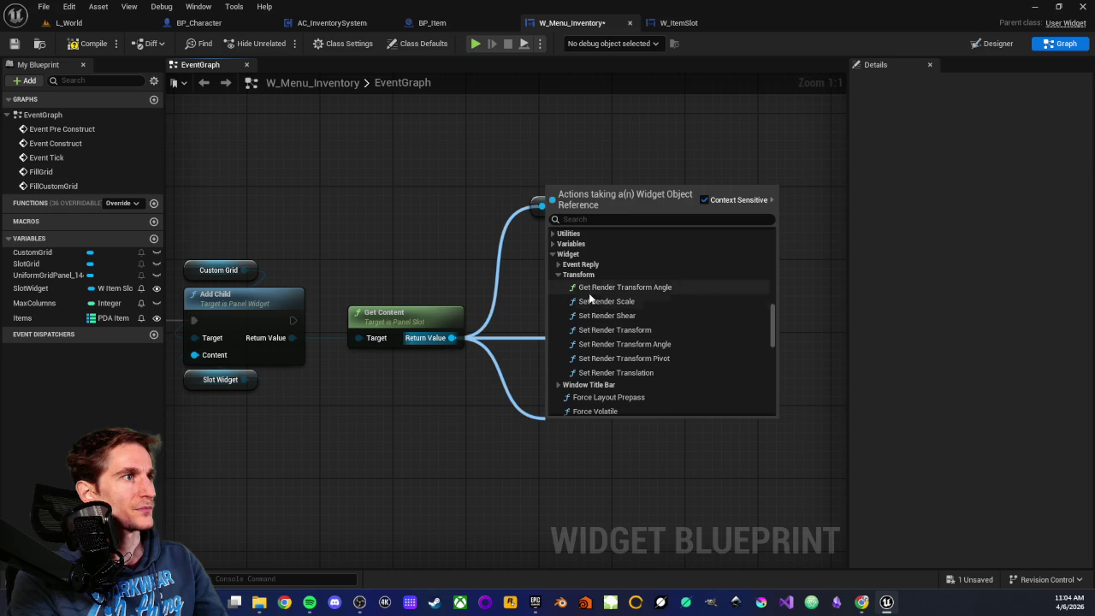
pyautogui.click(609, 376)
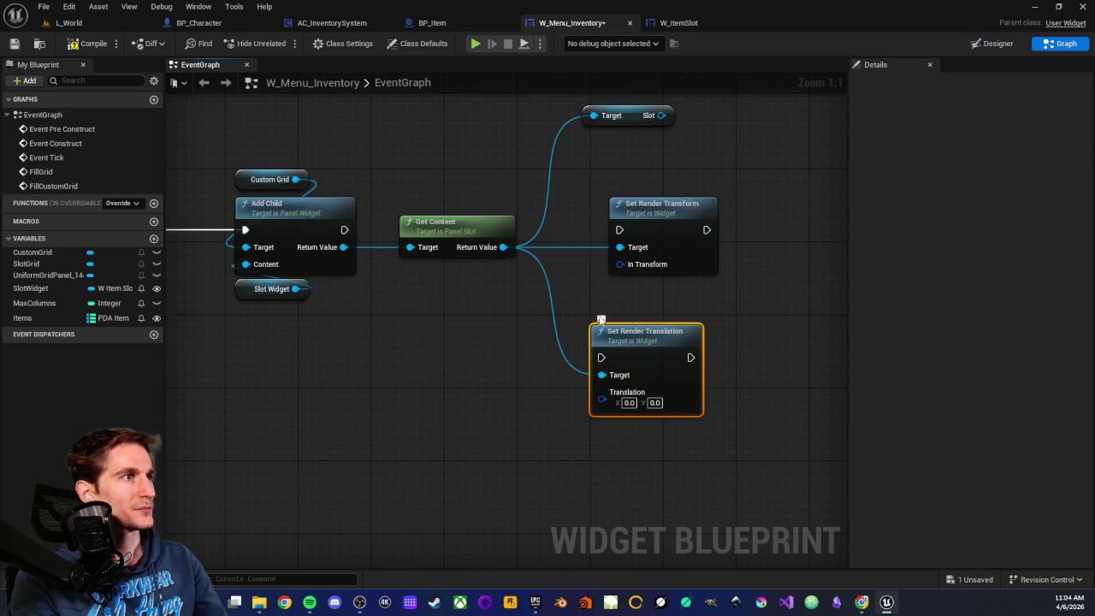
# Step: Delete the trial Slot, Set Render Transform and Set Render Translation nodes, and save
pyautogui.moveTo(572, 281); pyautogui.dragTo(562, 370)
pyautogui.scroll(-3, 562, 360)
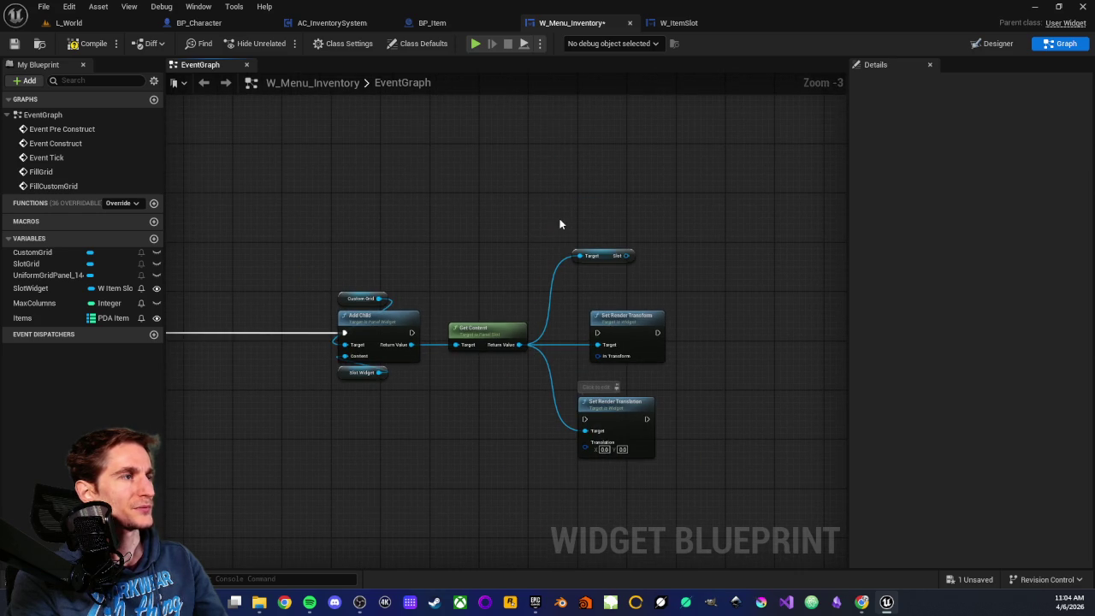
pyautogui.scroll(3, 598, 236)
pyautogui.moveTo(572, 228)
pyautogui.mouseDown()
pyautogui.moveTo(570, 169)
pyautogui.moveTo(684, 453)
pyautogui.mouseUp()
pyautogui.press('Delete')
pyautogui.scroll(-3, 633, 417)
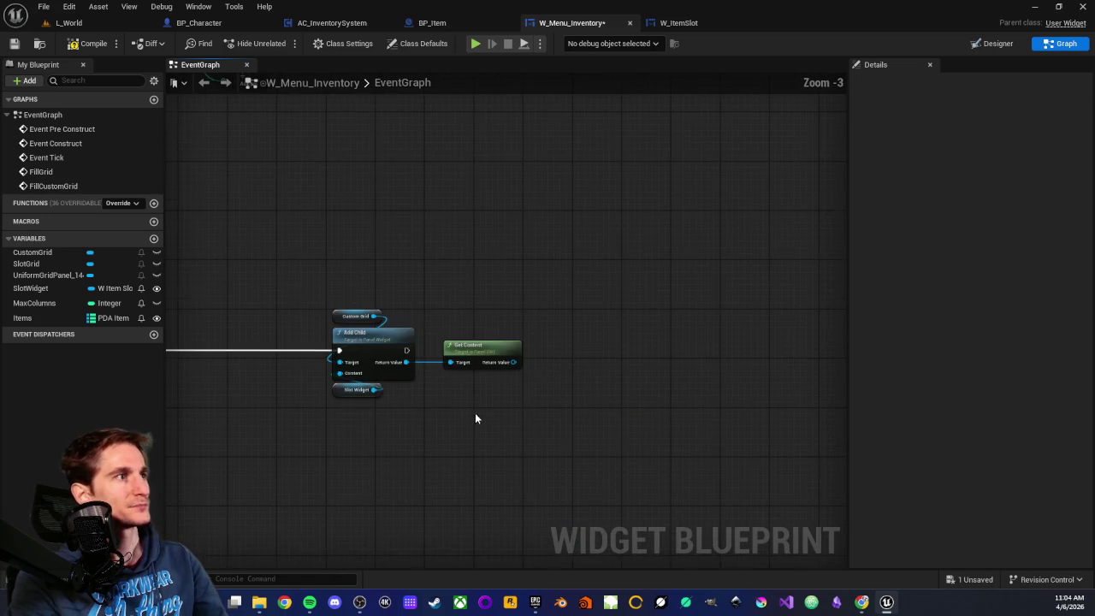
pyautogui.click(14, 45)
# Step: Connect the SET Slot Widget node's execution output to Add Child to Grid
pyautogui.scroll(-2, 506, 282)
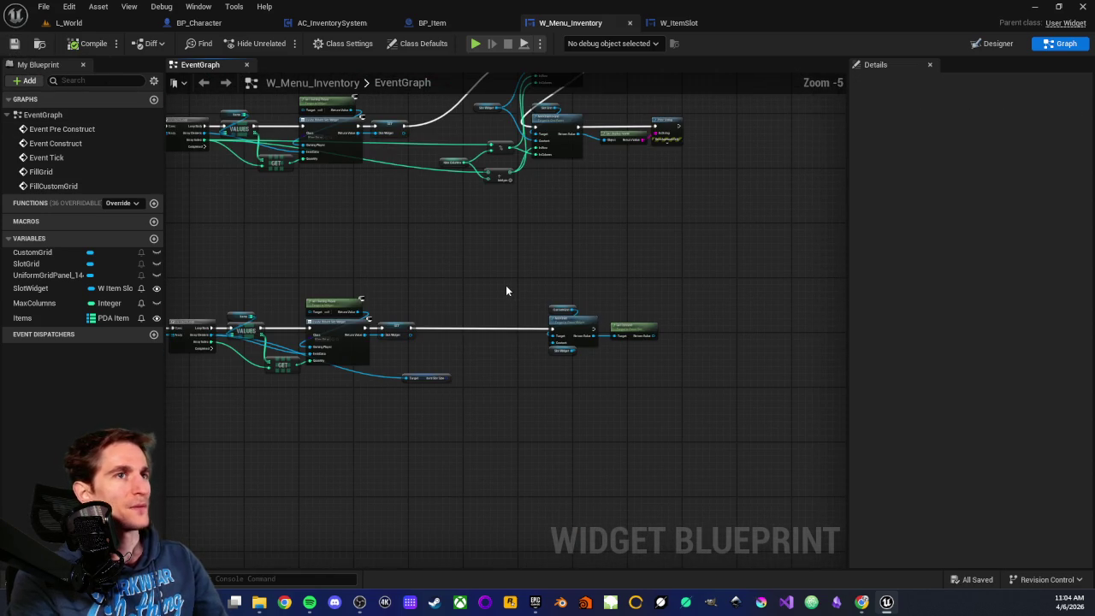
pyautogui.moveTo(439, 276)
pyautogui.mouseDown()
pyautogui.moveTo(523, 366)
pyautogui.moveTo(437, 357)
pyautogui.mouseUp()
pyautogui.scroll(5, 402, 358)
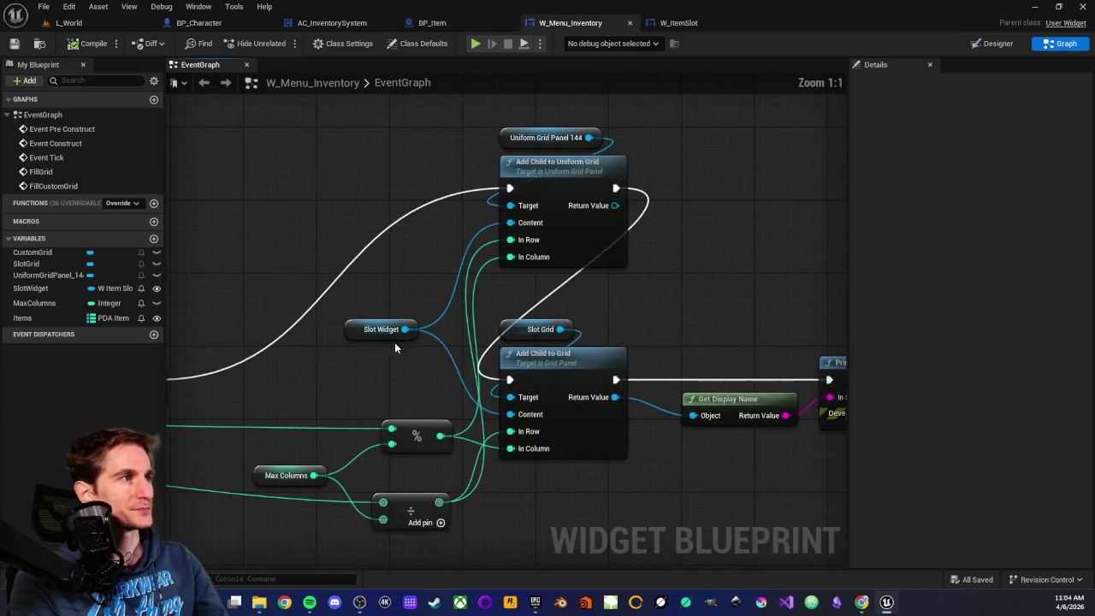
pyautogui.moveTo(287, 311); pyautogui.dragTo(637, 310)
pyautogui.click(366, 301)
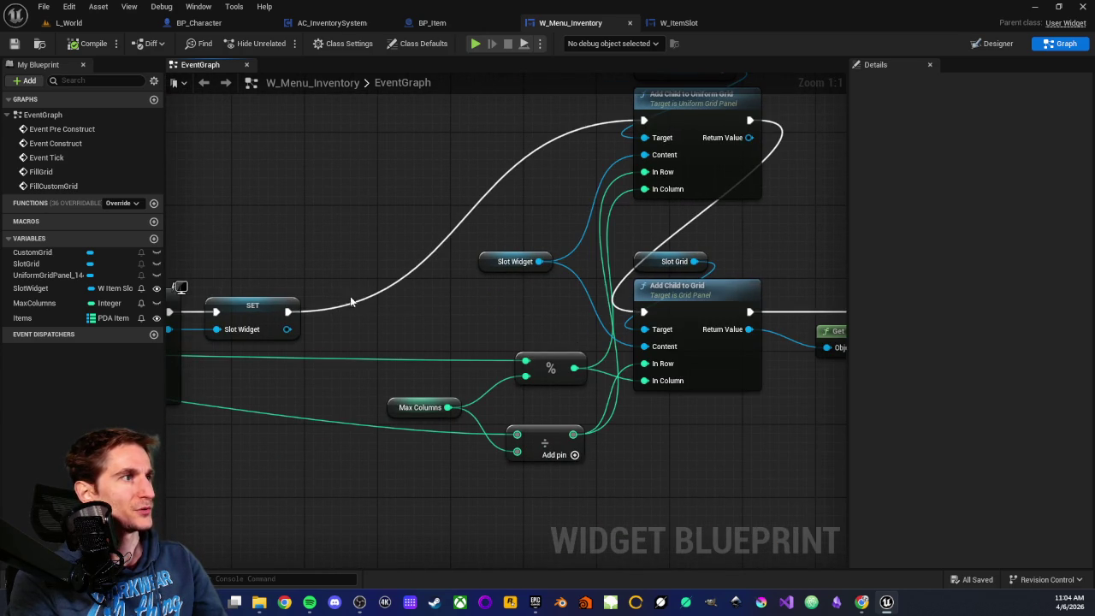
pyautogui.moveTo(288, 311); pyautogui.dragTo(637, 310)
# Step: Check the FillGrid event chain, then compile and save W_Menu_Inventory
pyautogui.scroll(-2, 562, 226)
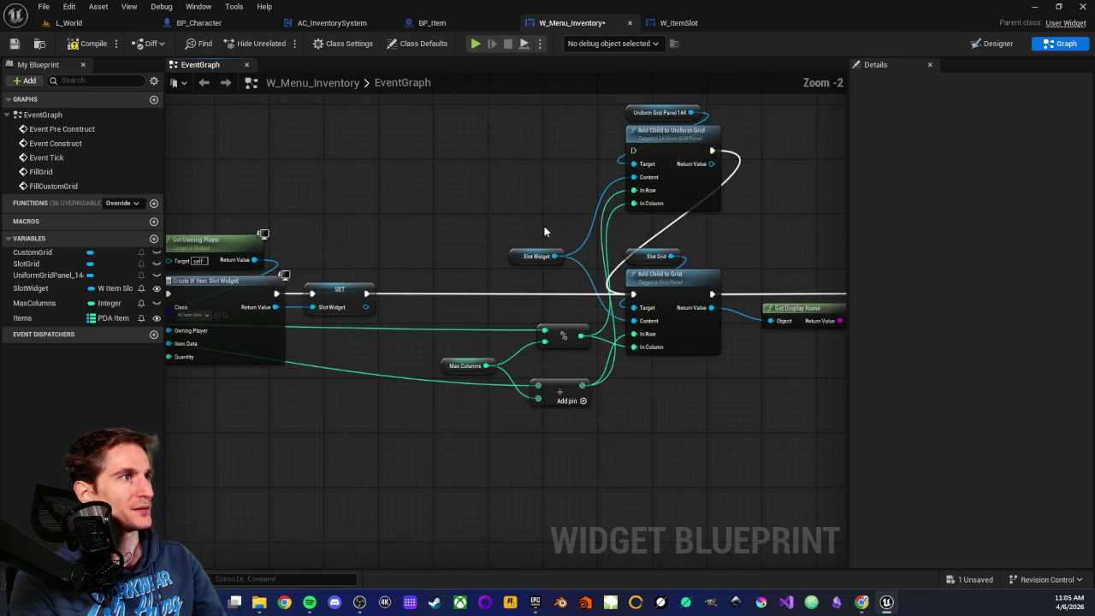
pyautogui.moveTo(456, 228); pyautogui.dragTo(421, 300)
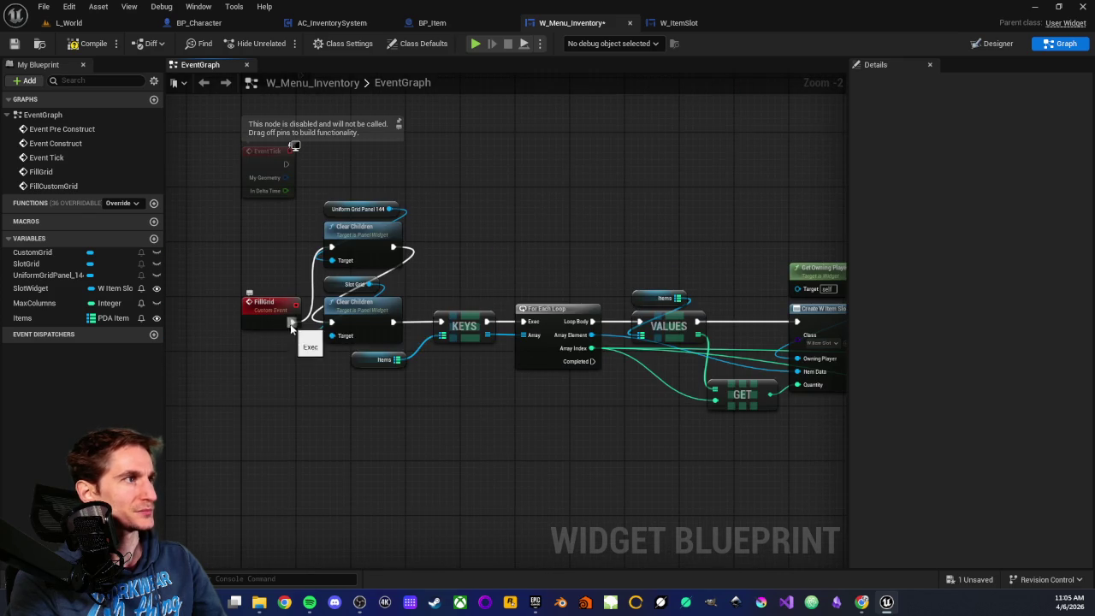
pyautogui.moveTo(694, 277)
pyautogui.mouseDown()
pyautogui.moveTo(383, 301)
pyautogui.moveTo(624, 291)
pyautogui.moveTo(555, 295)
pyautogui.mouseUp()
pyautogui.scroll(2, 694, 277)
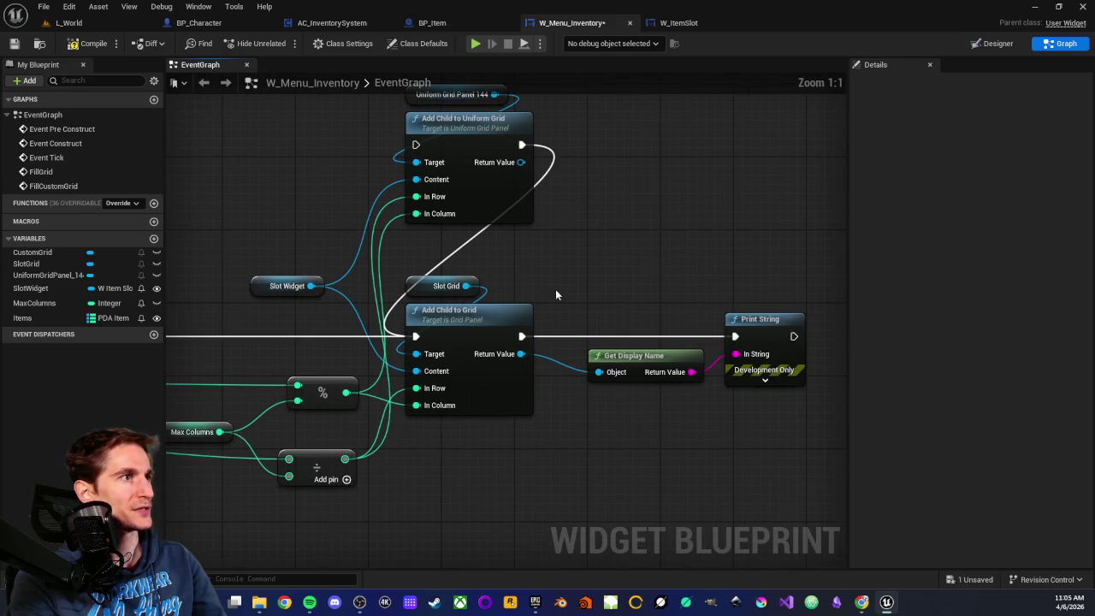
pyautogui.click(74, 45)
pyautogui.click(14, 44)
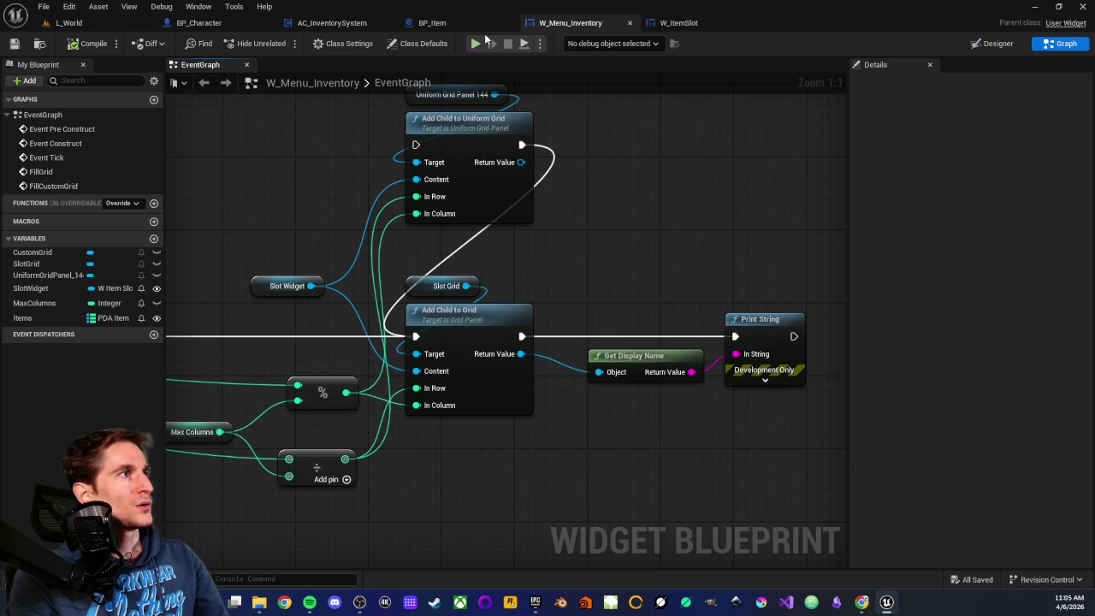
pyautogui.click(992, 43)
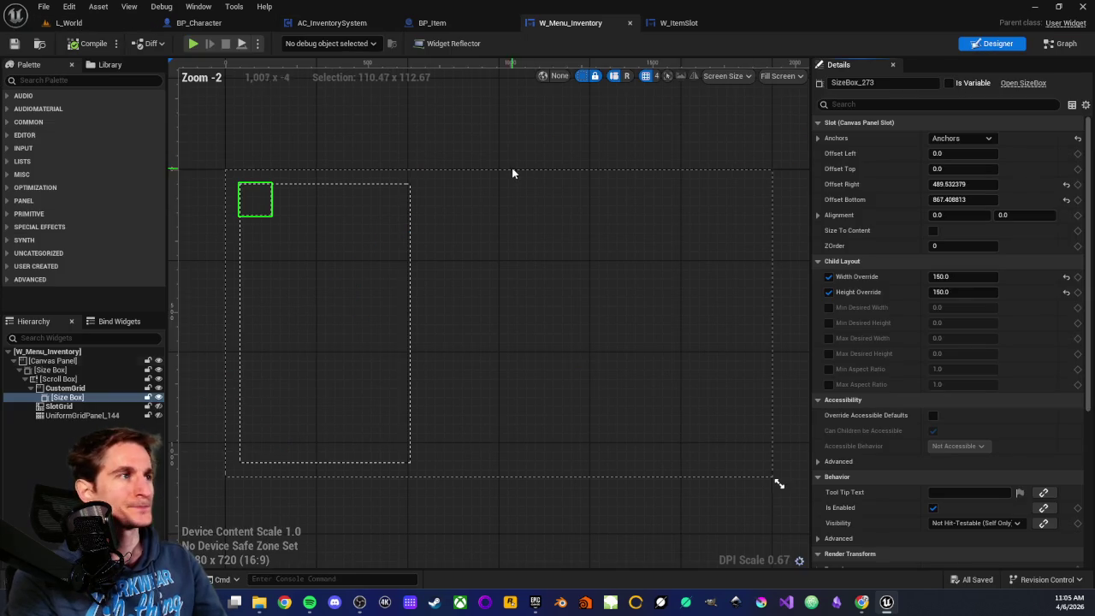
# Step: Hide the Size Box, show the slot grid with Sword, Pomme, Banane, Kiwi, Tenue, and select SlotGrid
pyautogui.click(158, 396)
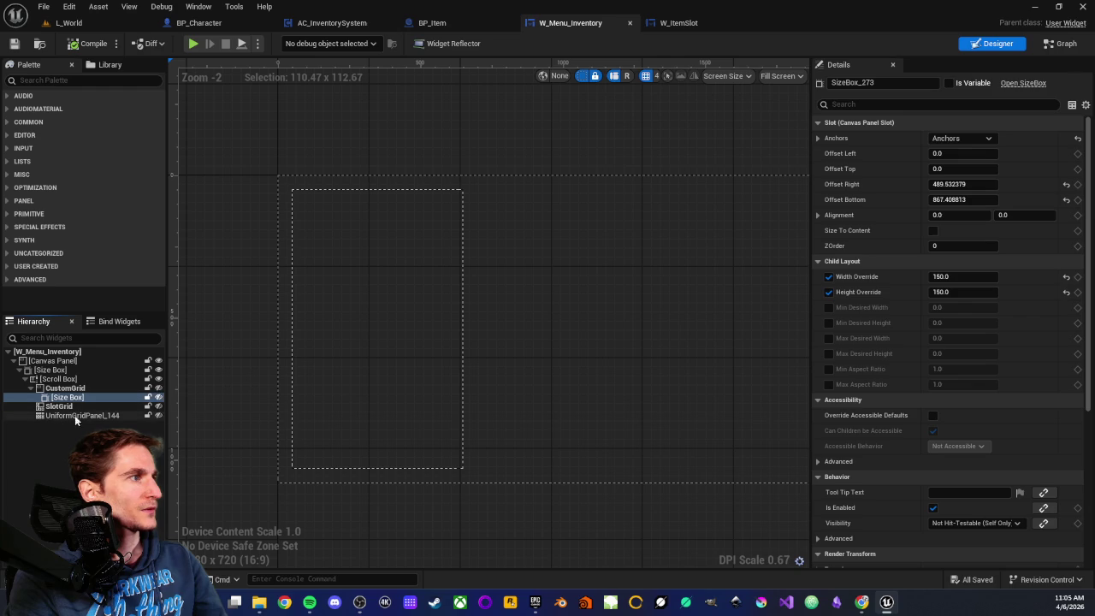
pyautogui.click(157, 405)
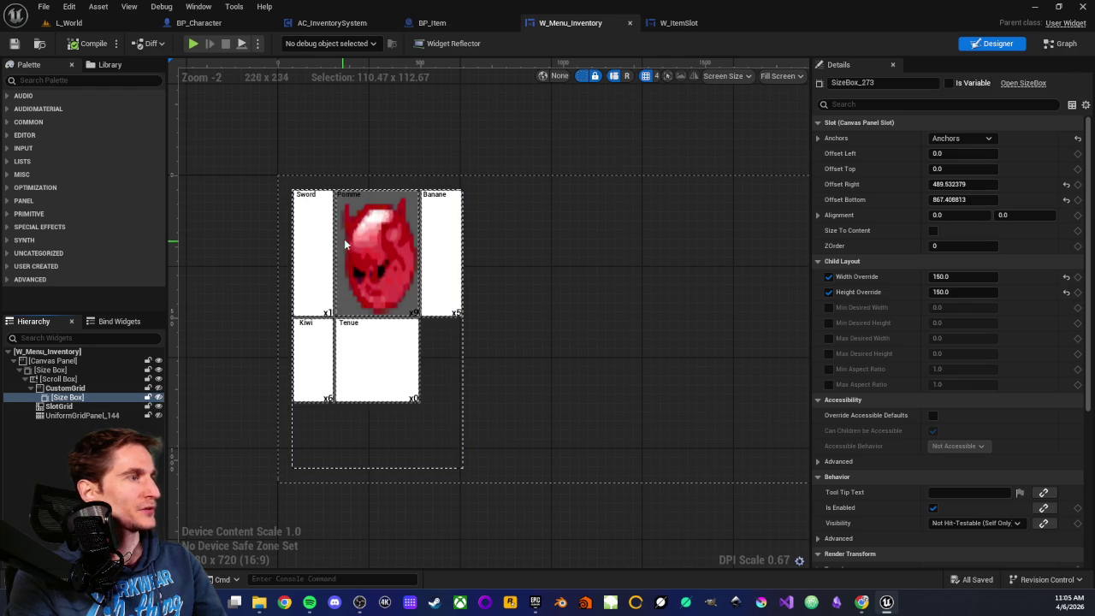
pyautogui.scroll(1, 348, 282)
pyautogui.scroll(1, 348, 282)
pyautogui.moveTo(348, 282); pyautogui.dragTo(420, 292)
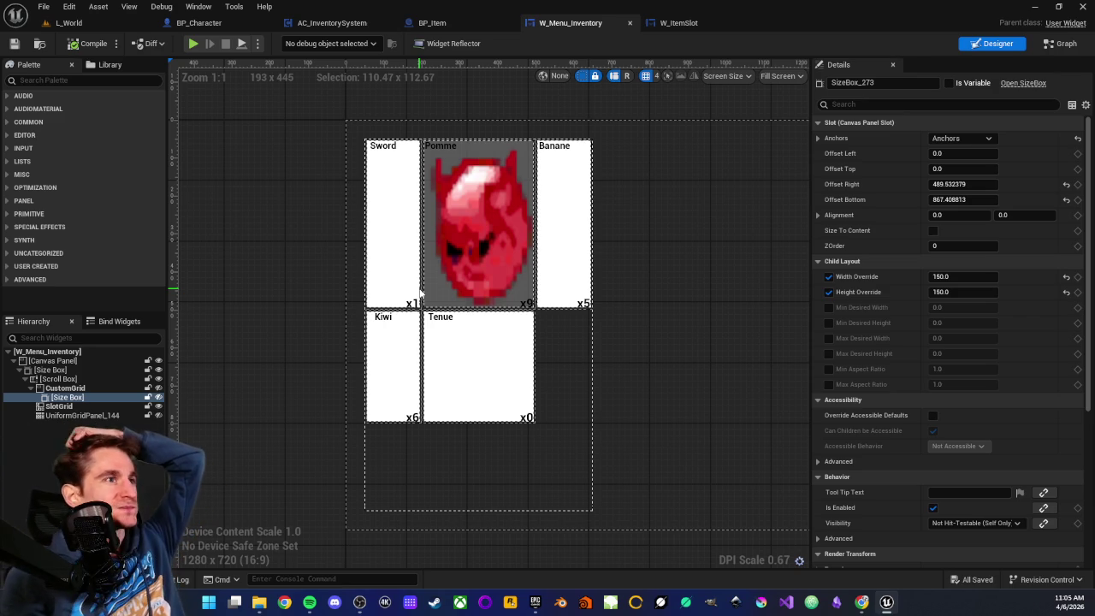
pyautogui.click(60, 407)
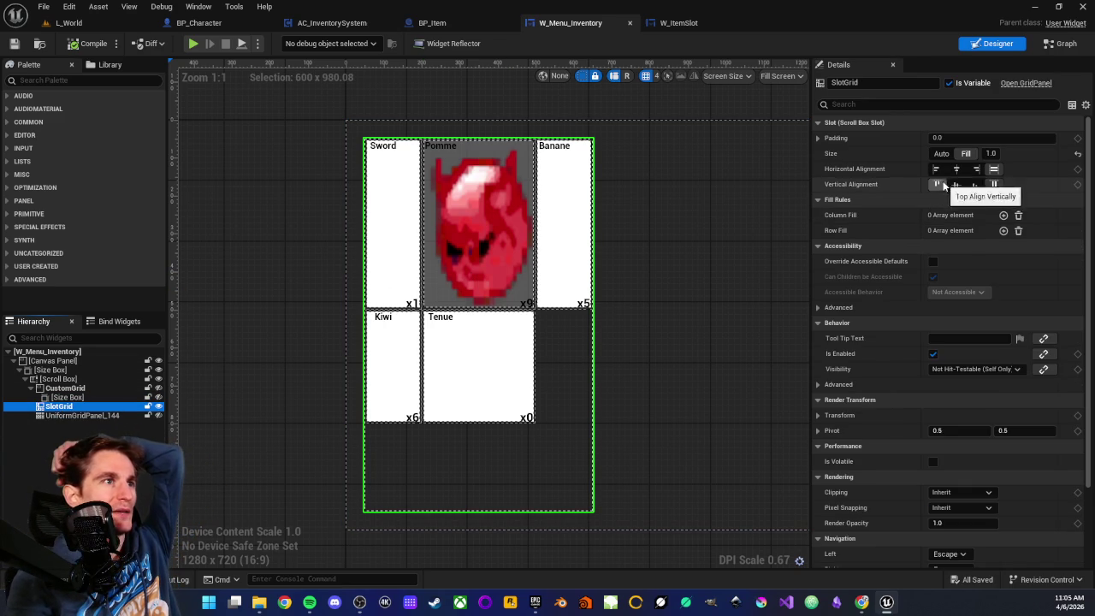
pyautogui.click(1003, 215)
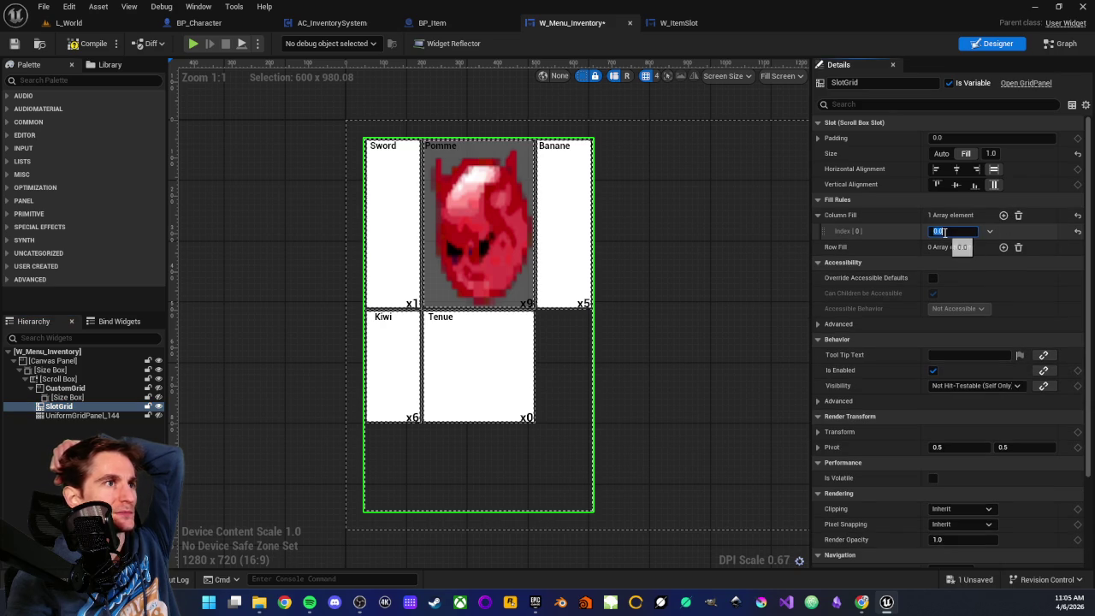
pyautogui.write('0')
pyautogui.press('Return')
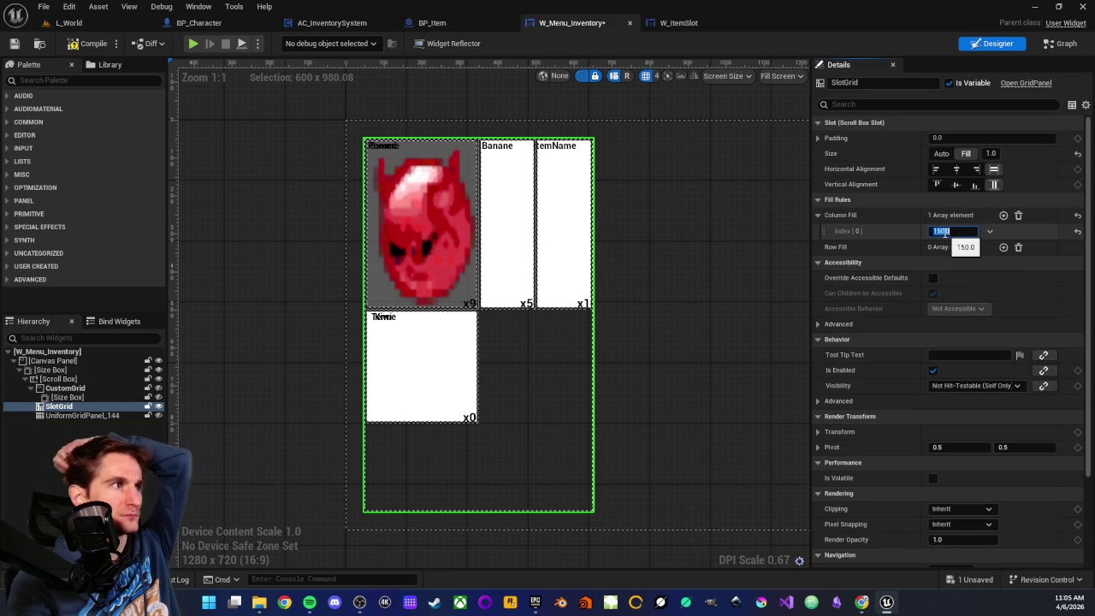
pyautogui.click(1003, 247)
pyautogui.click(954, 263)
pyautogui.write('0')
pyautogui.press('Return')
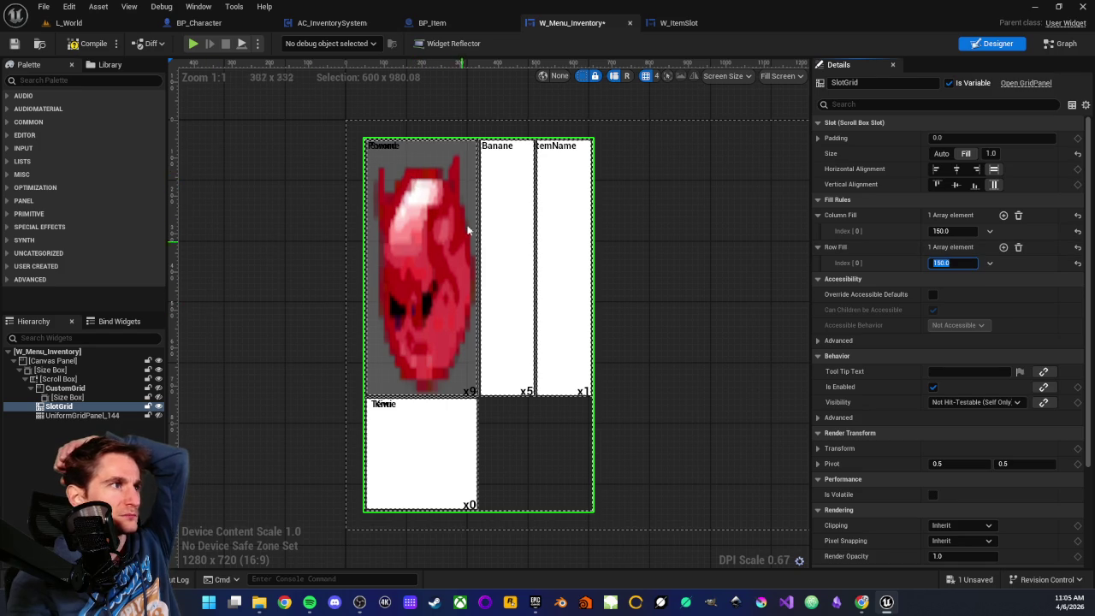
pyautogui.click(1017, 215)
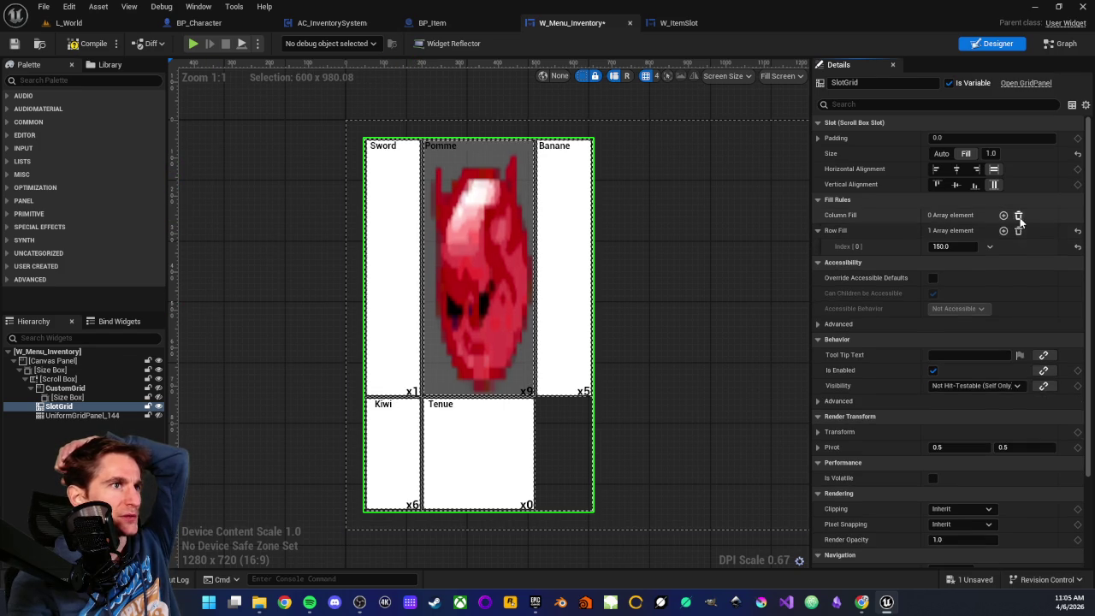
pyautogui.click(1018, 230)
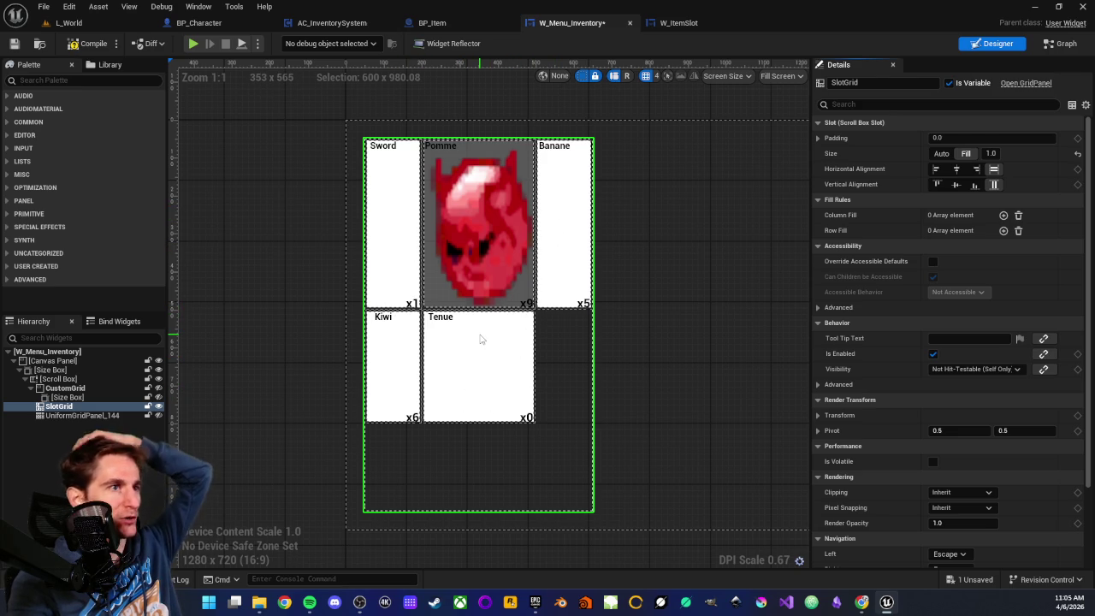
pyautogui.click(941, 154)
pyautogui.click(965, 154)
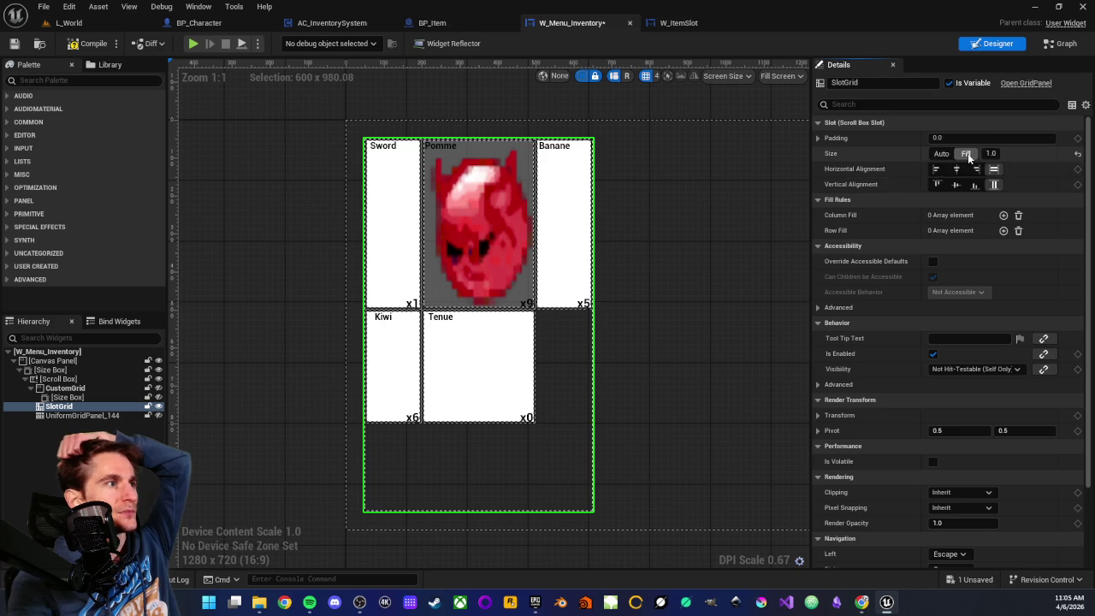
pyautogui.click(942, 153)
pyautogui.click(966, 153)
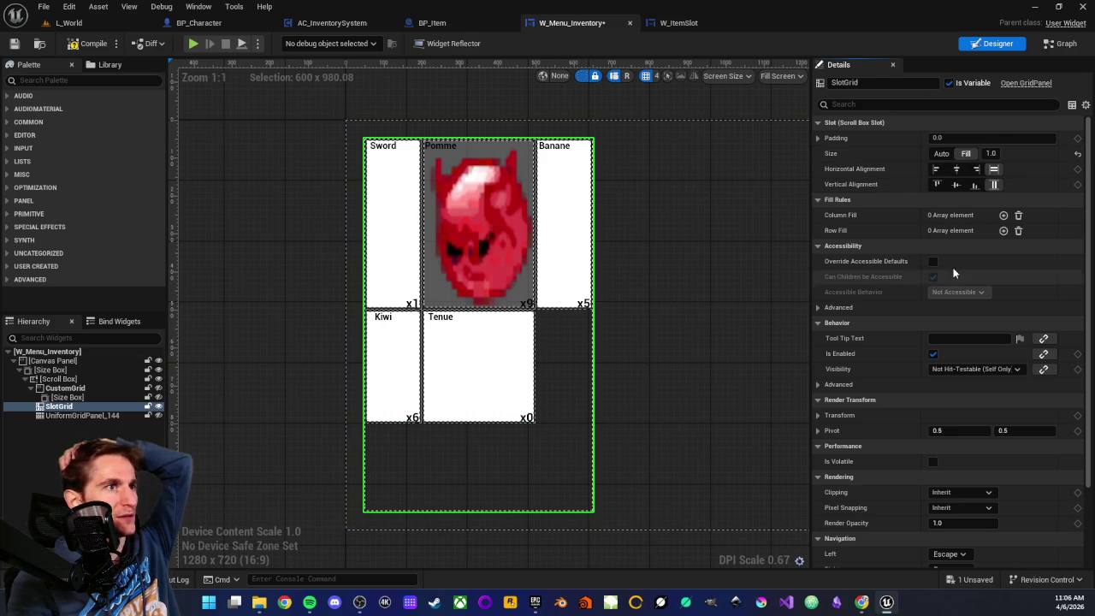
pyautogui.scroll(-3, 868, 295)
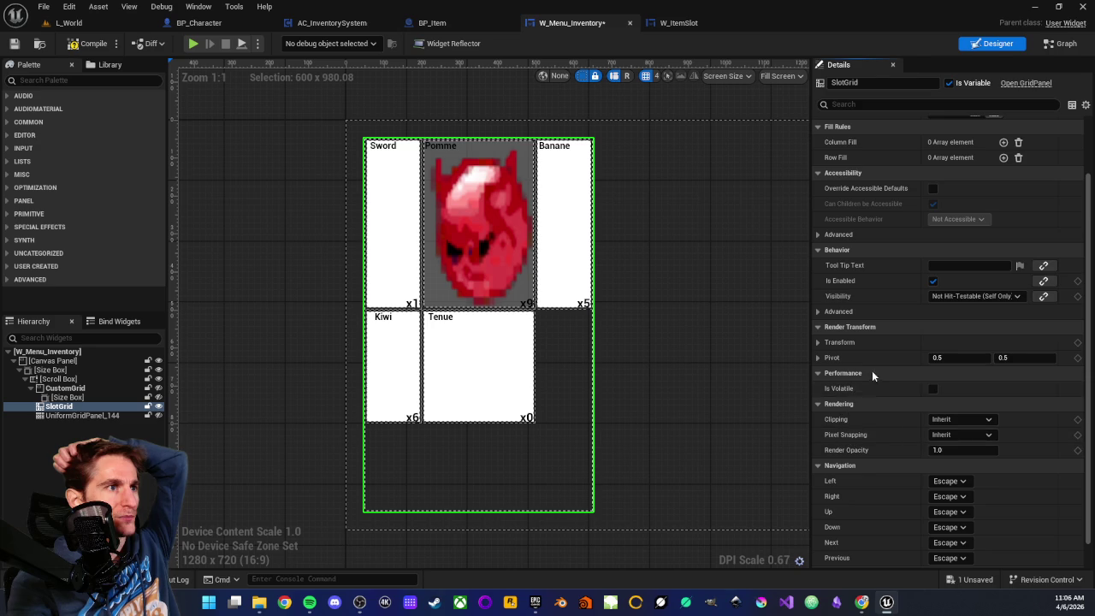
pyautogui.scroll(-1, 868, 403)
pyautogui.scroll(1, 829, 402)
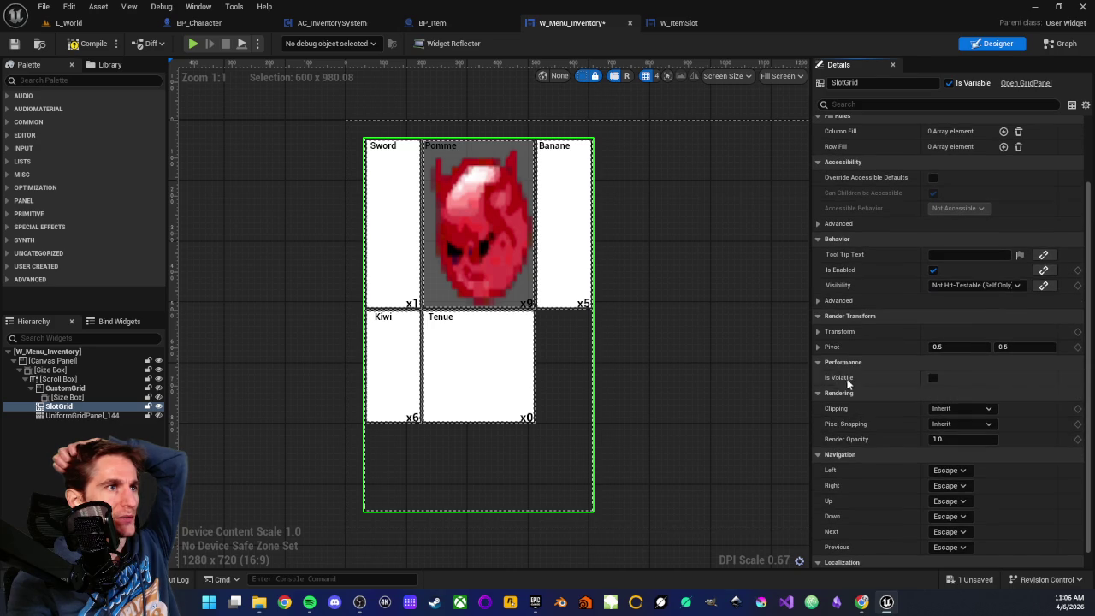
pyautogui.click(817, 331)
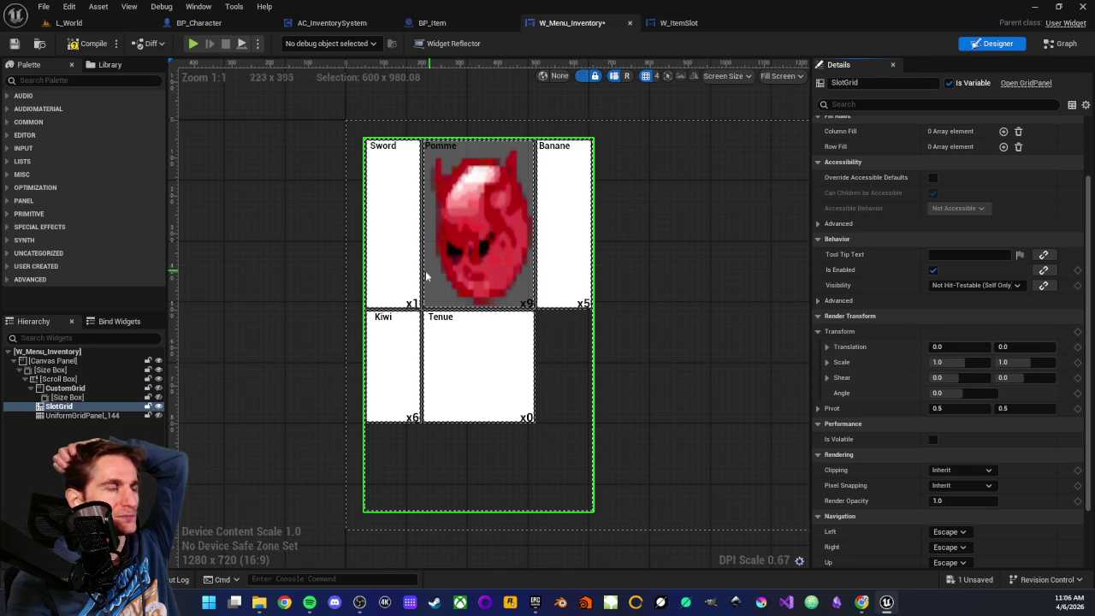
pyautogui.click(817, 331)
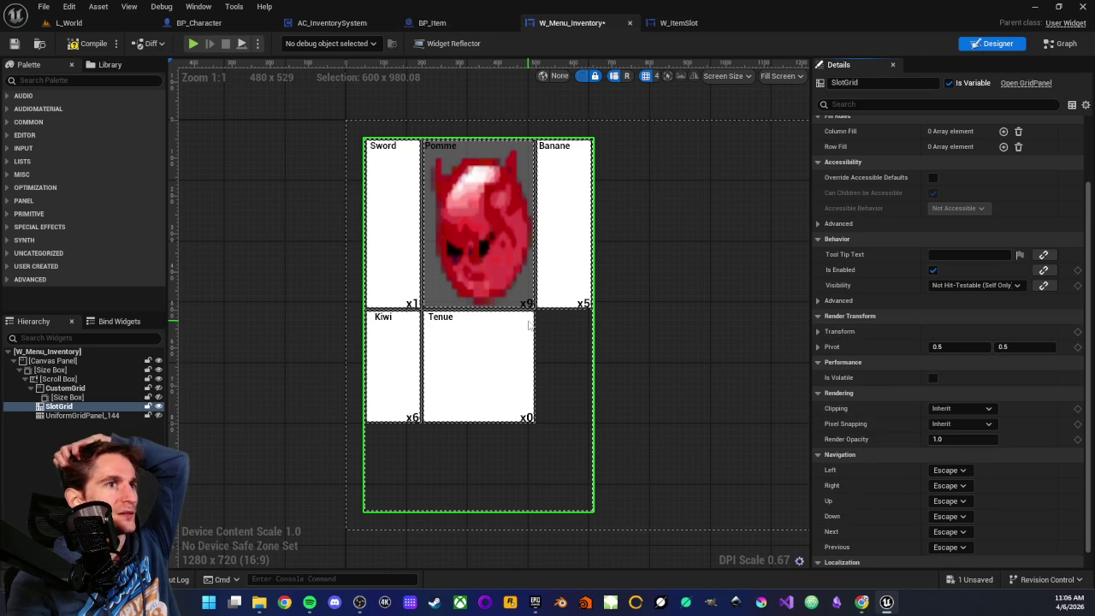
pyautogui.scroll(2, 446, 306)
pyautogui.scroll(-2, 446, 306)
pyautogui.scroll(1, 310, 275)
pyautogui.scroll(-1, 311, 275)
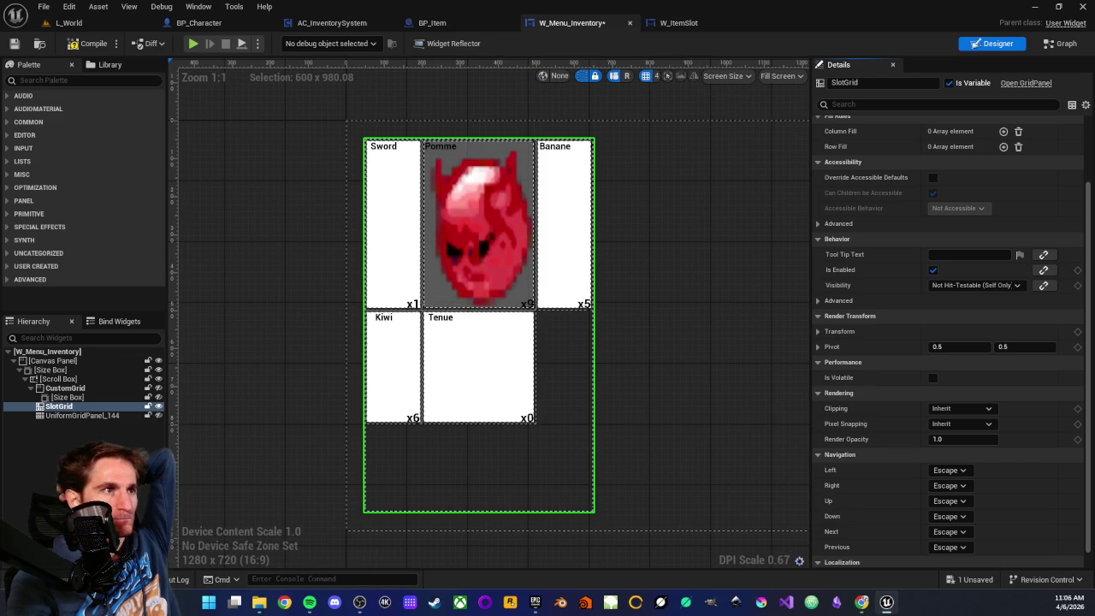
pyautogui.scroll(-1, 947, 355)
pyautogui.scroll(2, 915, 454)
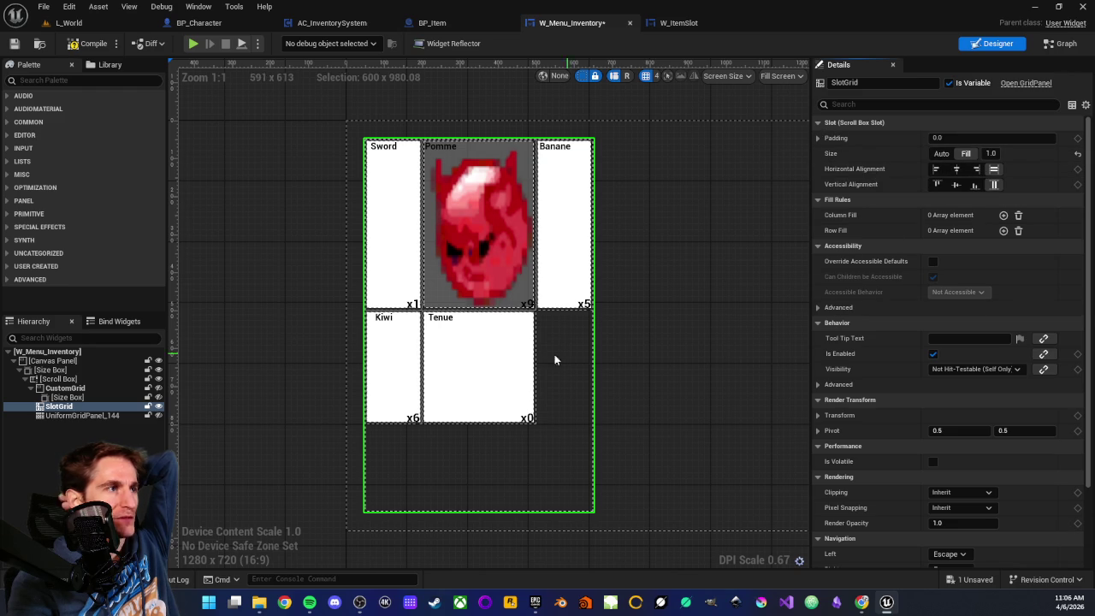
pyautogui.click(694, 26)
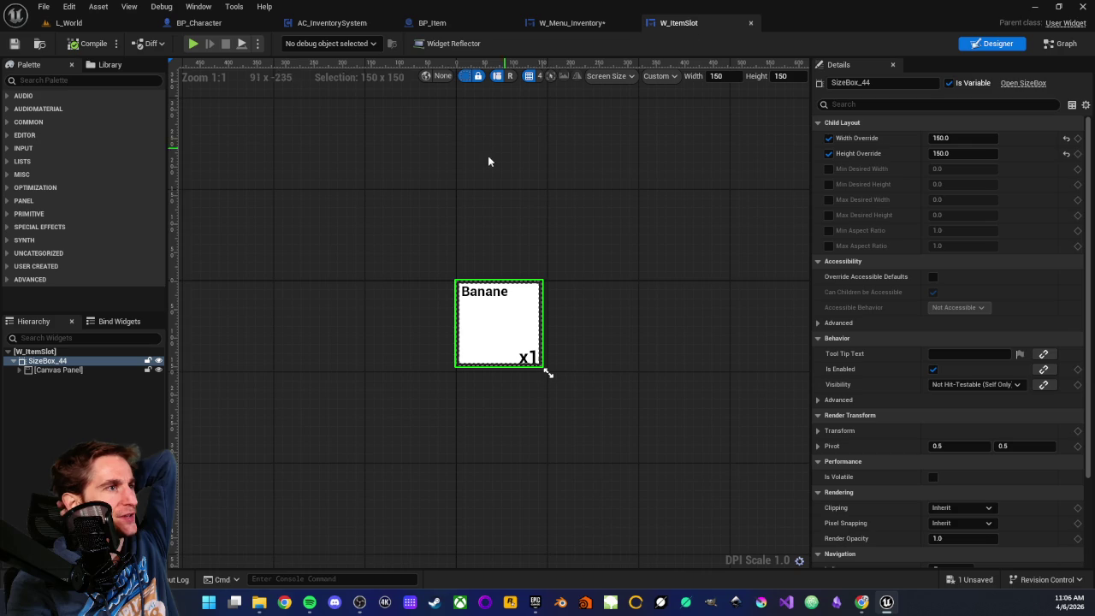
pyautogui.click(42, 362)
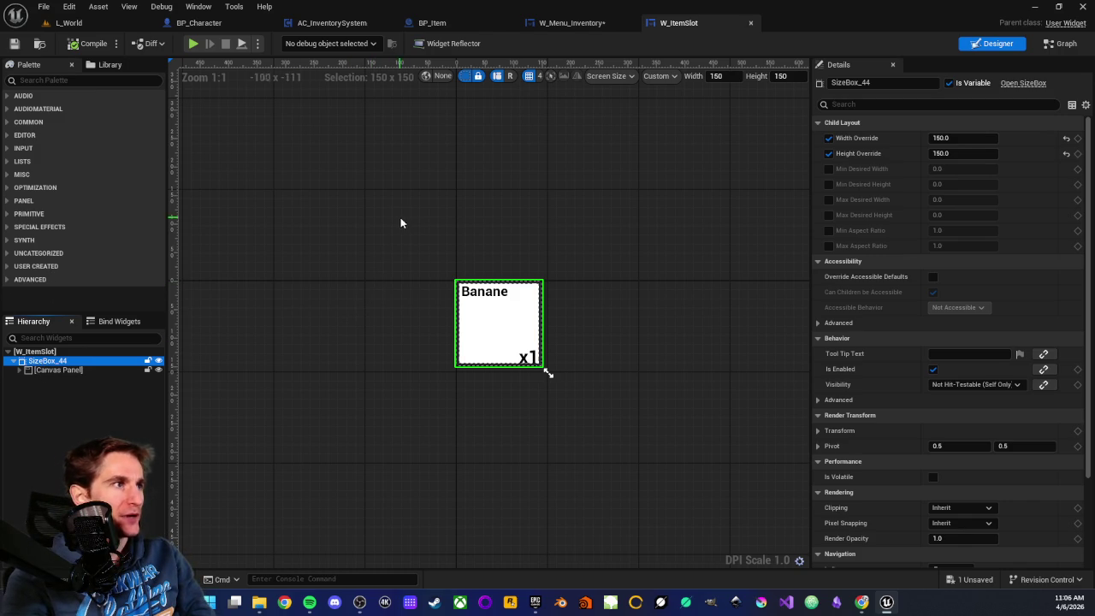
pyautogui.click(419, 245)
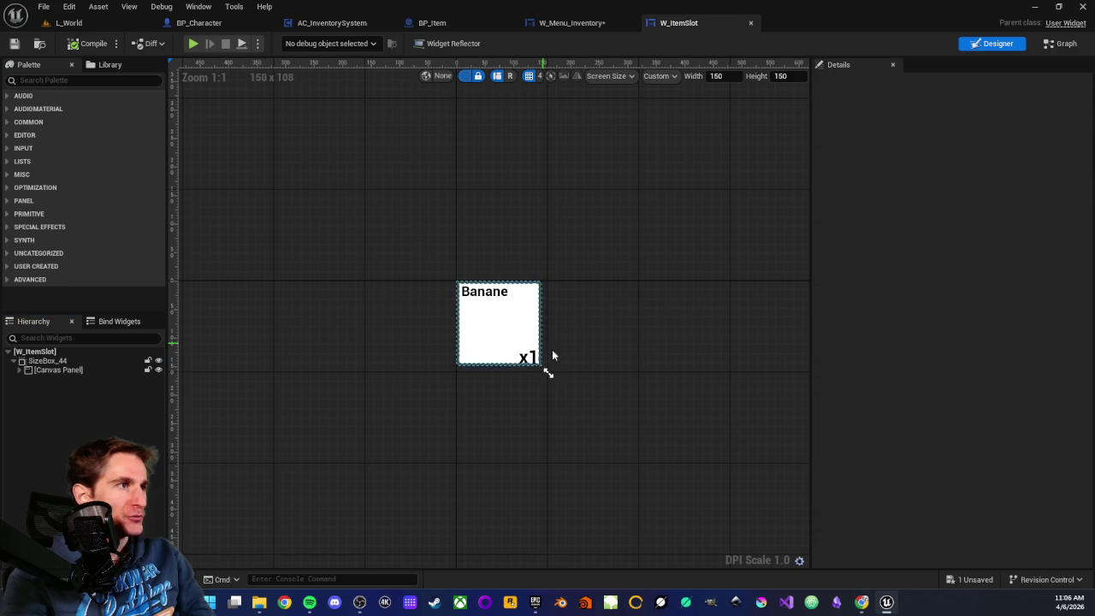
pyautogui.click(488, 305)
pyautogui.click(237, 314)
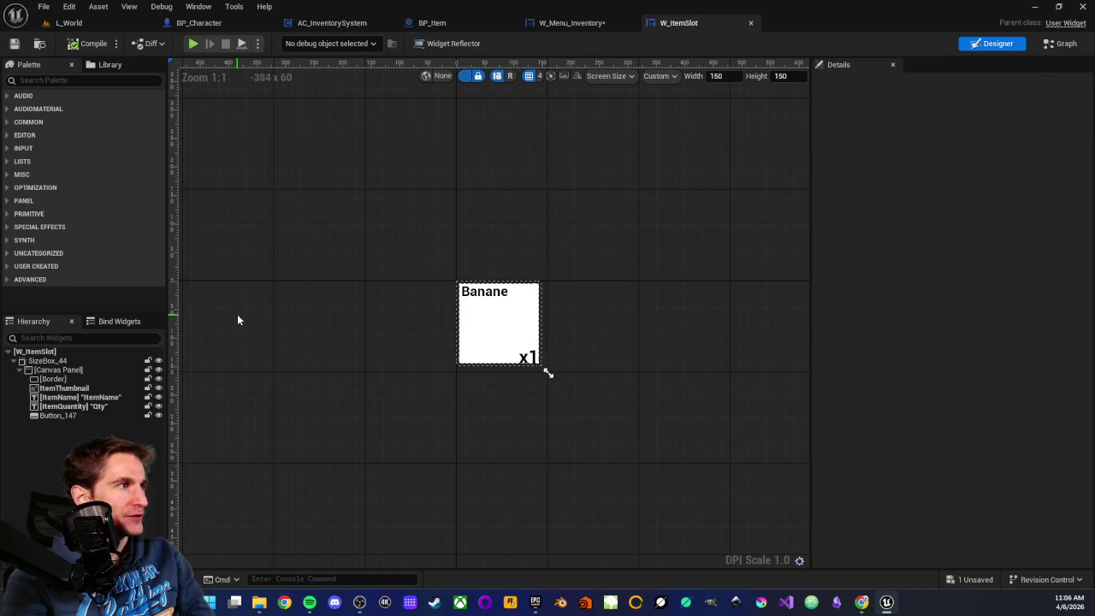
pyautogui.click(52, 360)
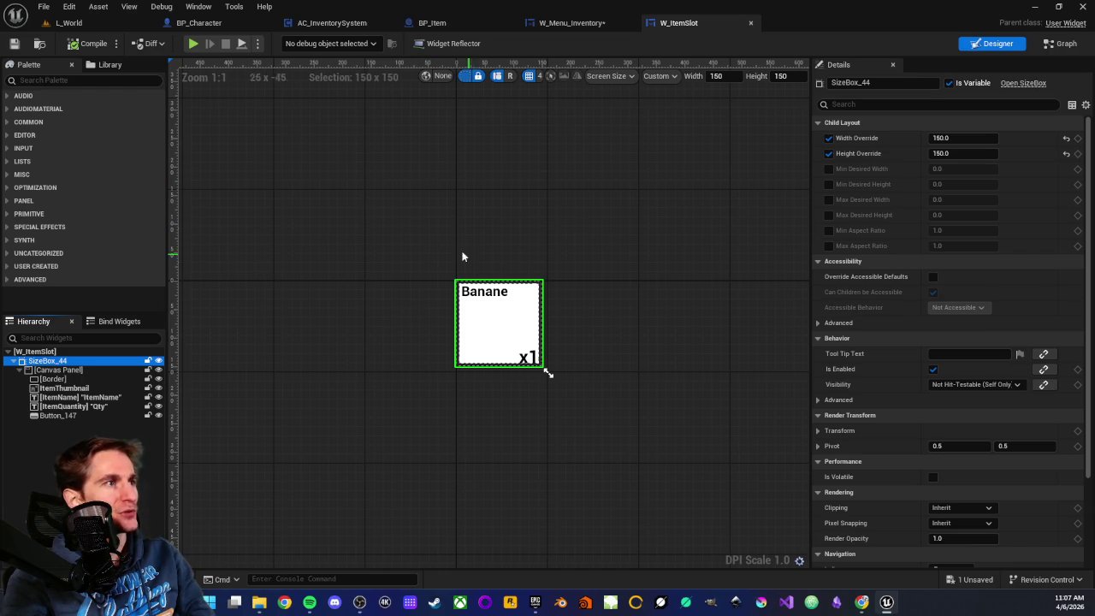
pyautogui.click(532, 26)
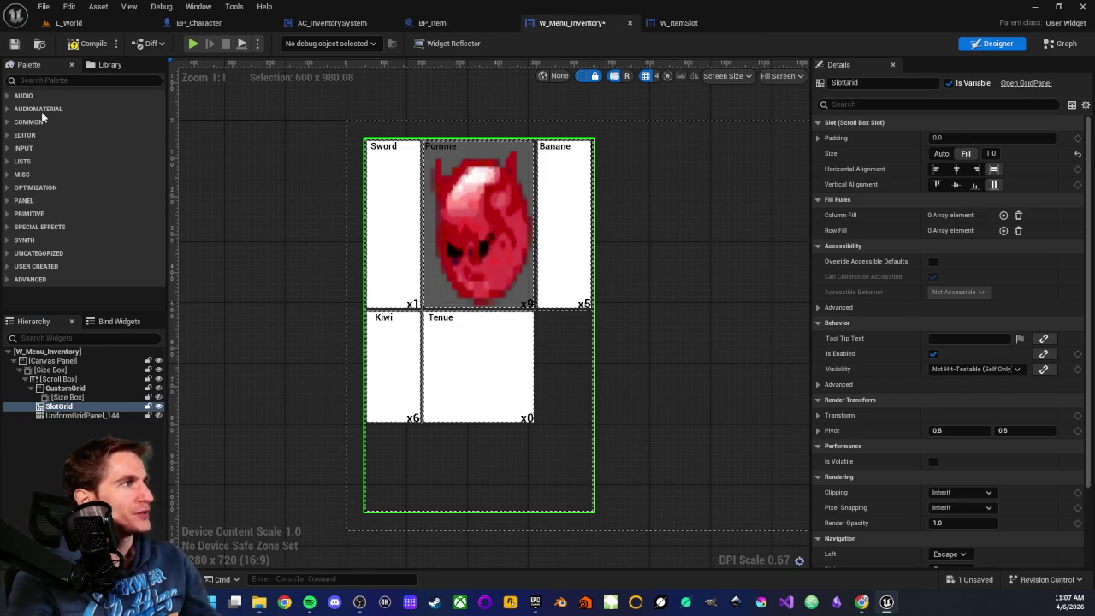
# Step: Place a horizontal Stack Box from the Palette's PANEL category inside the Scroll Box, above CustomGrid
pyautogui.click(7, 280)
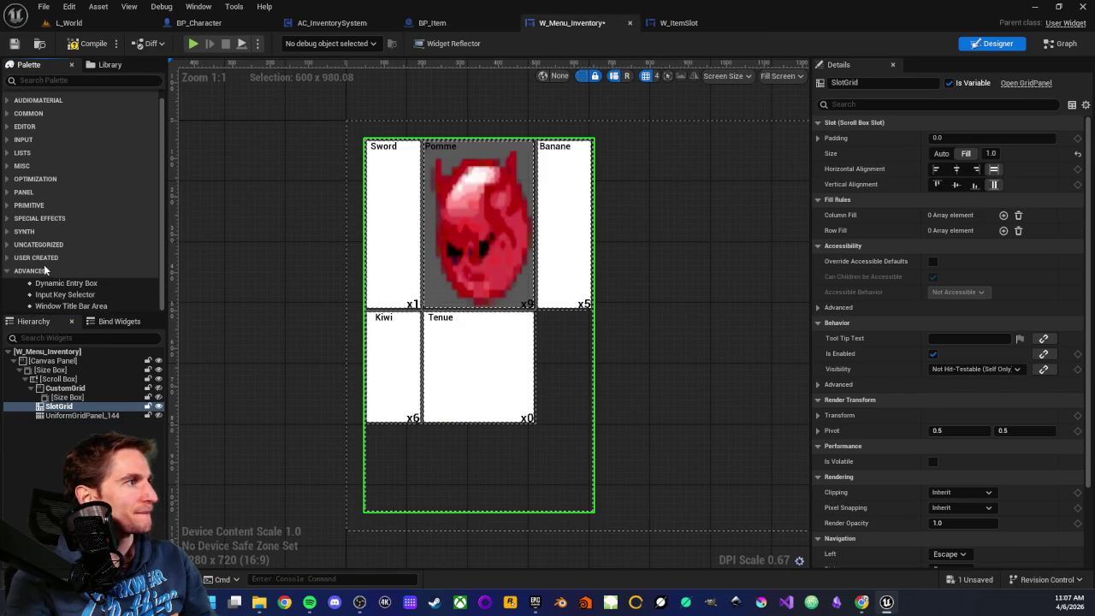
pyautogui.click(6, 271)
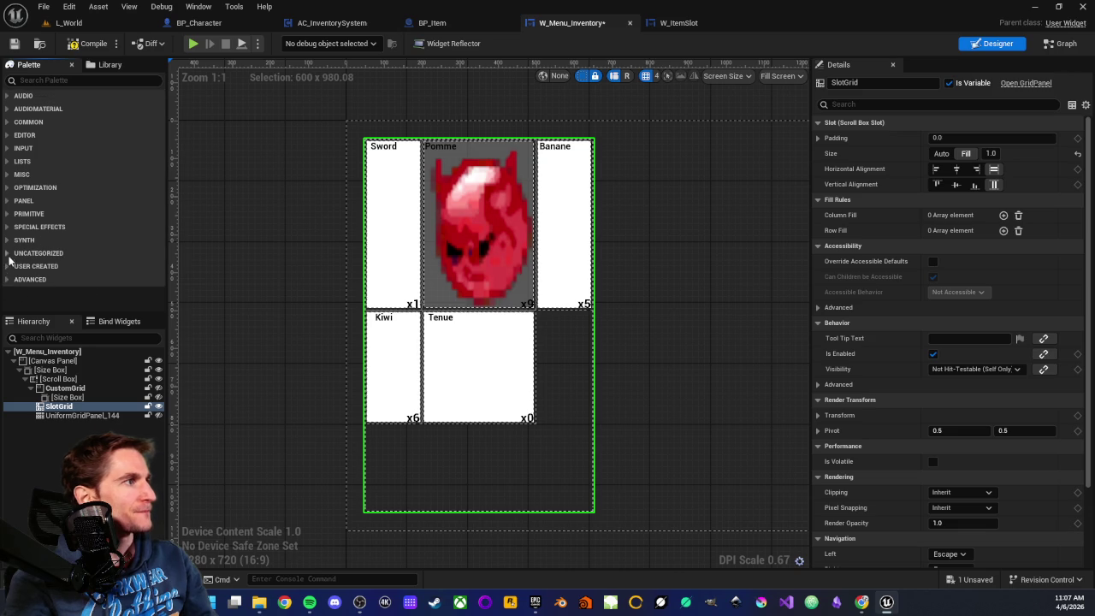
pyautogui.click(6, 253)
pyautogui.click(7, 254)
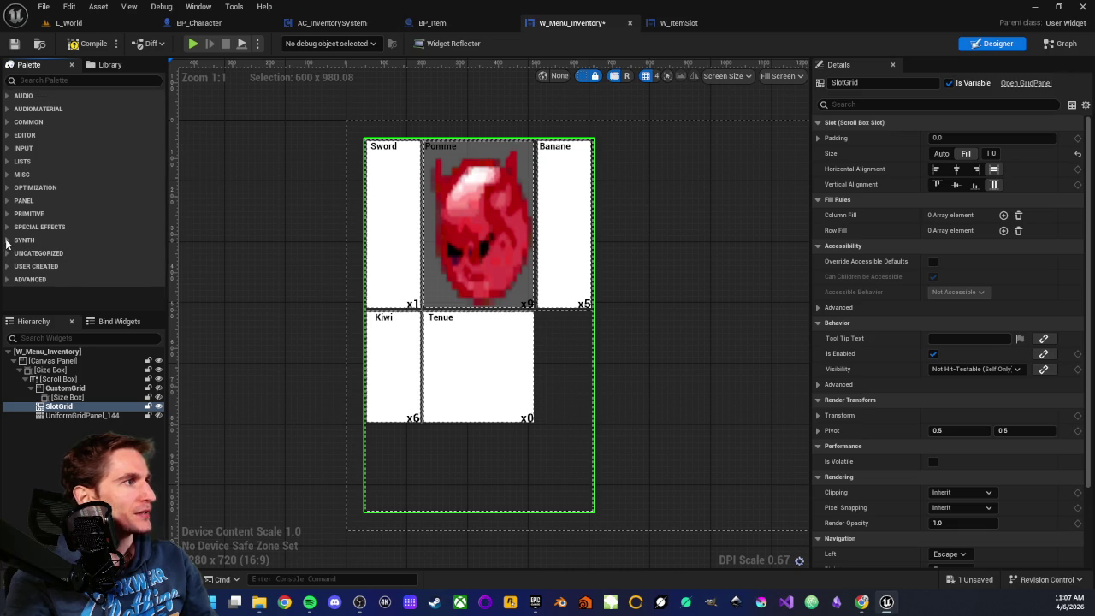
pyautogui.click(7, 202)
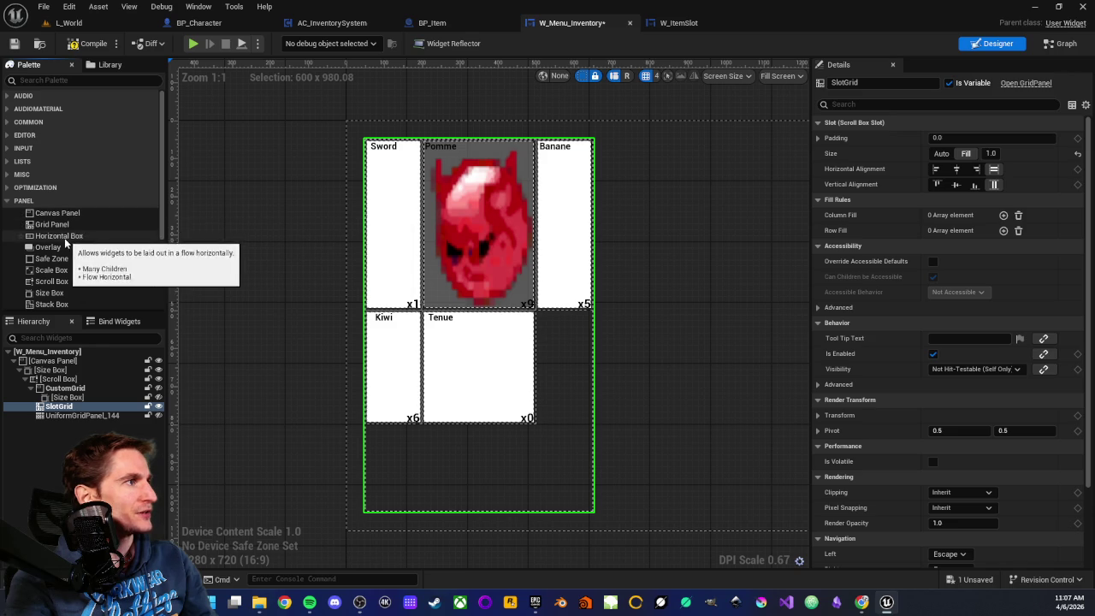
pyautogui.scroll(-3, 79, 266)
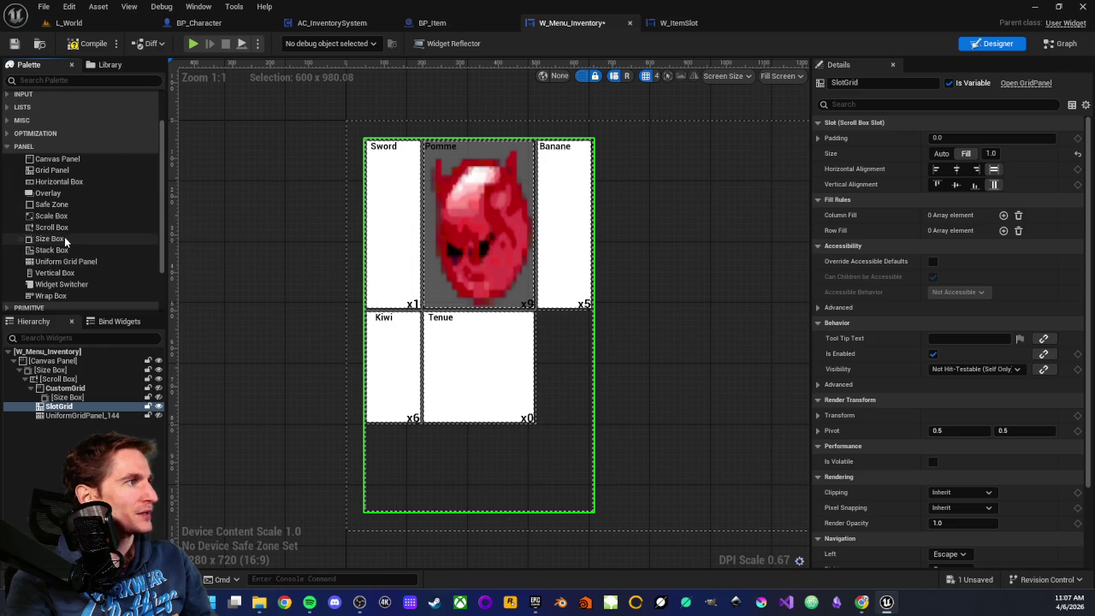
pyautogui.scroll(-1, 65, 242)
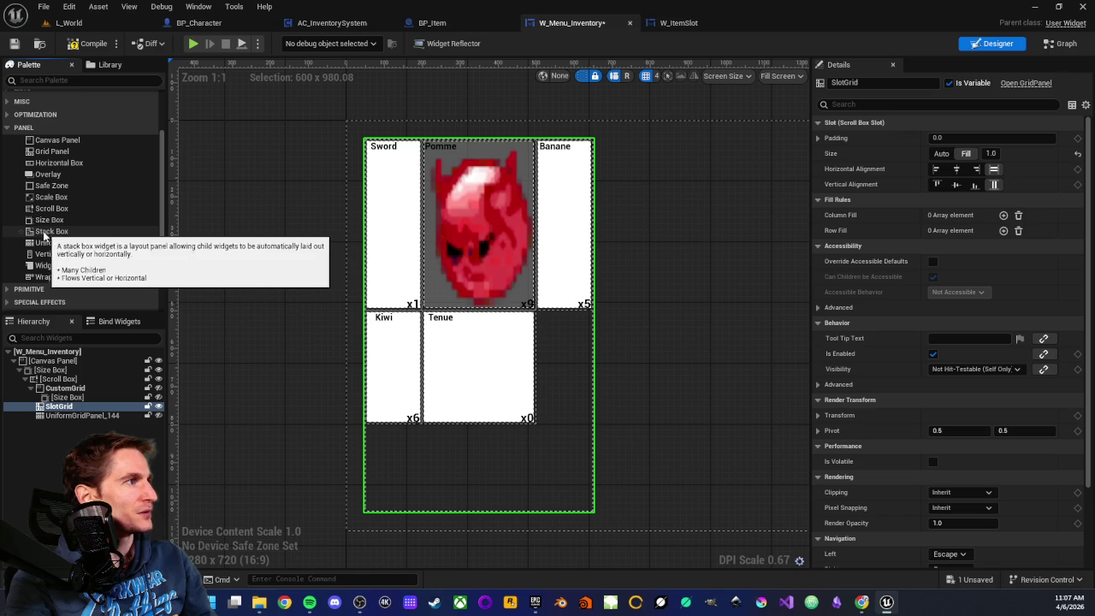
pyautogui.click(46, 233)
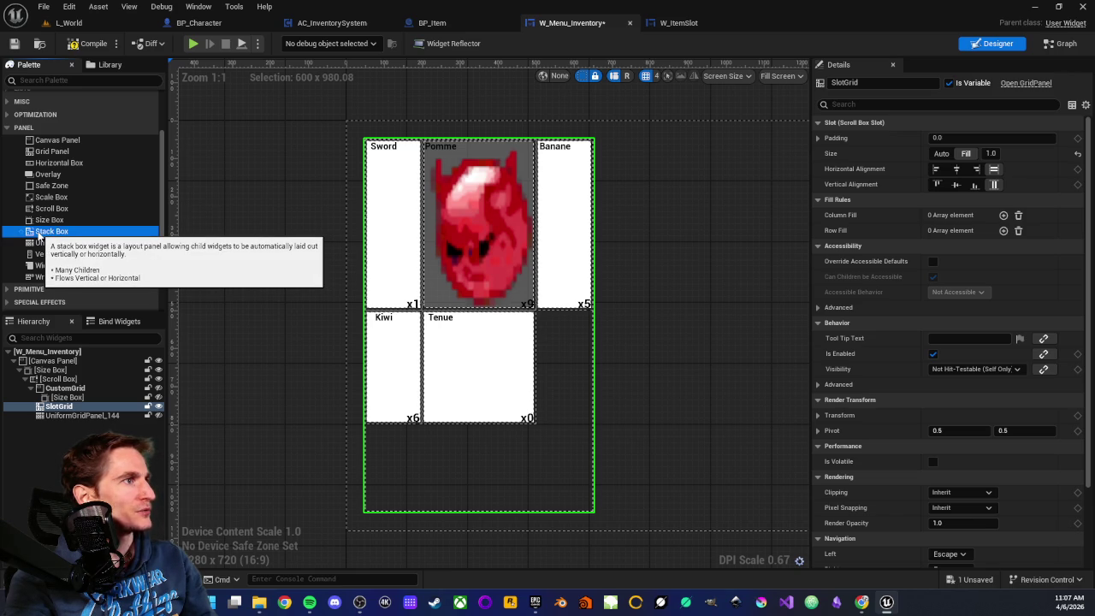
pyautogui.moveTo(39, 237)
pyautogui.mouseDown()
pyautogui.moveTo(76, 424)
pyautogui.moveTo(69, 388)
pyautogui.mouseUp()
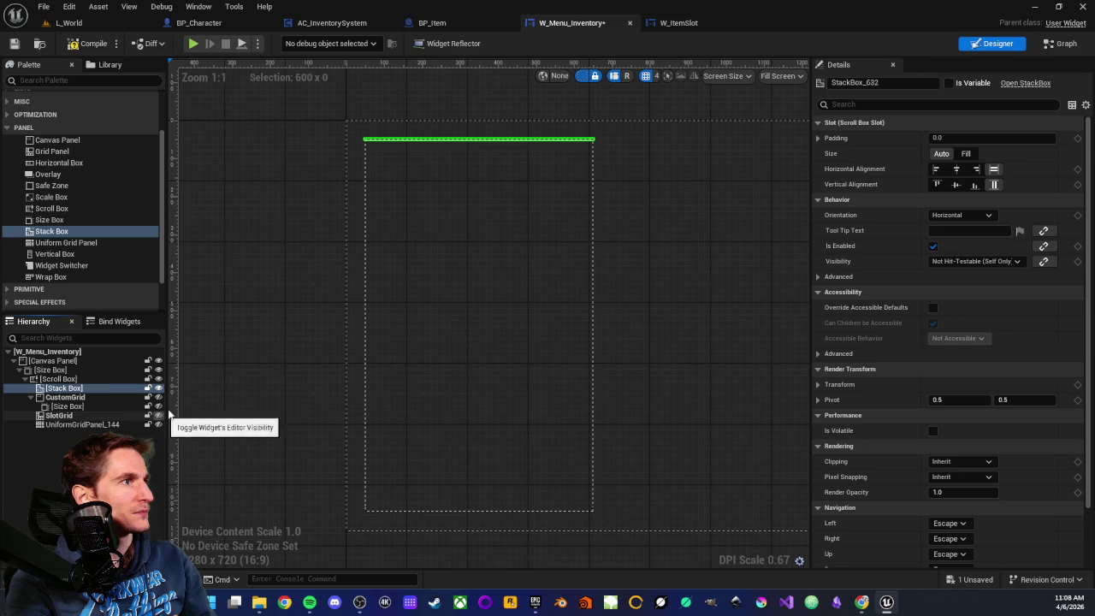
# Step: Set the Stack Box's size to Fill, then glance at the event graph and return to Designer
pyautogui.click(965, 153)
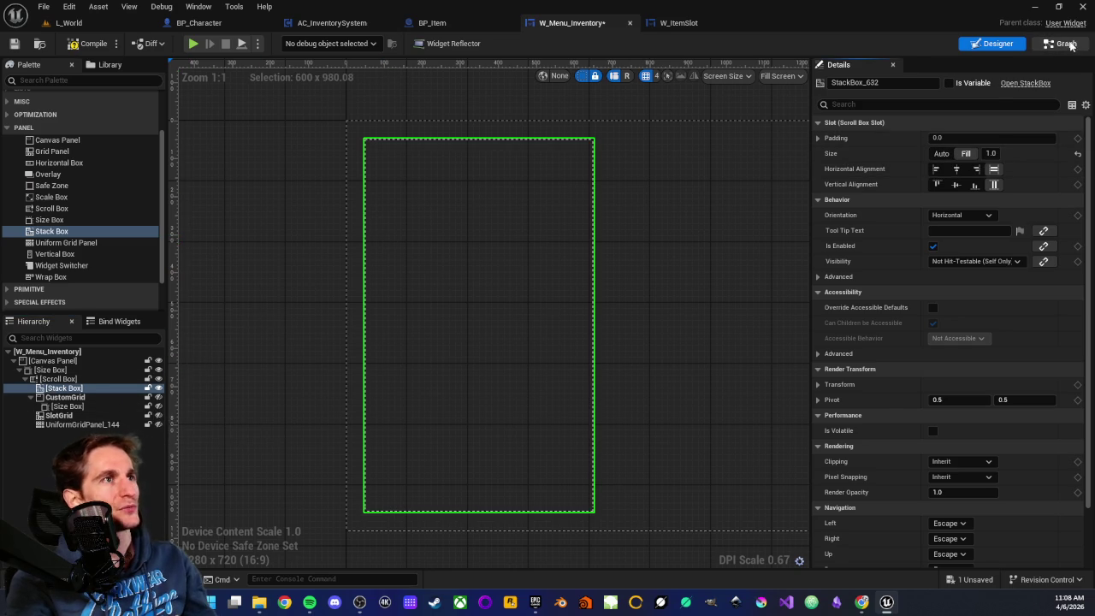
pyautogui.click(1061, 43)
pyautogui.scroll(-3, 589, 363)
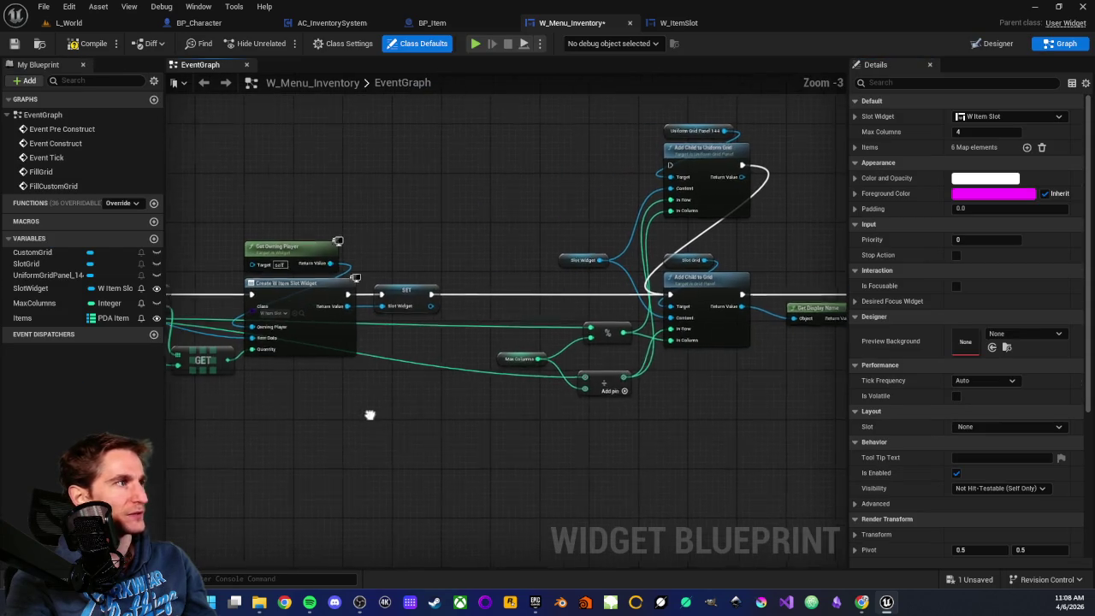
pyautogui.click(990, 44)
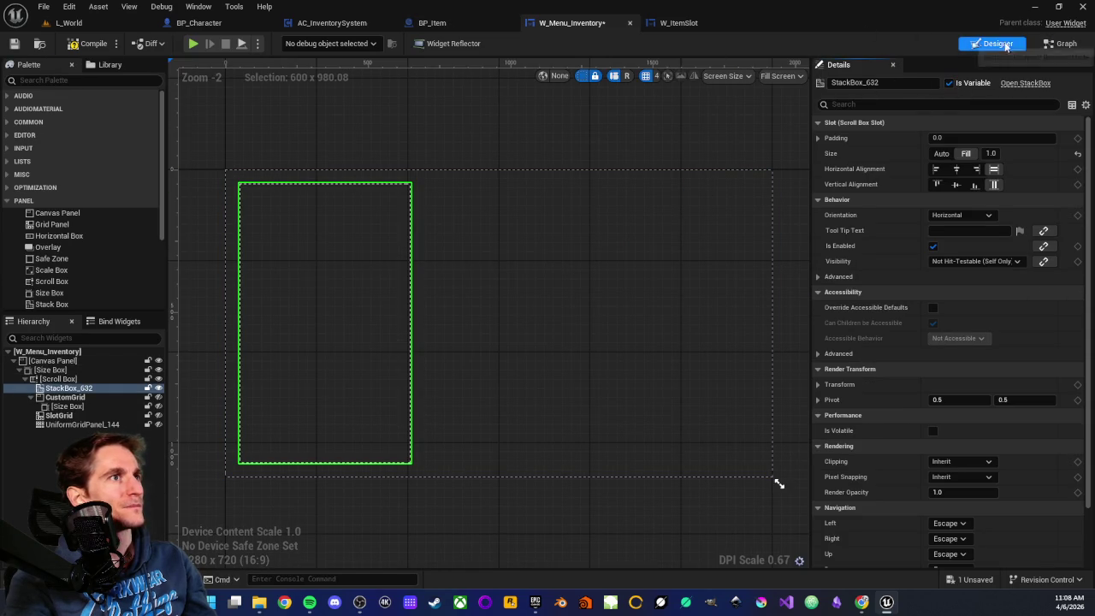
pyautogui.click(1054, 43)
# Step: Place a StackBox_632 getter in the graph and wire an Add Child node to it
pyautogui.moveTo(36, 275)
pyautogui.mouseDown()
pyautogui.moveTo(457, 447)
pyautogui.moveTo(387, 429)
pyautogui.moveTo(394, 412)
pyautogui.mouseUp()
pyautogui.scroll(1, 406, 427)
pyautogui.click(424, 438)
pyautogui.scroll(-3, 424, 443)
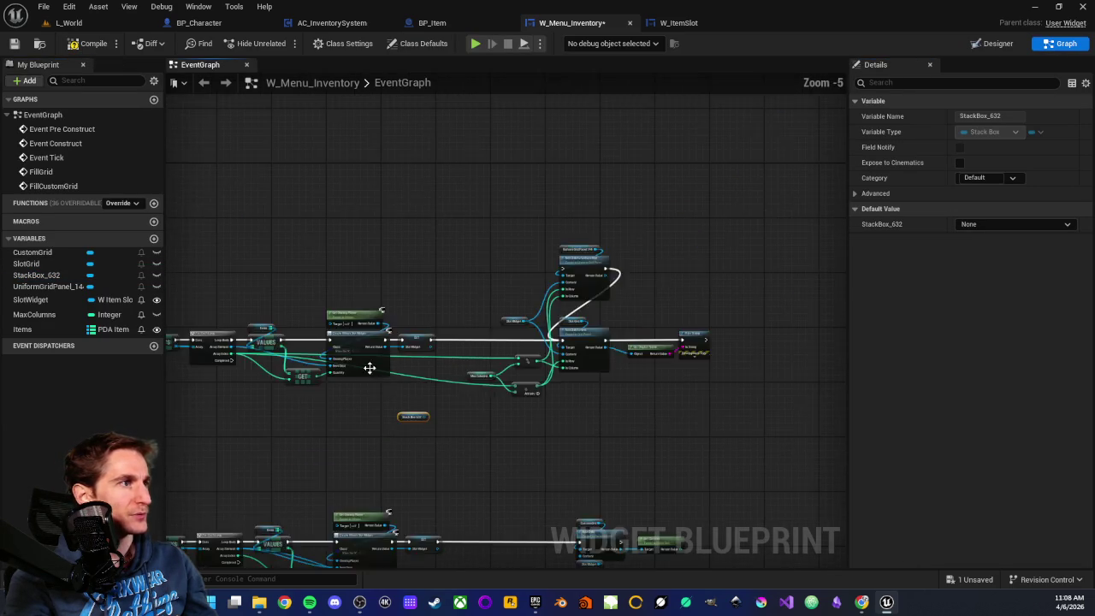
pyautogui.scroll(2, 548, 385)
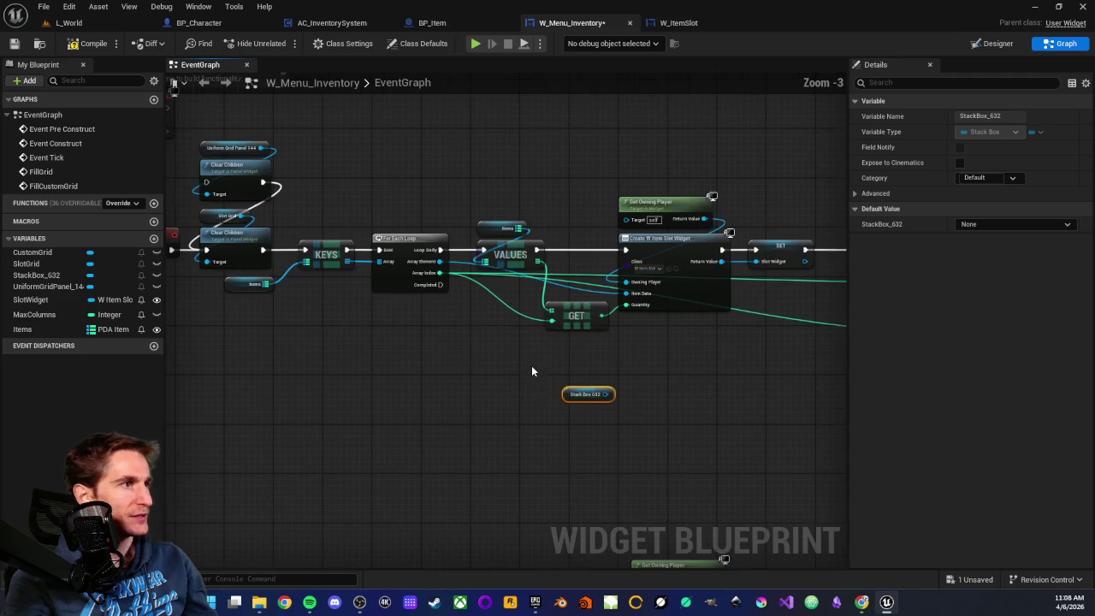
pyautogui.scroll(2, 546, 409)
pyautogui.moveTo(547, 409); pyautogui.dragTo(613, 402)
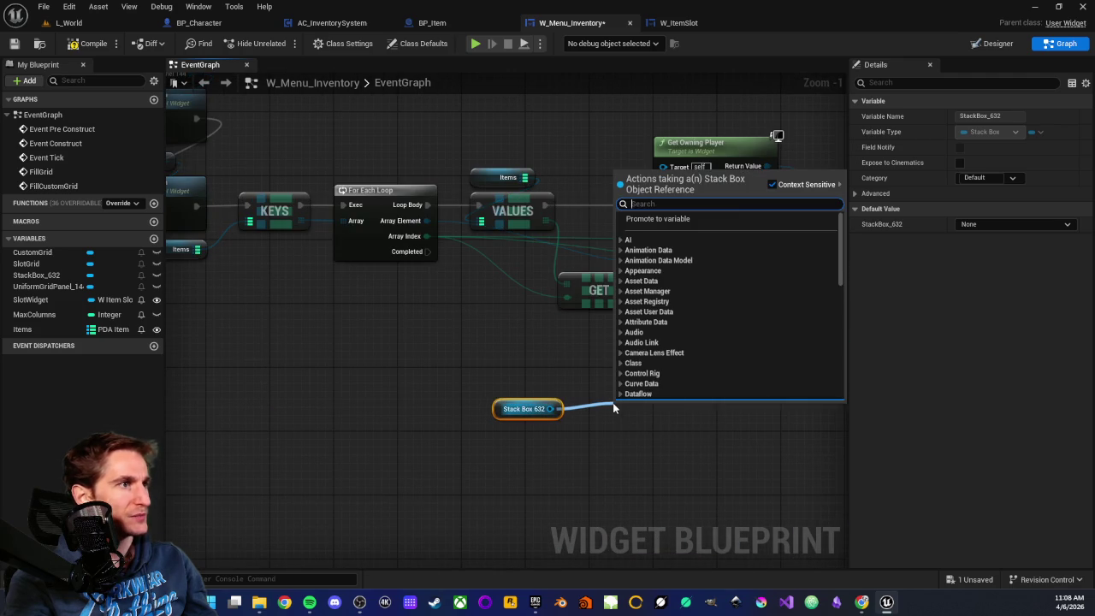
pyautogui.write('add')
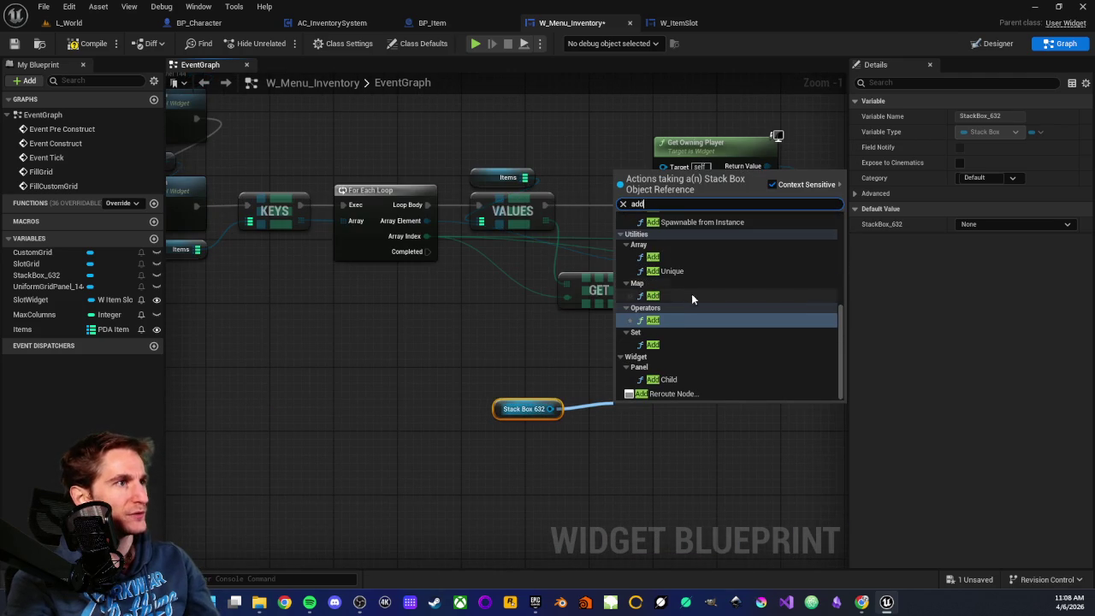
pyautogui.click(671, 380)
# Step: Box-select the StackBox_632 getter and Add Child nodes and delete them
pyautogui.moveTo(560, 485); pyautogui.dragTo(440, 473)
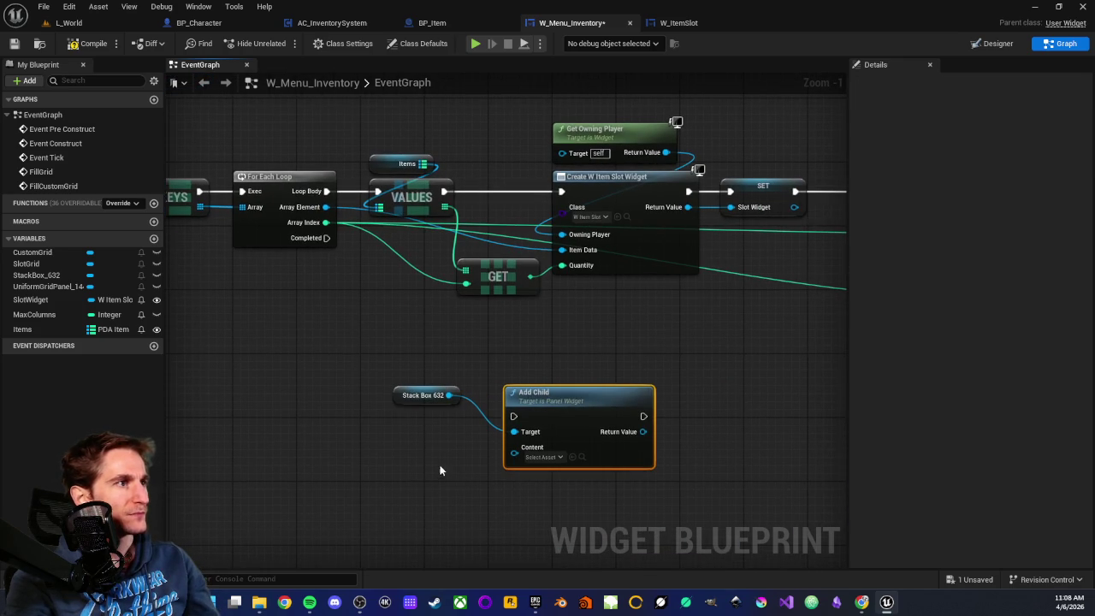
pyautogui.moveTo(532, 406)
pyautogui.mouseDown()
pyautogui.moveTo(495, 390)
pyautogui.moveTo(517, 382)
pyautogui.mouseUp()
pyautogui.scroll(-3, 466, 439)
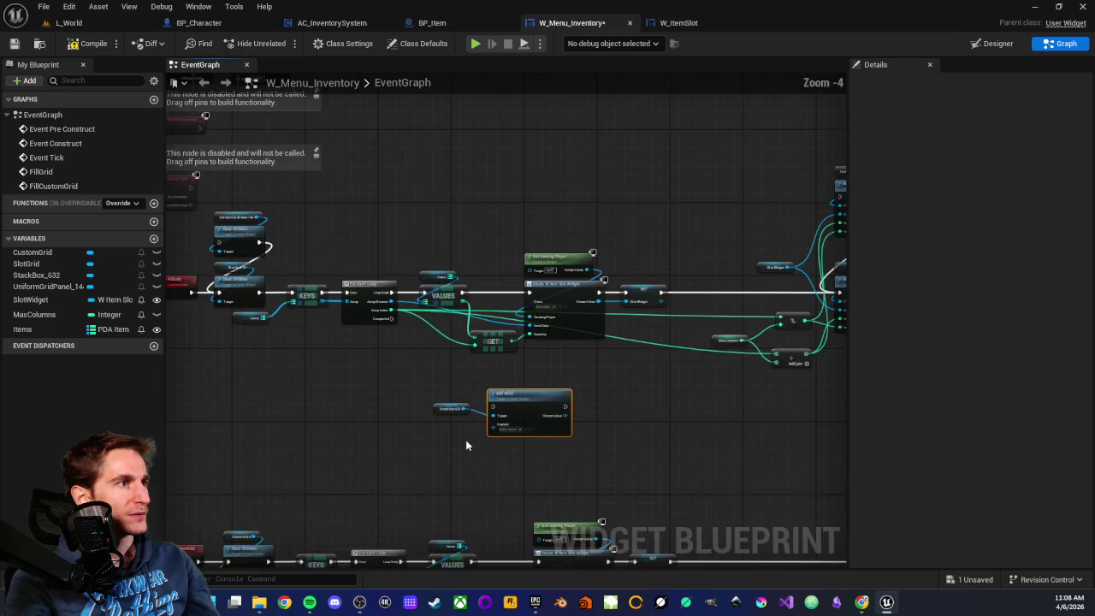
pyautogui.moveTo(466, 438); pyautogui.dragTo(375, 406)
pyautogui.scroll(2, 374, 404)
pyautogui.scroll(-1, 412, 417)
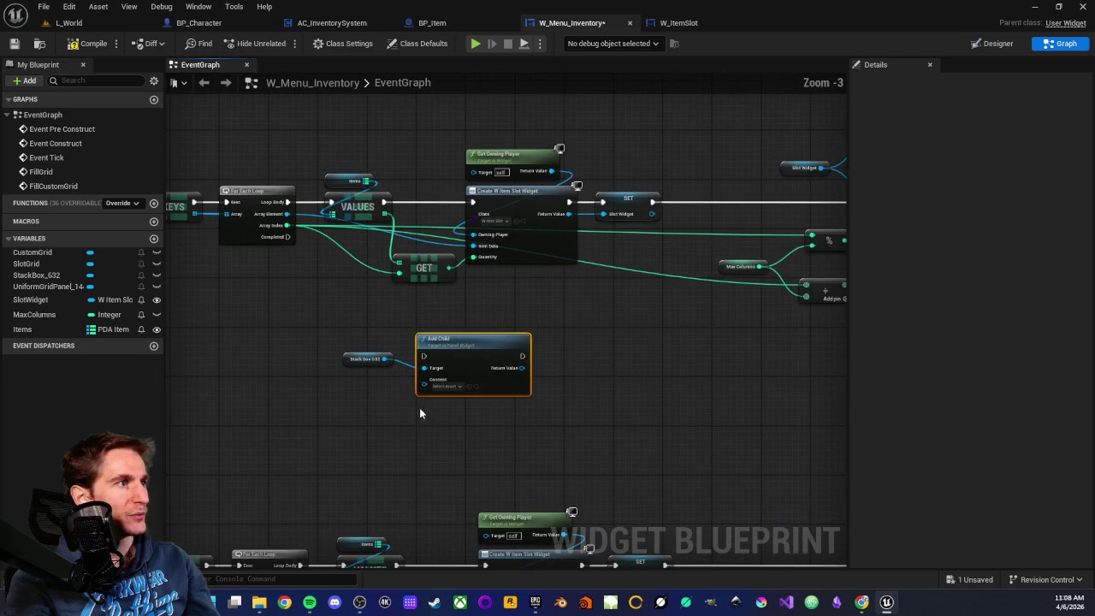
pyautogui.scroll(2, 300, 321)
pyautogui.moveTo(299, 322); pyautogui.dragTo(604, 472)
pyautogui.press('Delete')
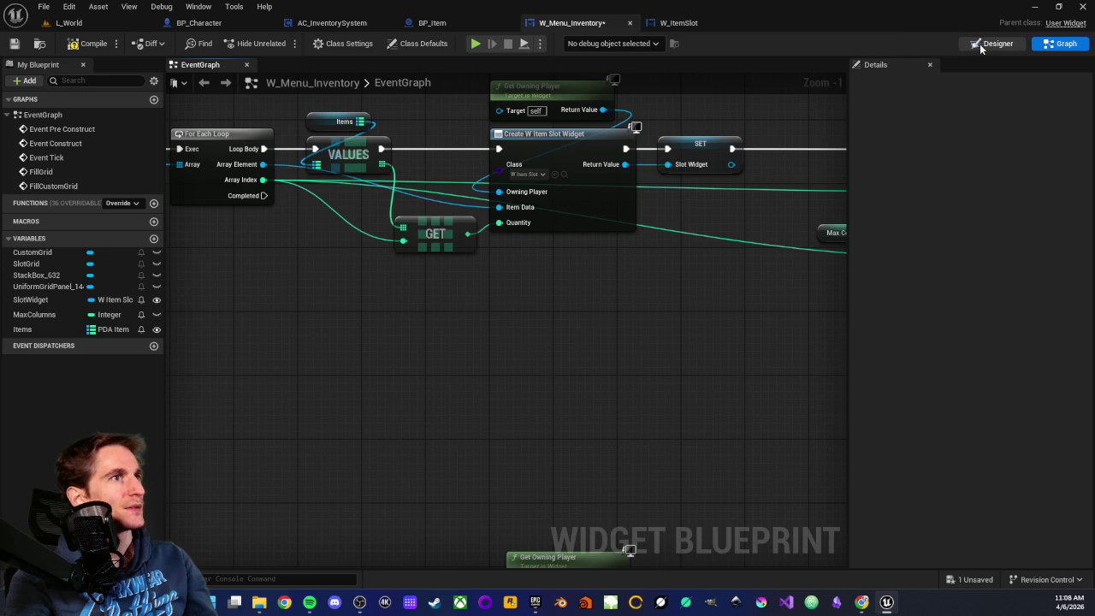
pyautogui.click(978, 45)
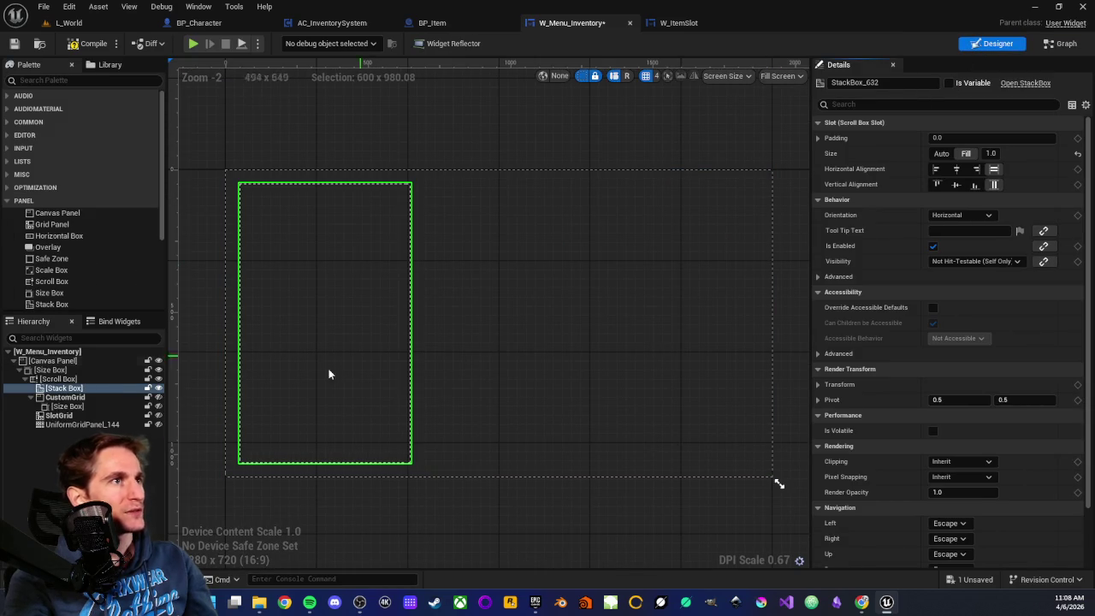
# Step: Delete the Stack Box from the Hierarchy and look over the Tile View widget's description
pyautogui.click(62, 389)
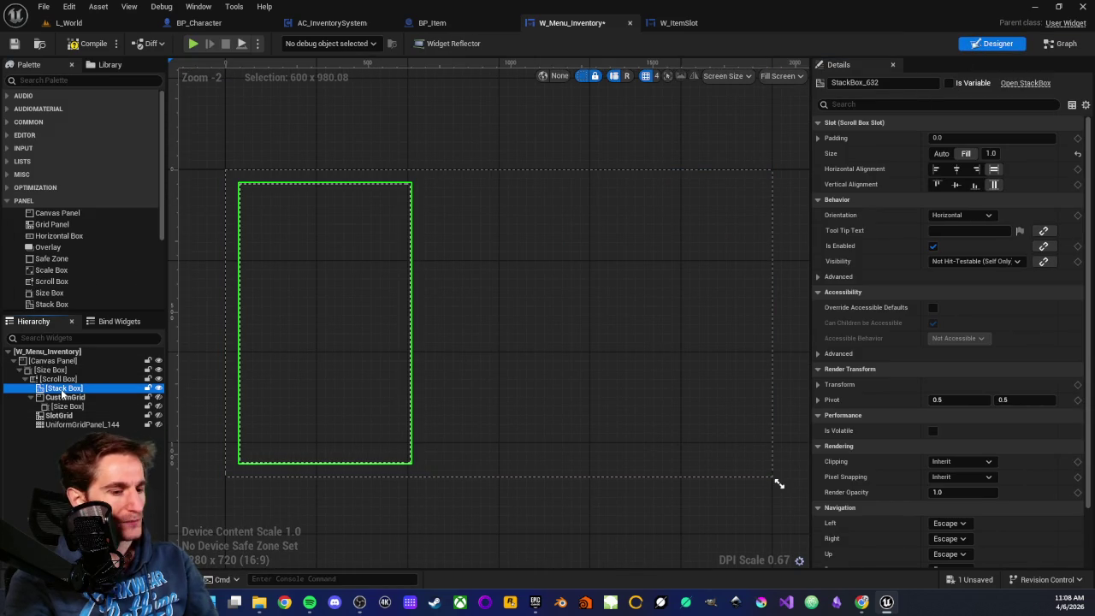
pyautogui.press('Delete')
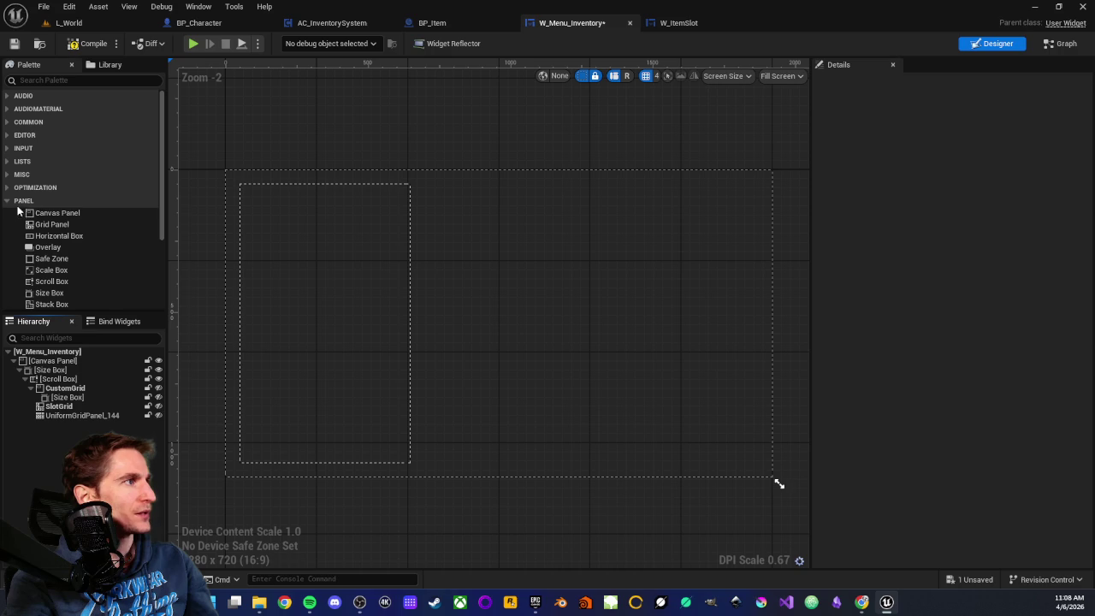
pyautogui.click(8, 161)
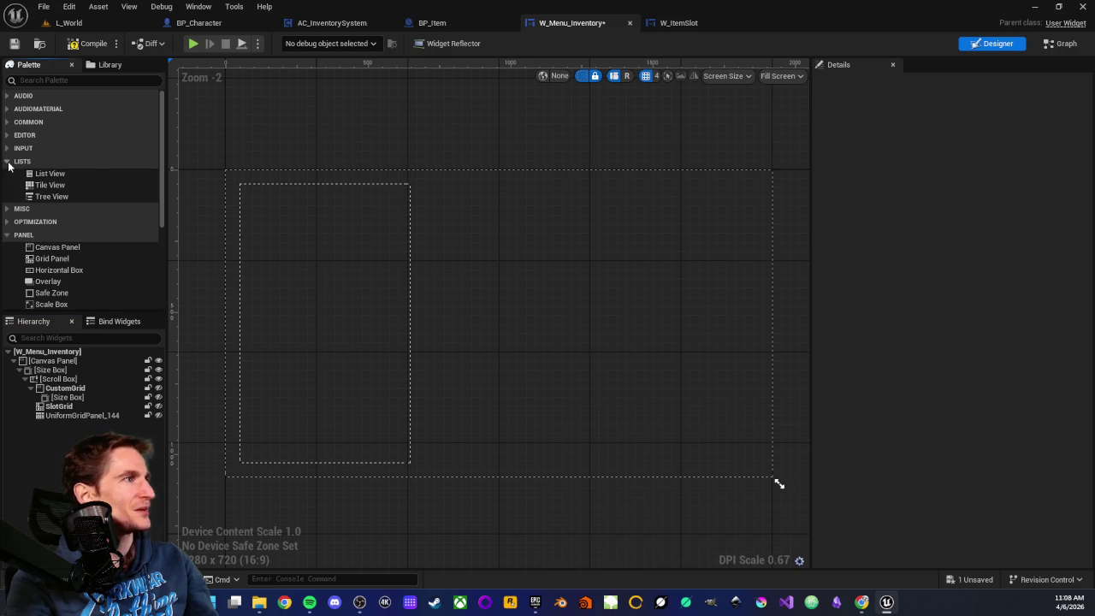
pyautogui.click(39, 186)
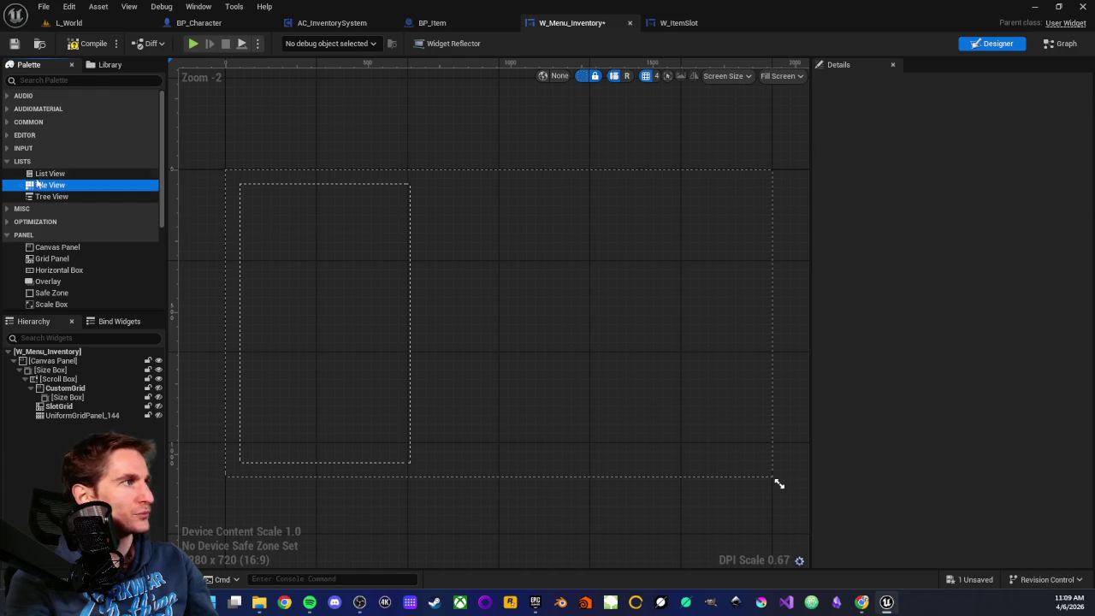
pyautogui.click(7, 161)
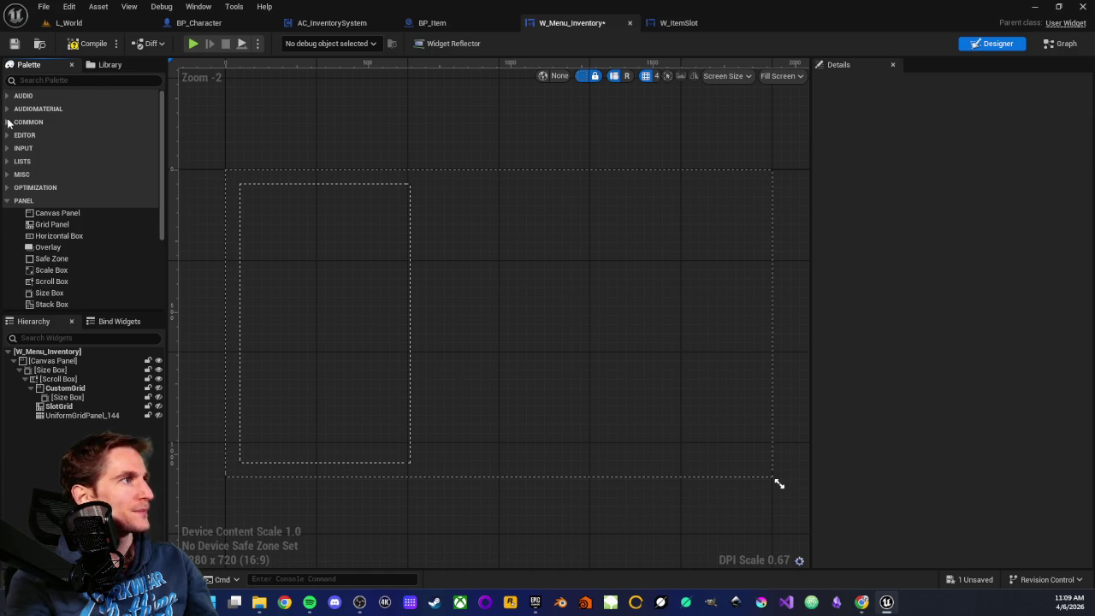
# Step: Browse the Panel palette category, reading the Grid Panel description, then collapse it
pyautogui.scroll(-3, 68, 195)
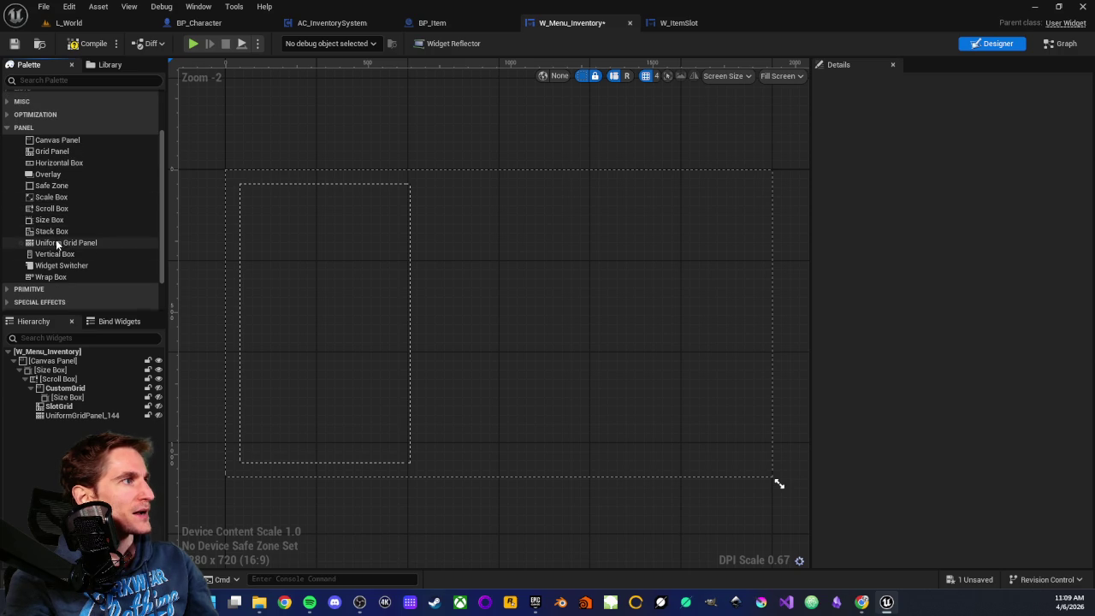
pyautogui.scroll(-1, 52, 218)
pyautogui.scroll(1, 50, 236)
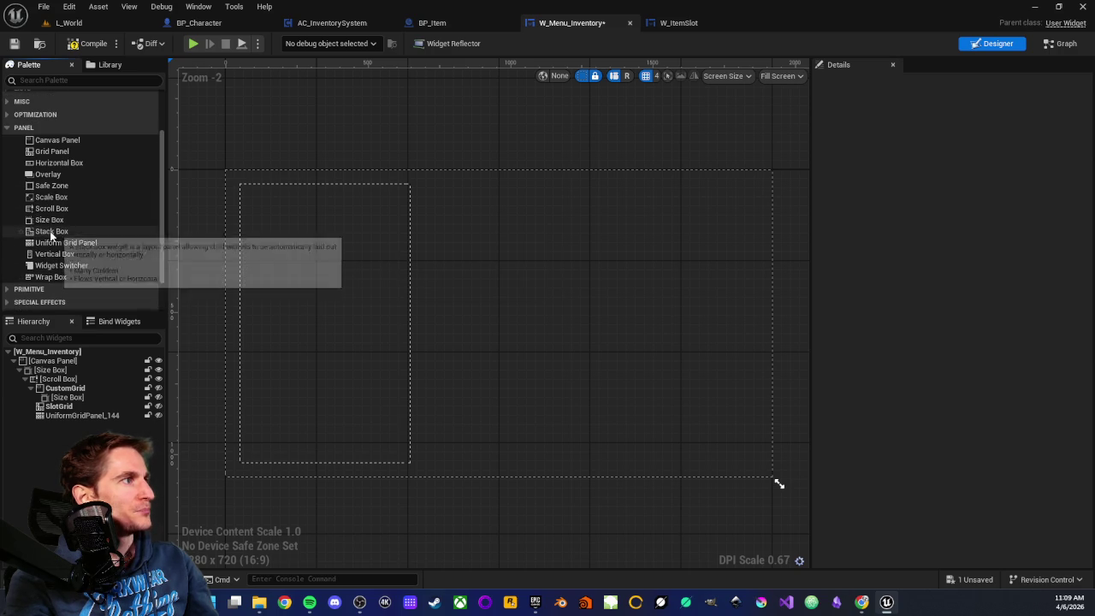
pyautogui.click(48, 152)
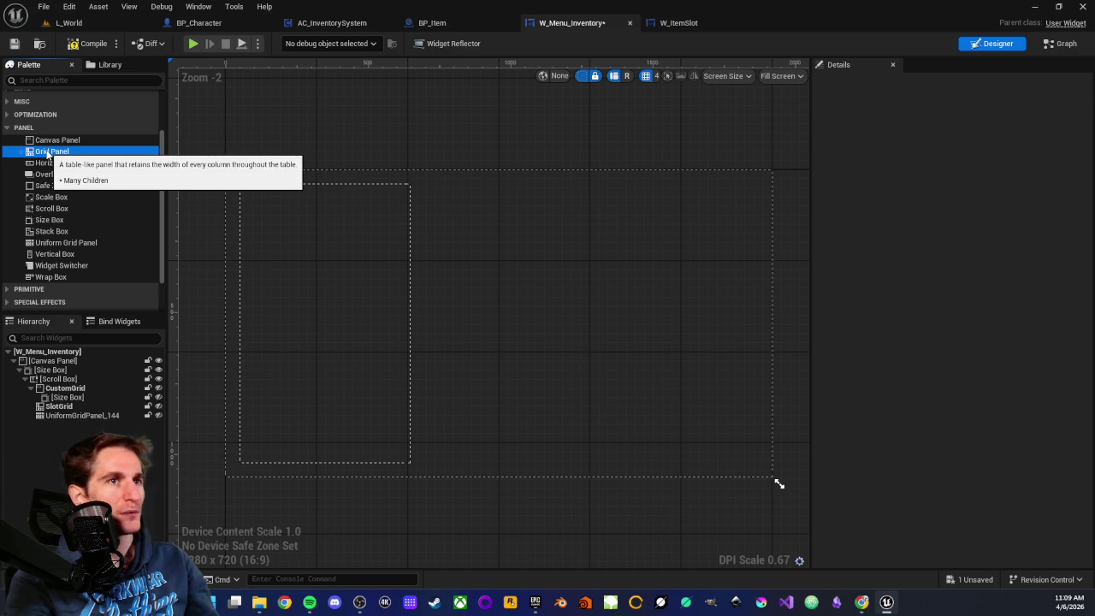
pyautogui.scroll(-1, 78, 300)
pyautogui.scroll(2, 34, 171)
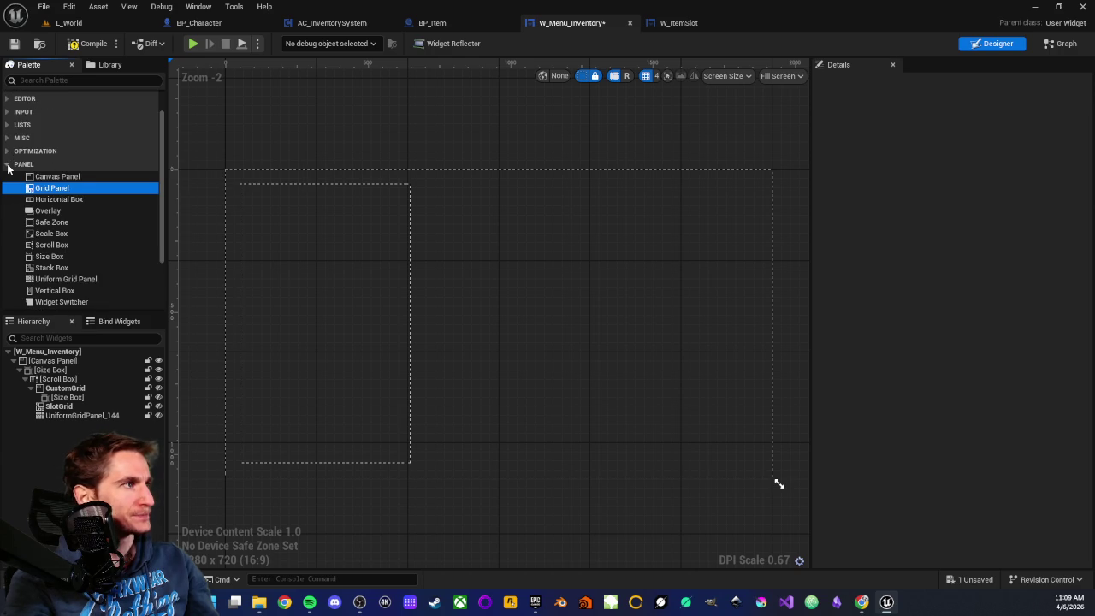
pyautogui.click(8, 165)
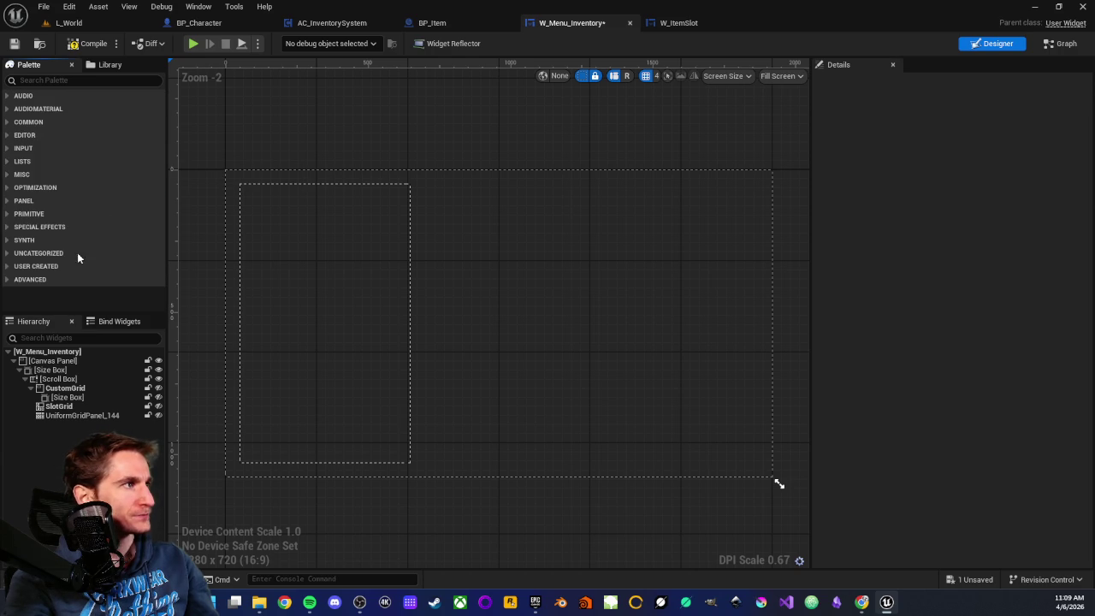
# Step: Select the Size Box inside CustomGrid and reset its left offset and horizontal alignment to 0
pyautogui.click(61, 389)
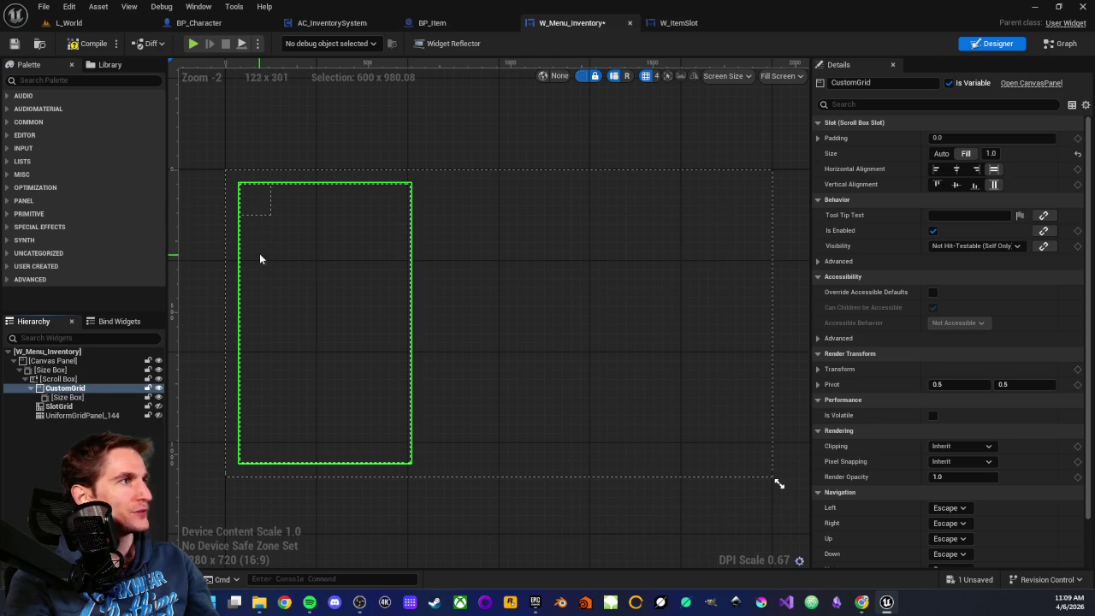
pyautogui.click(257, 205)
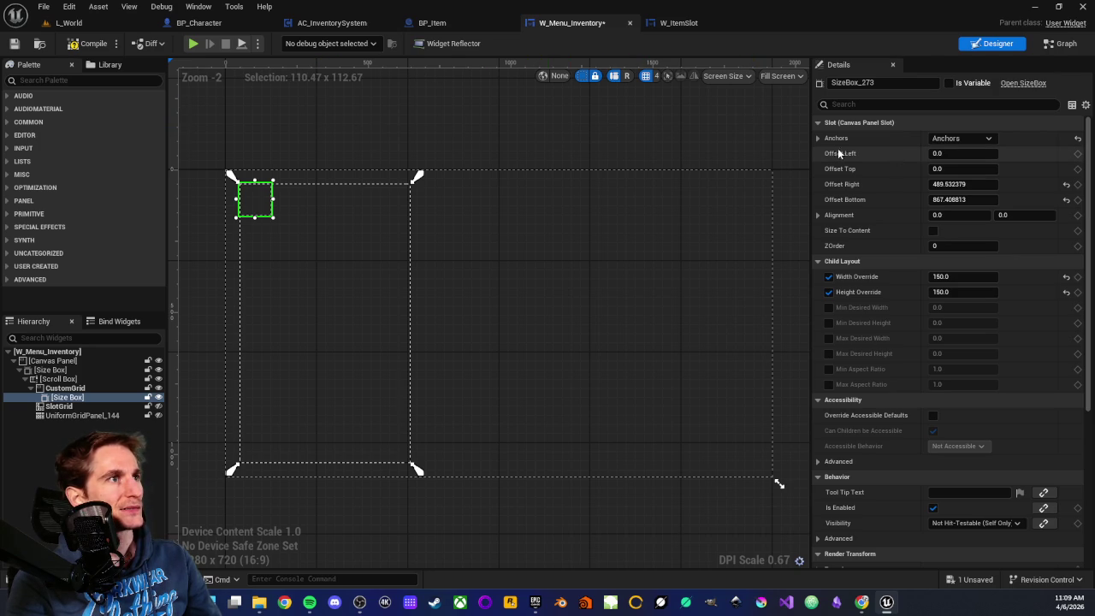
pyautogui.moveTo(941, 152); pyautogui.dragTo(956, 152)
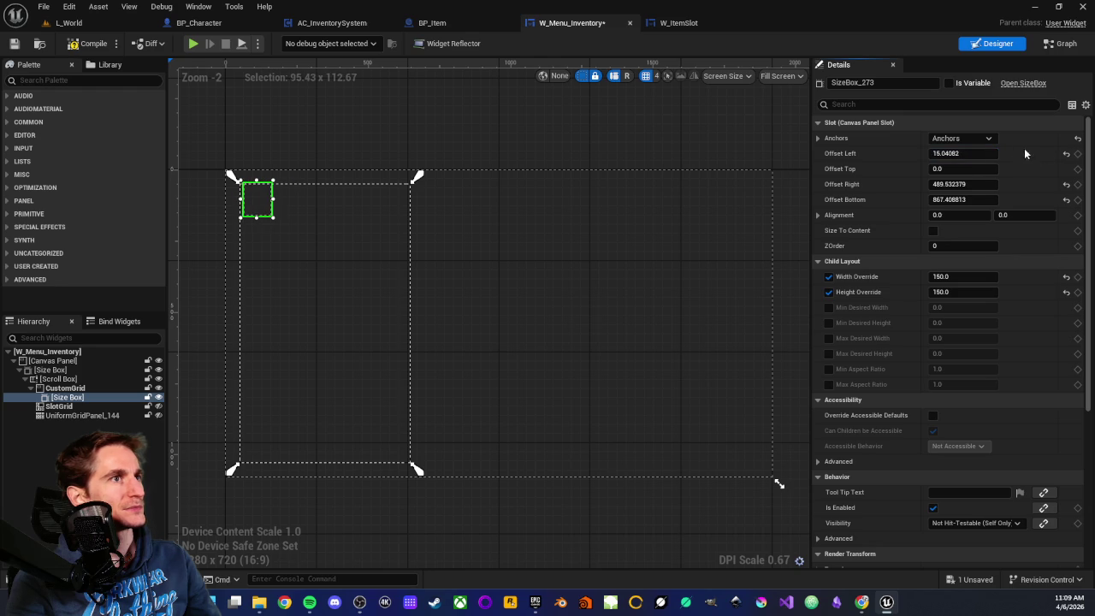
pyautogui.click(1066, 156)
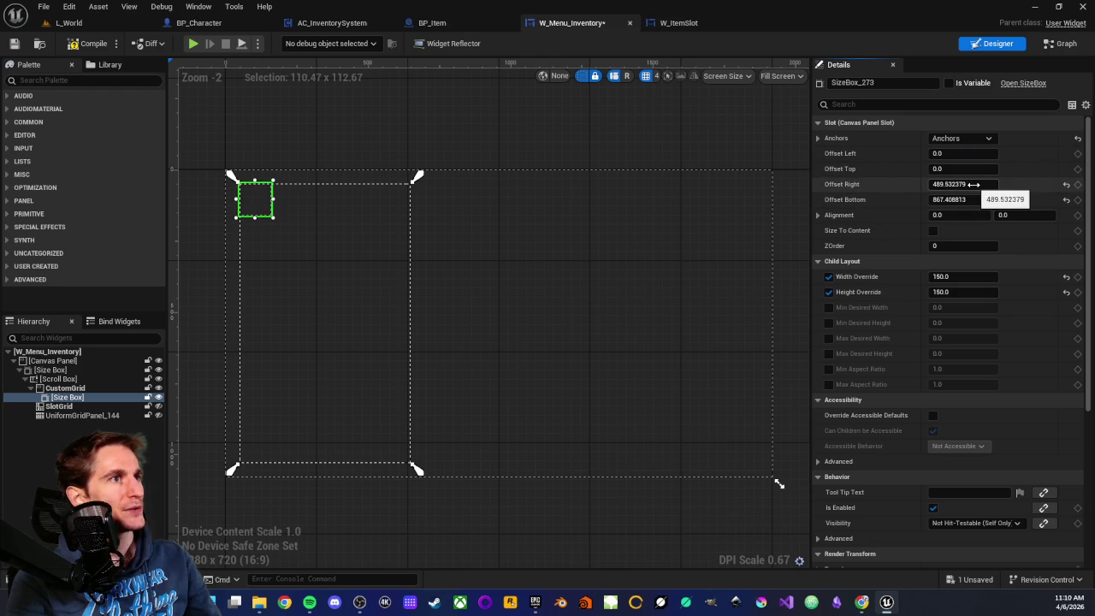
pyautogui.moveTo(973, 184)
pyautogui.mouseDown()
pyautogui.moveTo(939, 184)
pyautogui.moveTo(984, 183)
pyautogui.moveTo(972, 215)
pyautogui.moveTo(1009, 214)
pyautogui.mouseUp()
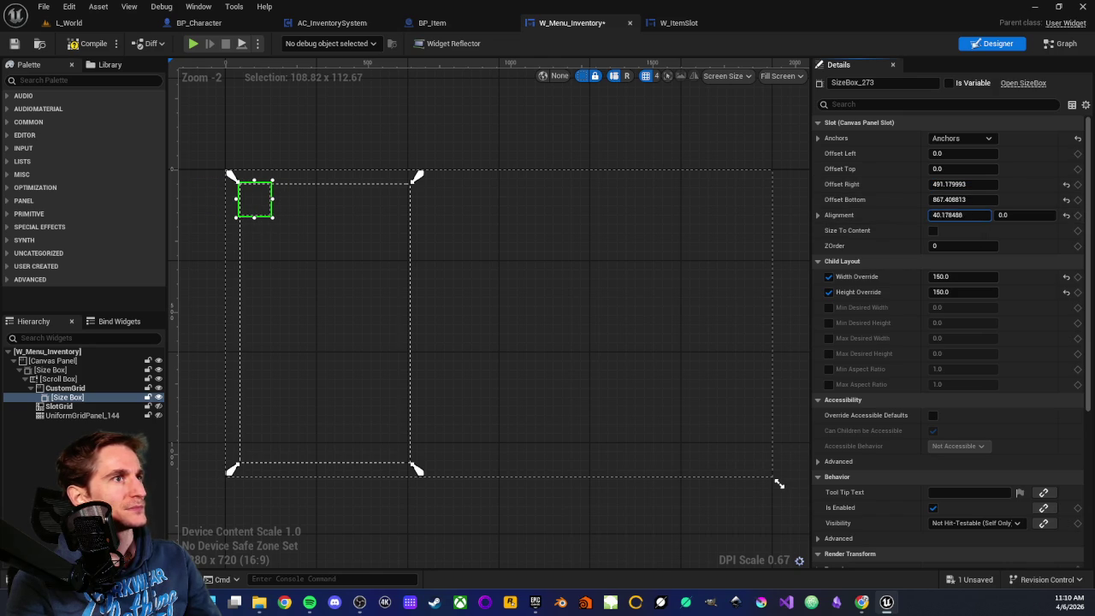
pyautogui.click(957, 214)
pyautogui.write('0')
pyautogui.press('Return')
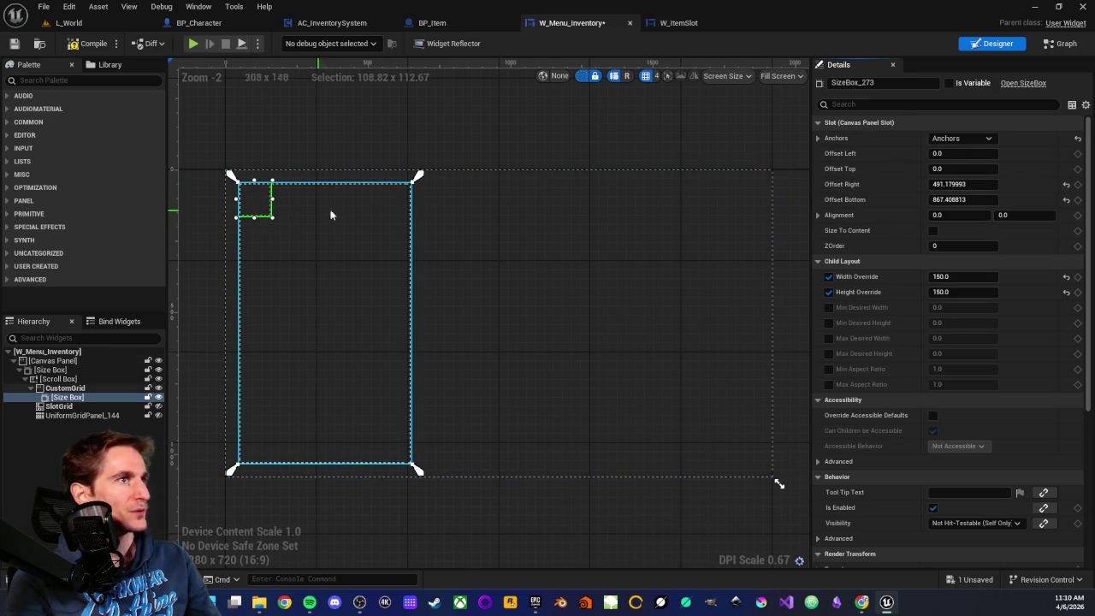
pyautogui.click(989, 139)
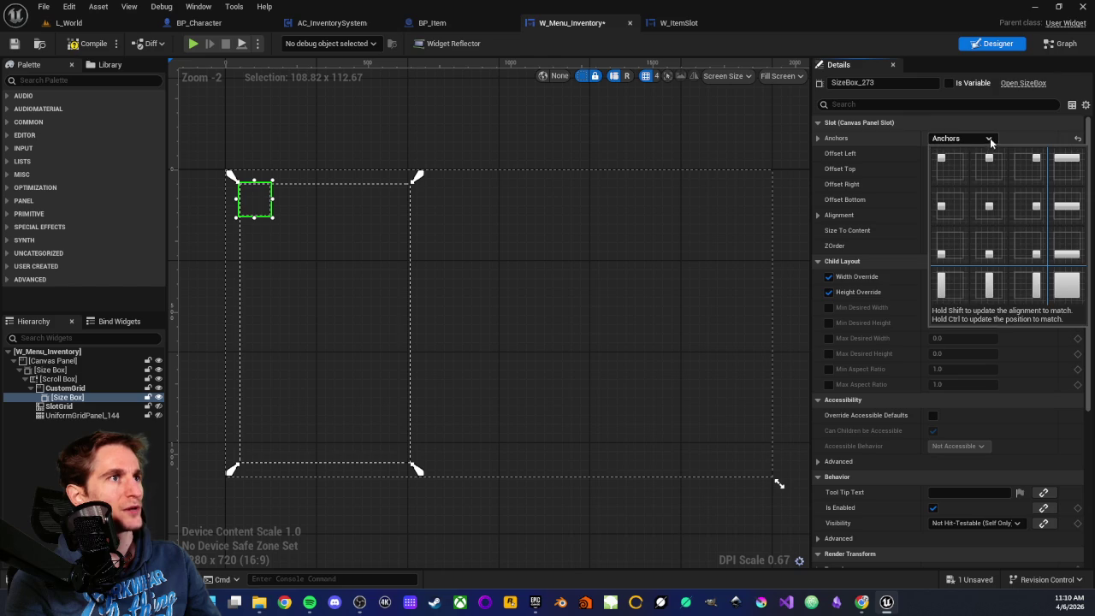
# Step: Anchor the Size Box top-left, set Size X and Size Y to 150, and shift it left
pyautogui.click(943, 166)
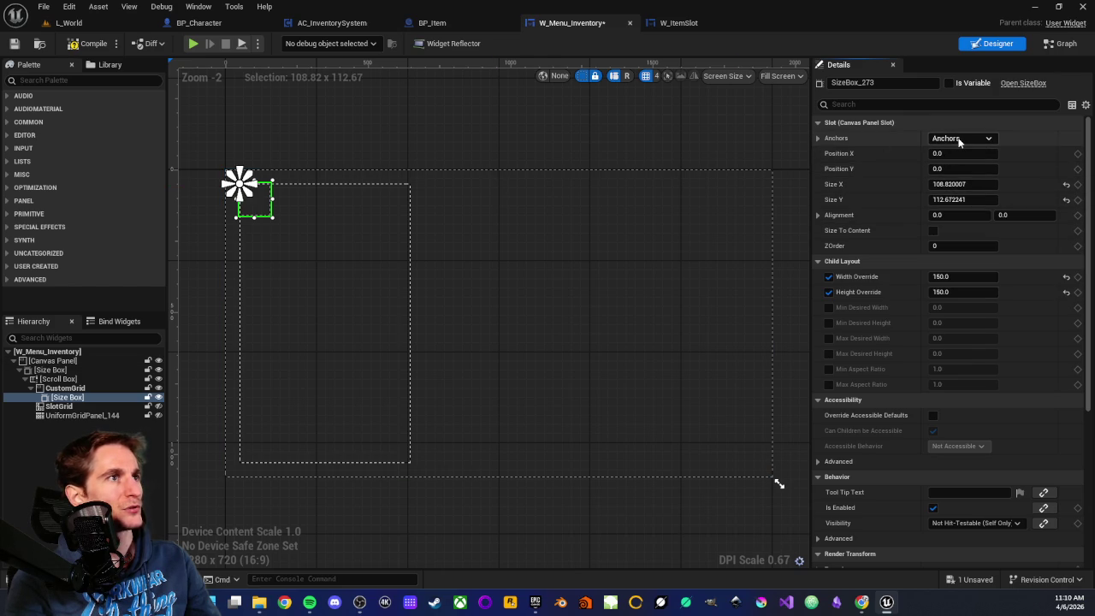
pyautogui.click(959, 140)
pyautogui.click(947, 160)
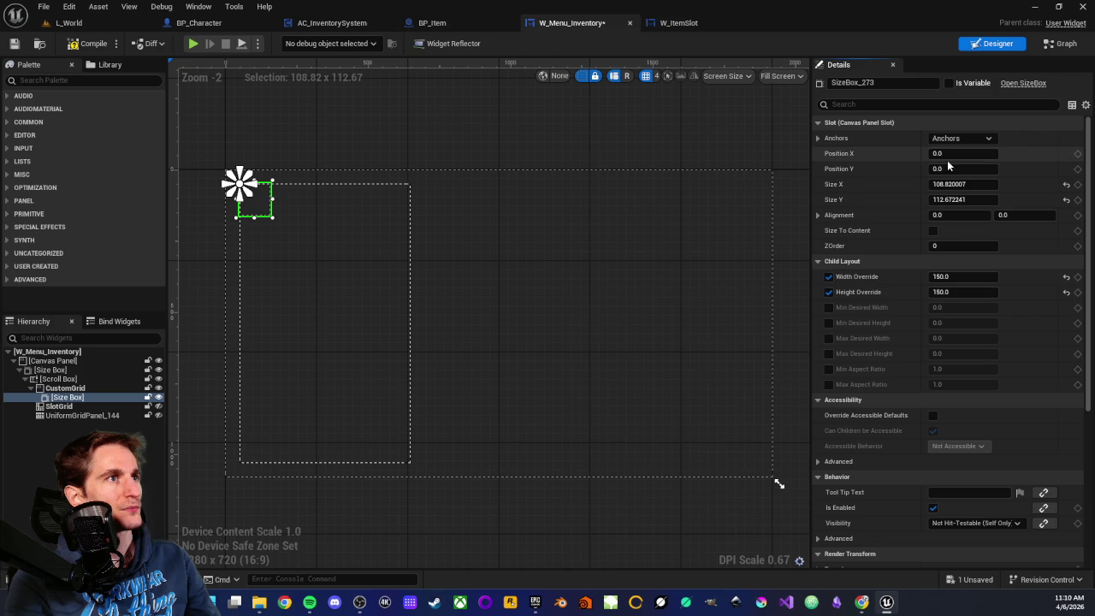
pyautogui.moveTo(962, 153)
pyautogui.mouseDown()
pyautogui.moveTo(984, 153)
pyautogui.moveTo(970, 153)
pyautogui.moveTo(971, 169)
pyautogui.mouseUp()
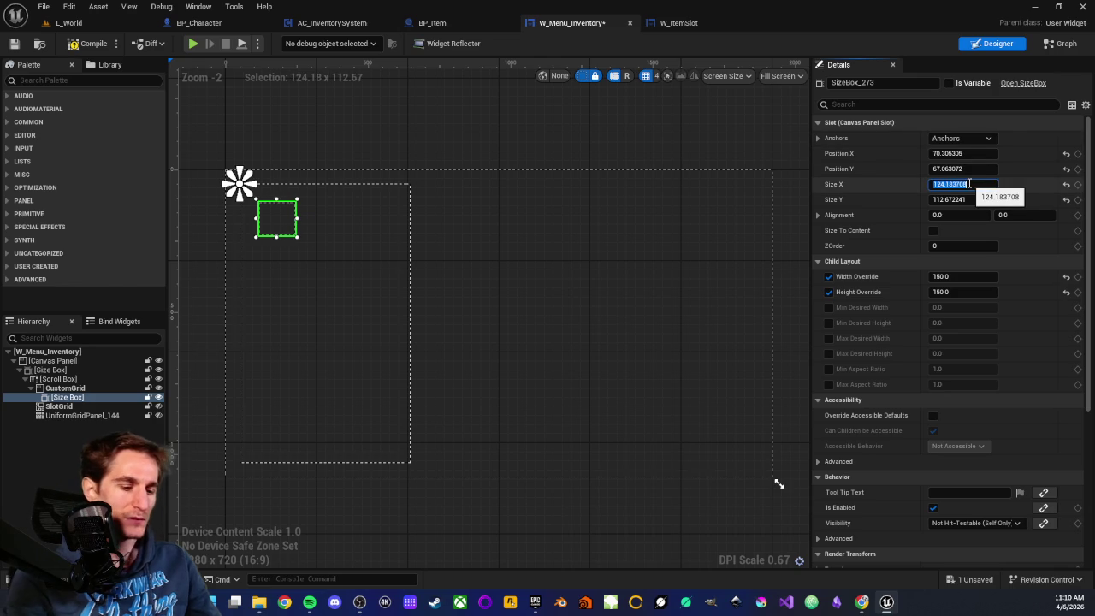
pyautogui.press('Tab')
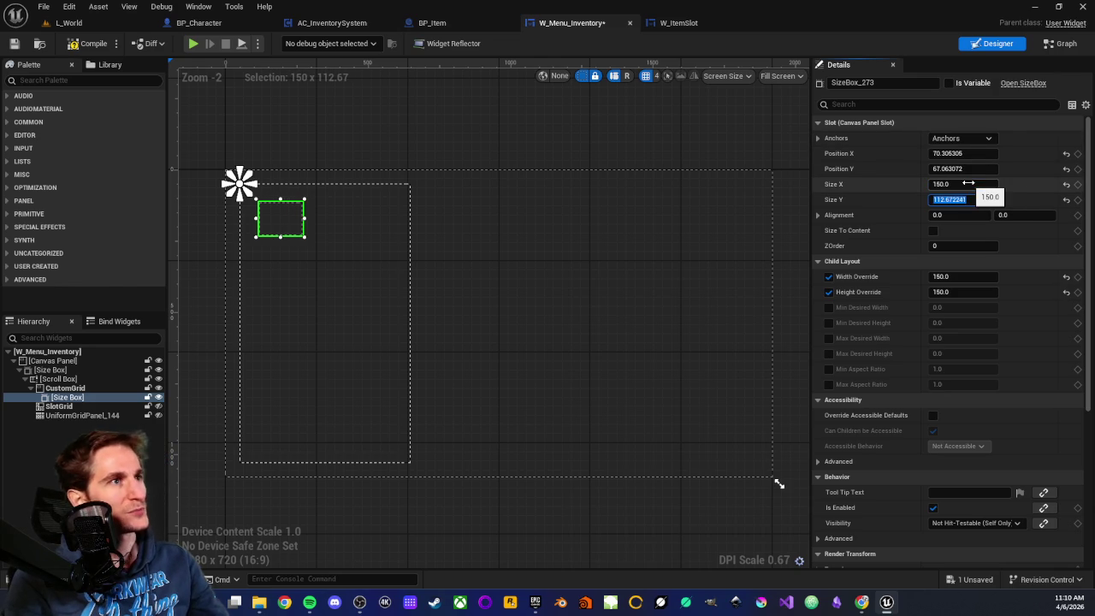
pyautogui.write('150')
pyautogui.press('Return')
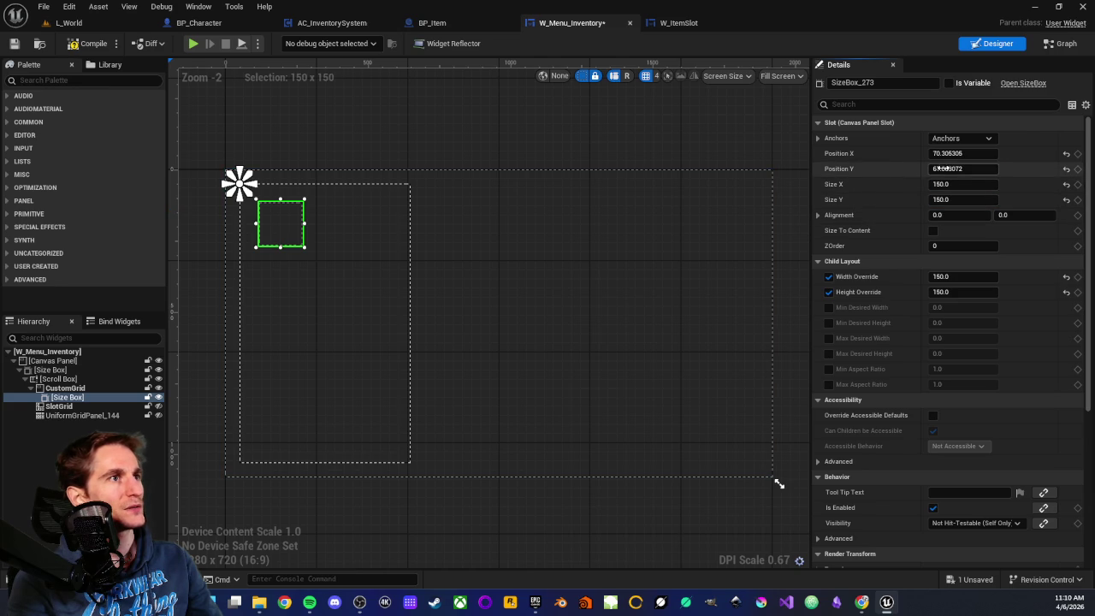
pyautogui.moveTo(969, 154)
pyautogui.mouseDown()
pyautogui.moveTo(933, 153)
pyautogui.moveTo(1009, 153)
pyautogui.moveTo(945, 153)
pyautogui.mouseUp()
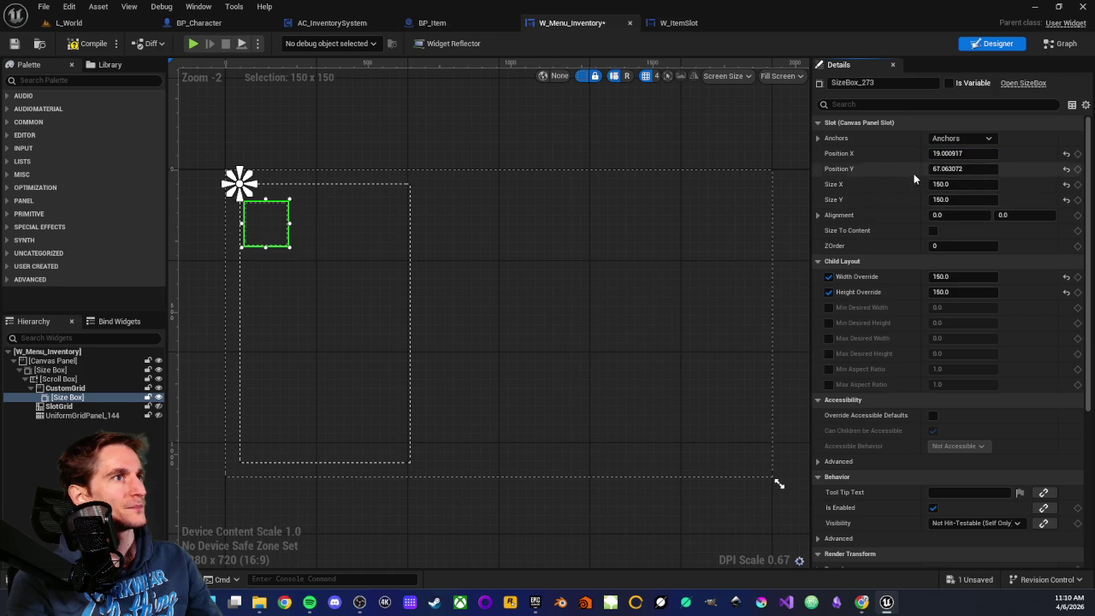
# Step: Turn off the Size Box's width and height overrides and recommit Size X as 150
pyautogui.click(1066, 276)
pyautogui.click(828, 276)
pyautogui.click(827, 291)
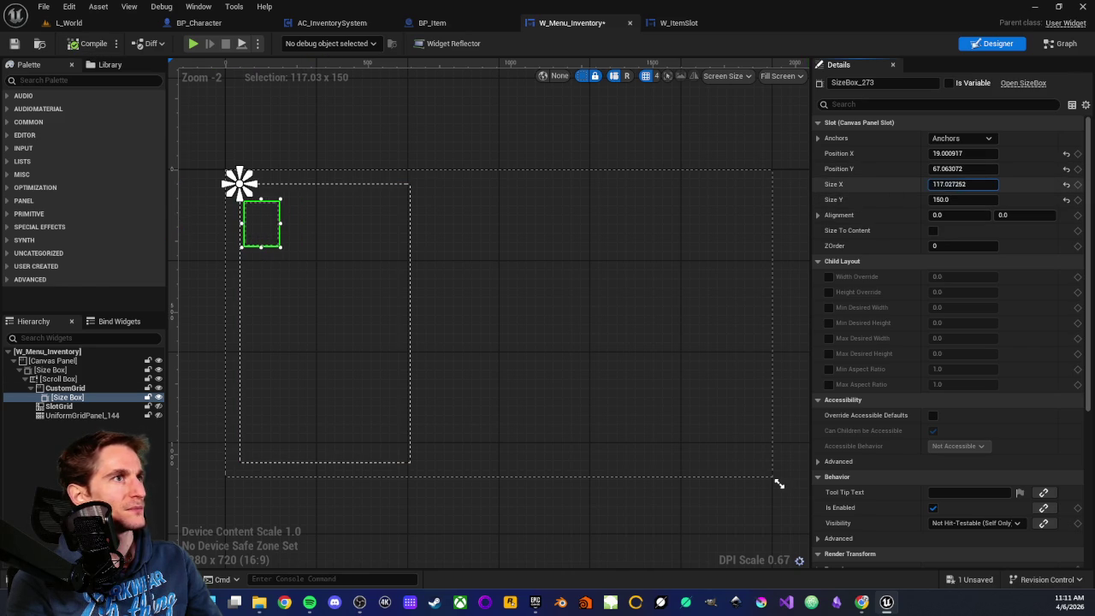
pyautogui.click(965, 184)
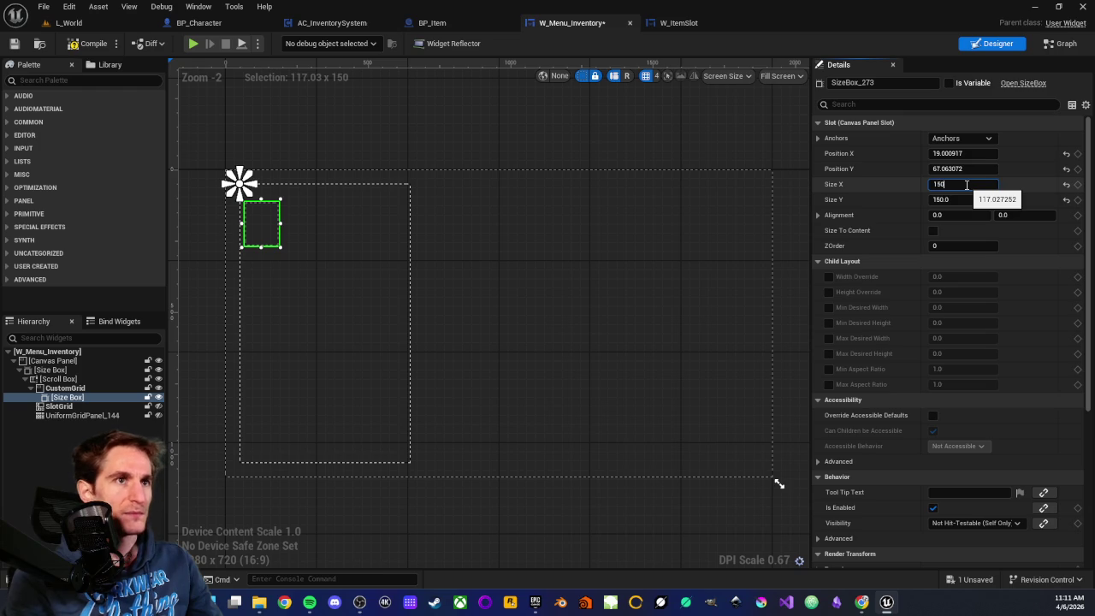
pyautogui.press('Return')
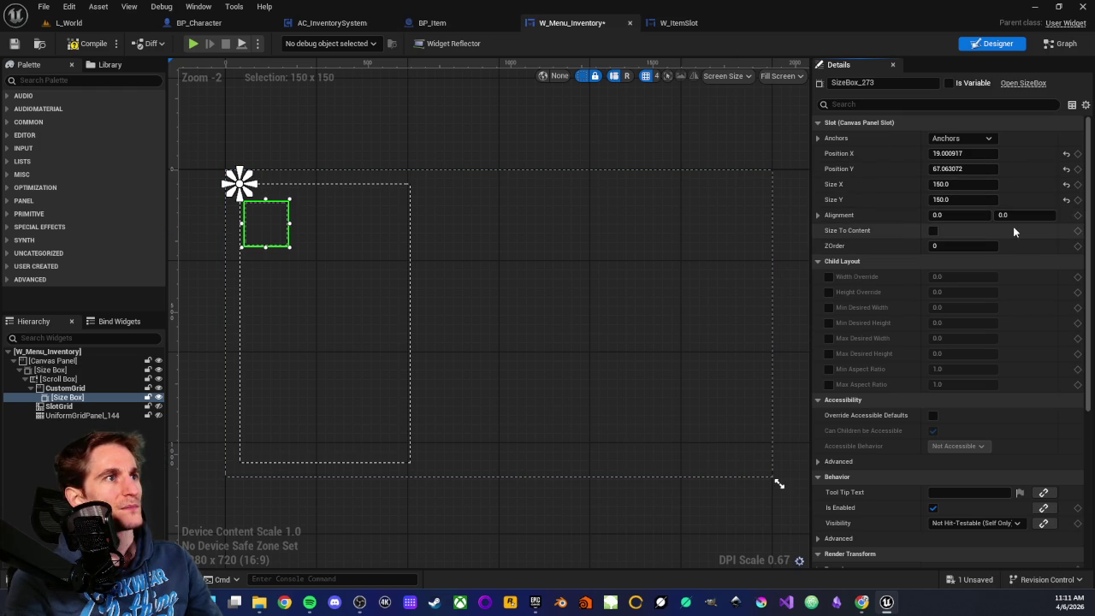
pyautogui.scroll(-2, 897, 308)
# Step: Adjust Position X and Y to tuck the Size Box into the grid's top-left corner
pyautogui.scroll(1, 307, 298)
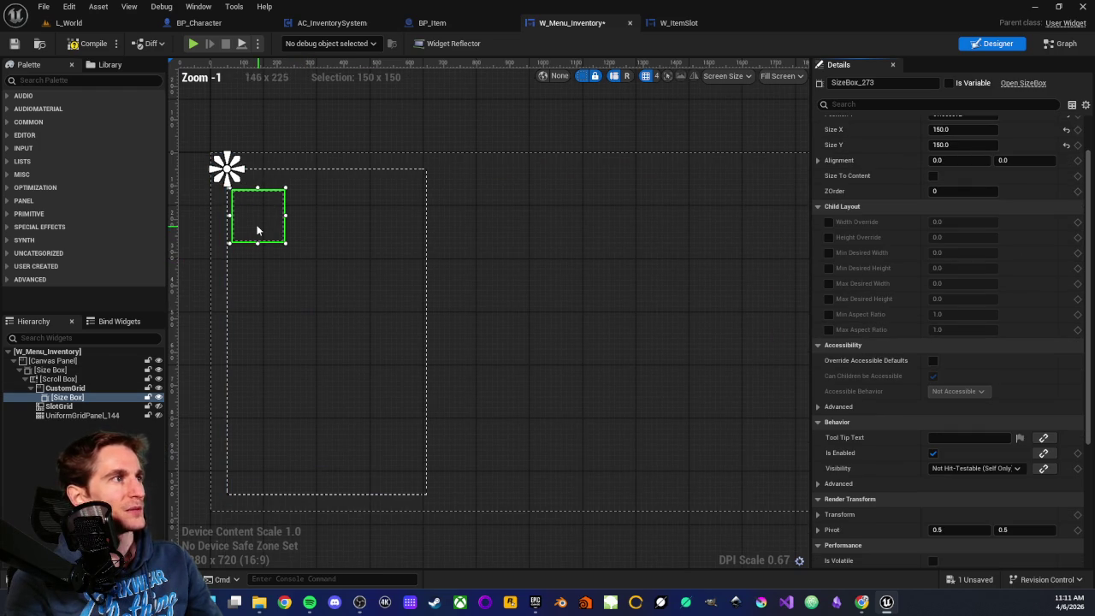
pyautogui.scroll(2, 273, 231)
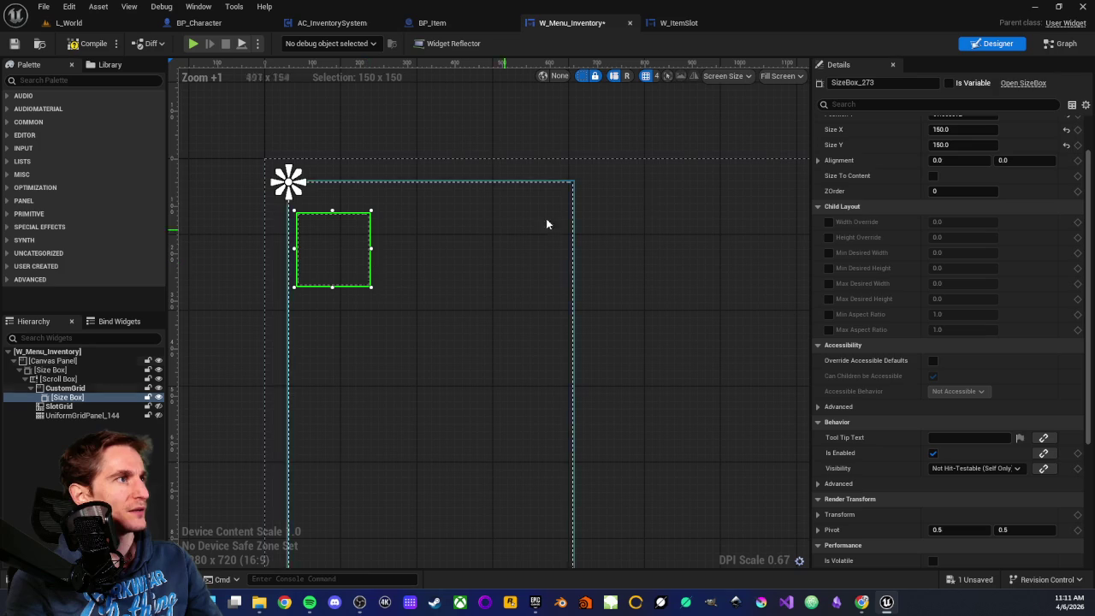
pyautogui.scroll(1, 817, 200)
pyautogui.scroll(1, 817, 205)
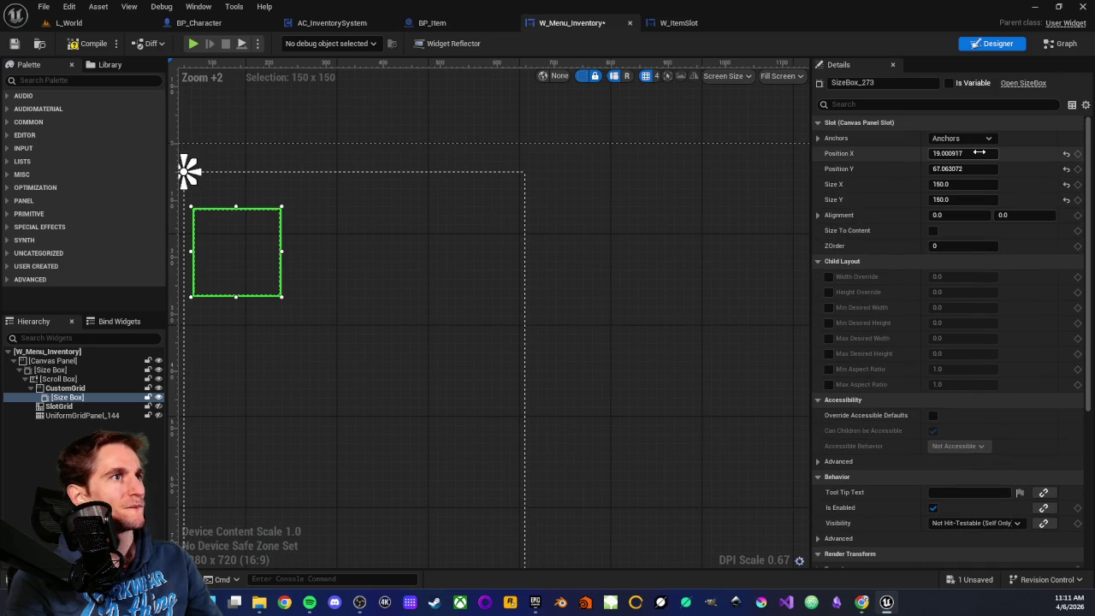
pyautogui.moveTo(962, 153); pyautogui.dragTo(957, 161)
pyautogui.scroll(-1, 362, 294)
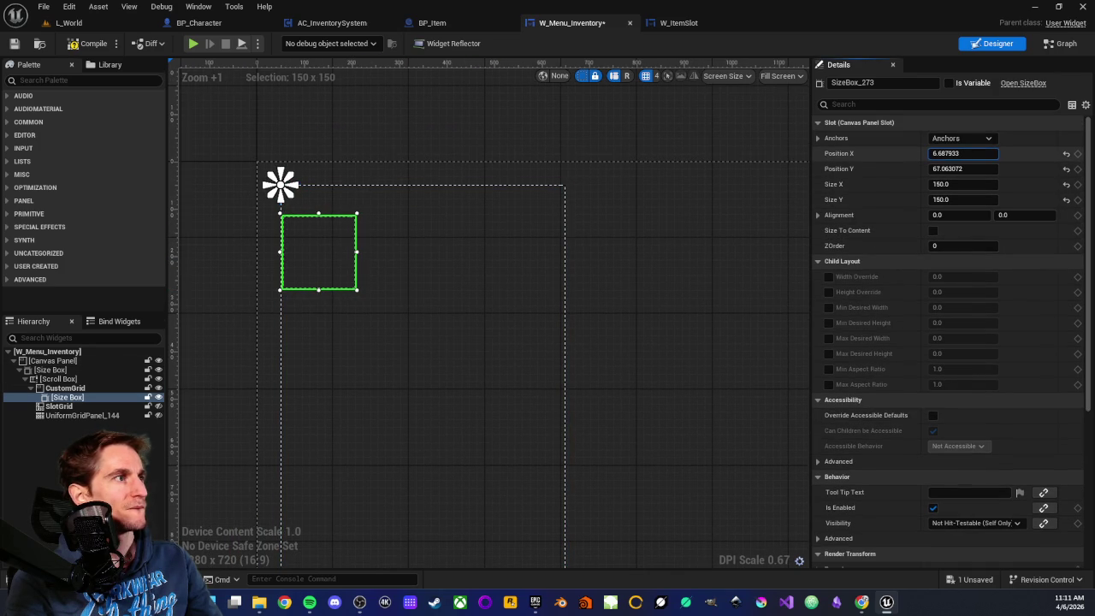
pyautogui.moveTo(962, 153)
pyautogui.mouseDown()
pyautogui.moveTo(1058, 153)
pyautogui.moveTo(962, 153)
pyautogui.mouseUp()
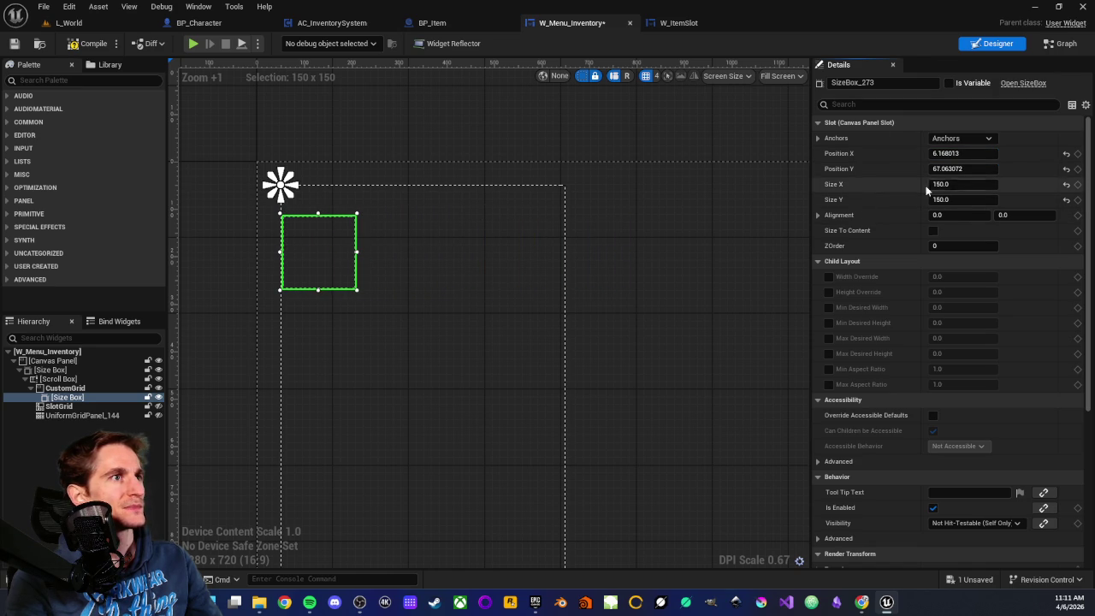
pyautogui.moveTo(963, 168); pyautogui.dragTo(929, 168)
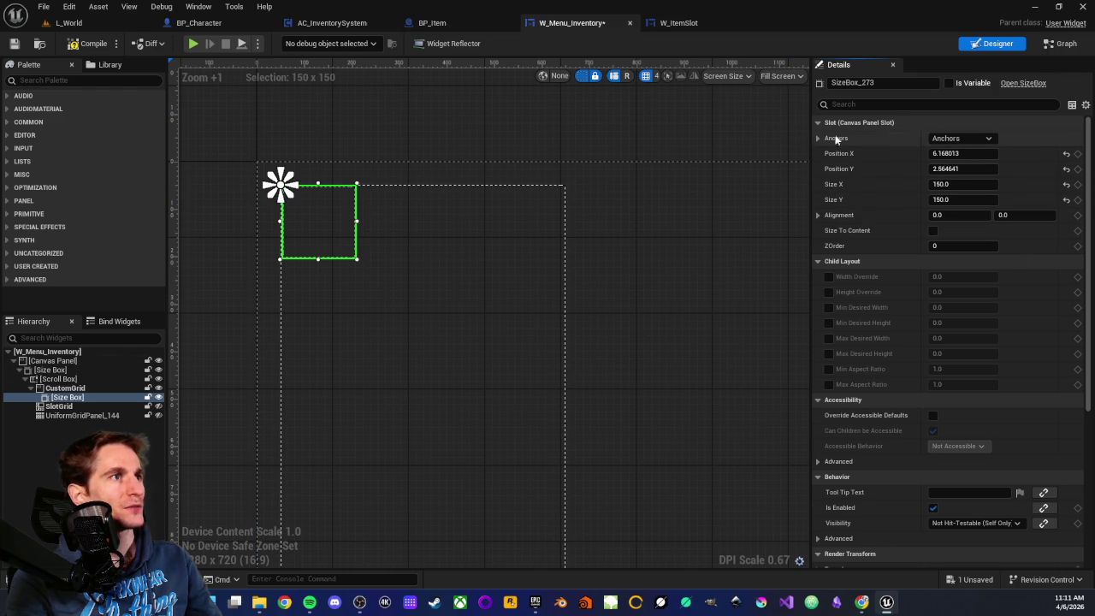
pyautogui.click(1064, 46)
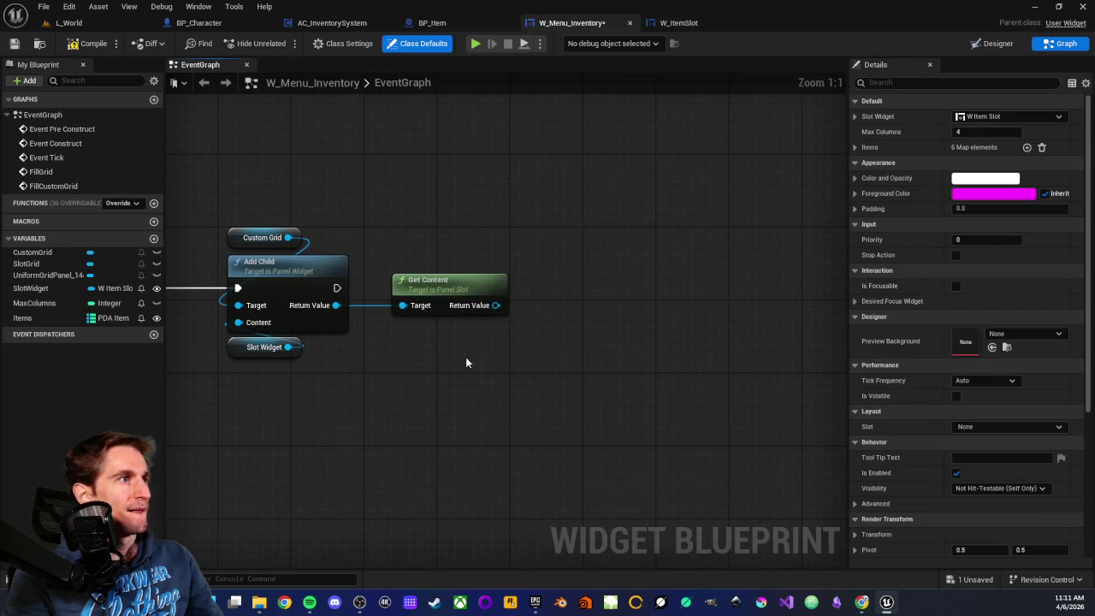
# Step: Pull a wire from Get Content's Return Value and scroll through the Widget action category
pyautogui.moveTo(441, 282); pyautogui.dragTo(523, 279)
pyautogui.scroll(-10, 584, 398)
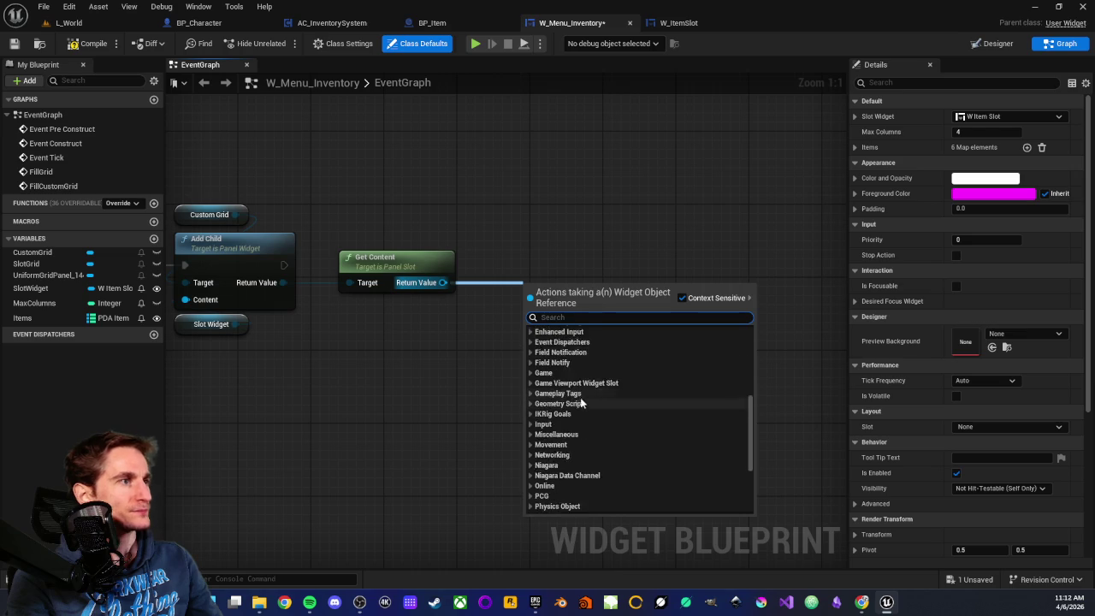
pyautogui.click(529, 480)
pyautogui.scroll(-5, 577, 402)
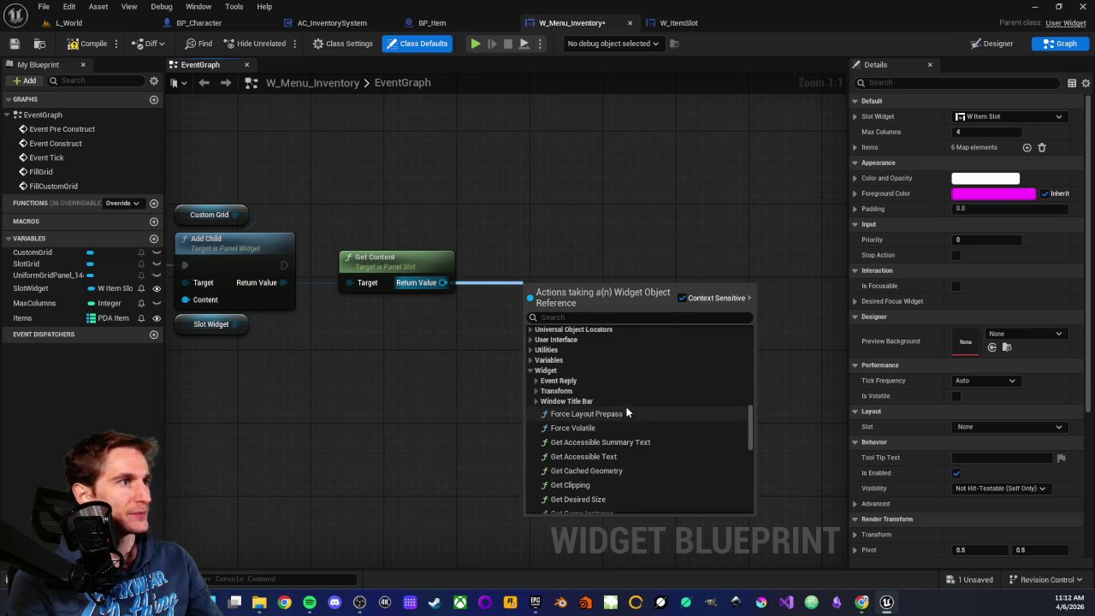
pyautogui.scroll(-5, 580, 401)
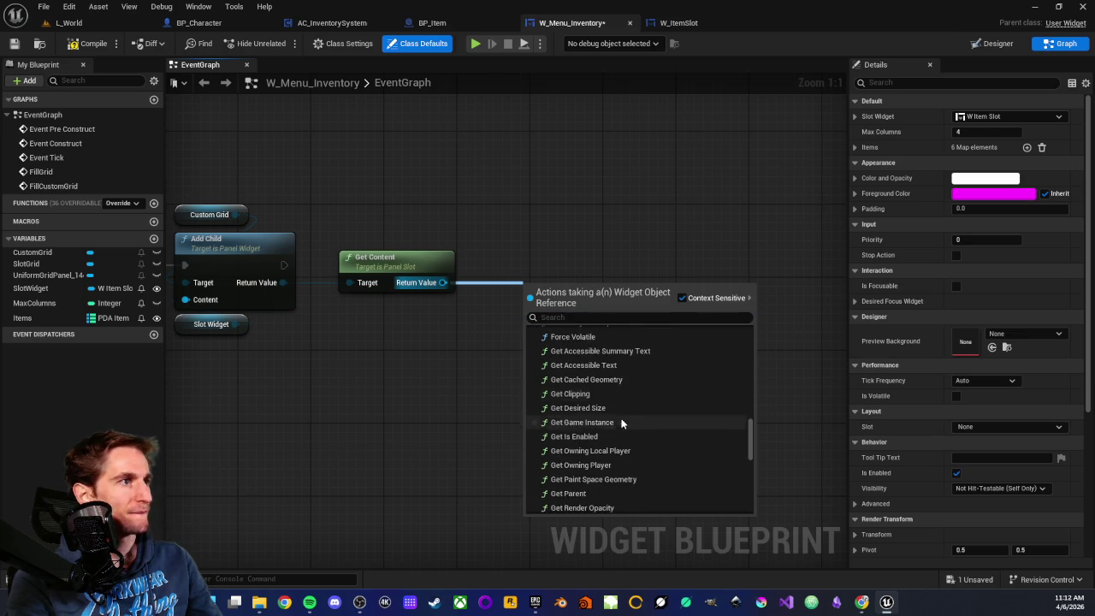
pyautogui.scroll(-5, 590, 400)
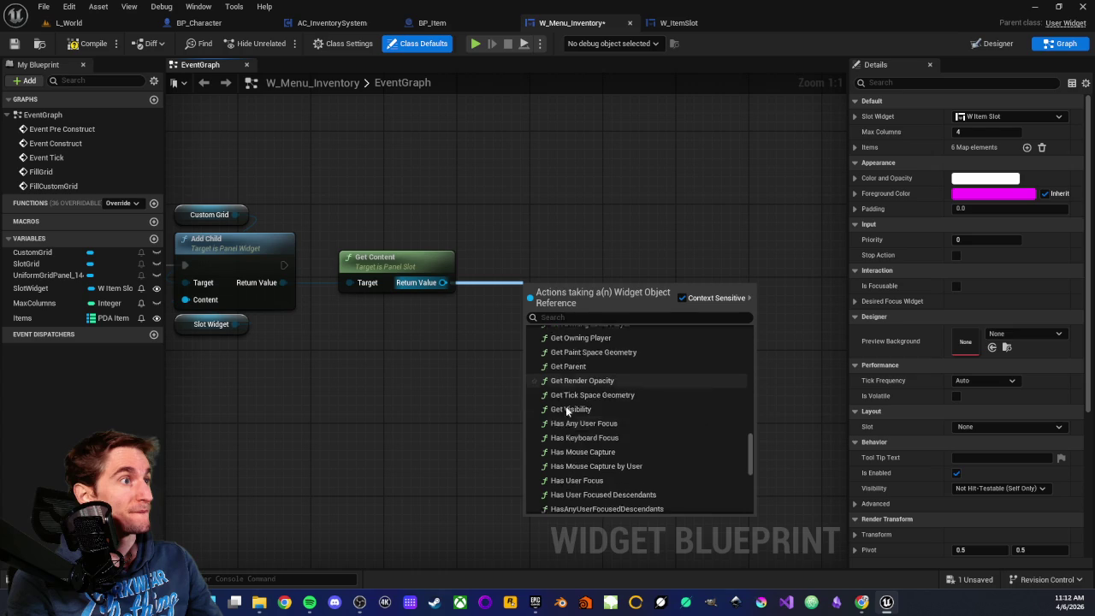
pyautogui.scroll(-3, 569, 412)
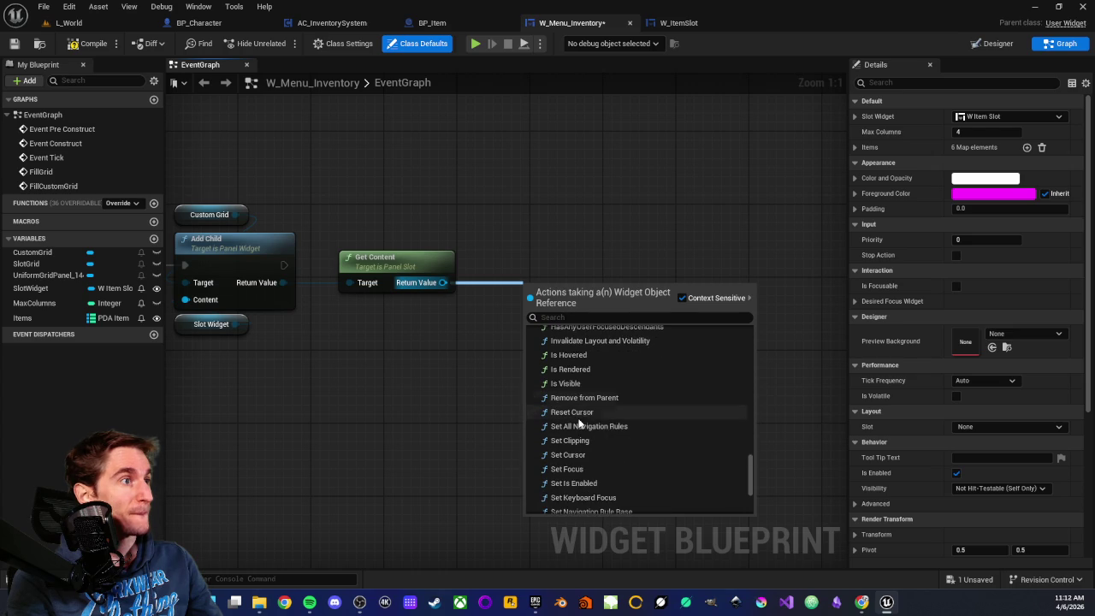
pyautogui.scroll(-5, 575, 411)
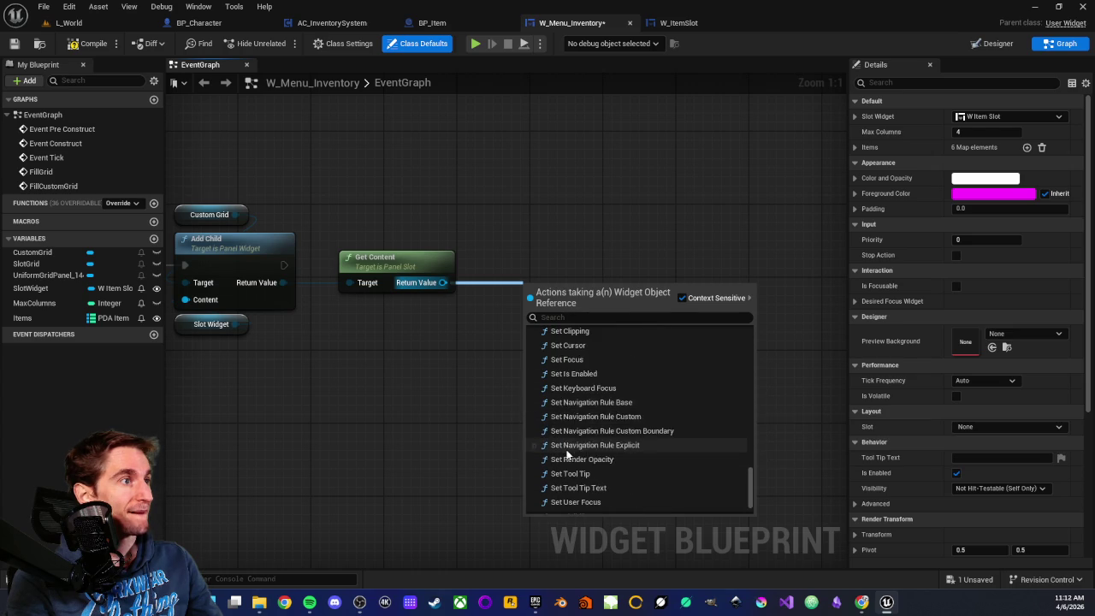
pyautogui.scroll(2, 562, 428)
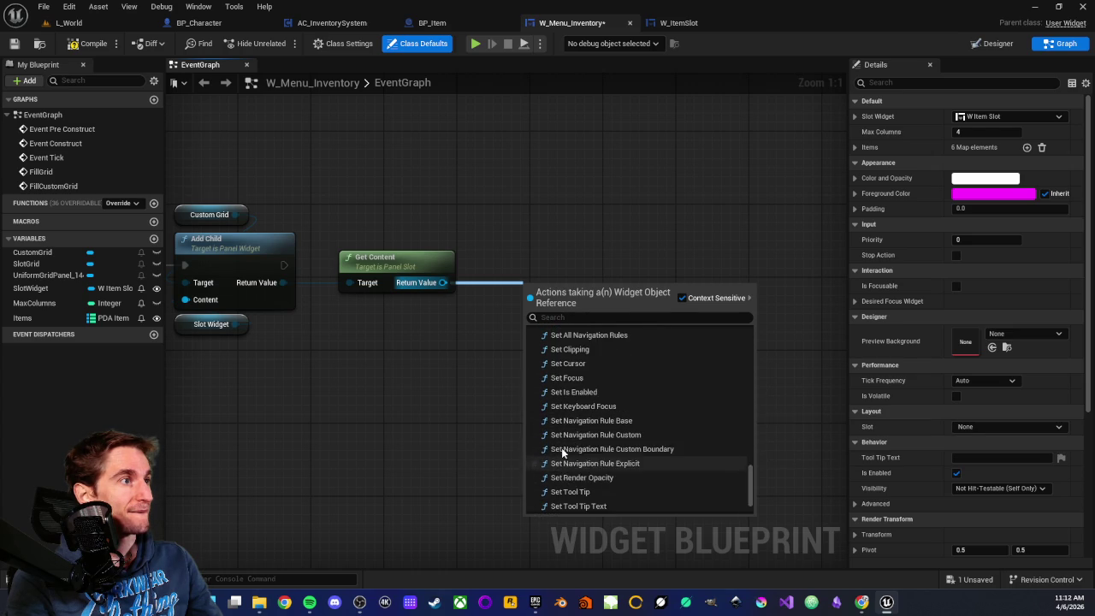
pyautogui.scroll(3, 561, 423)
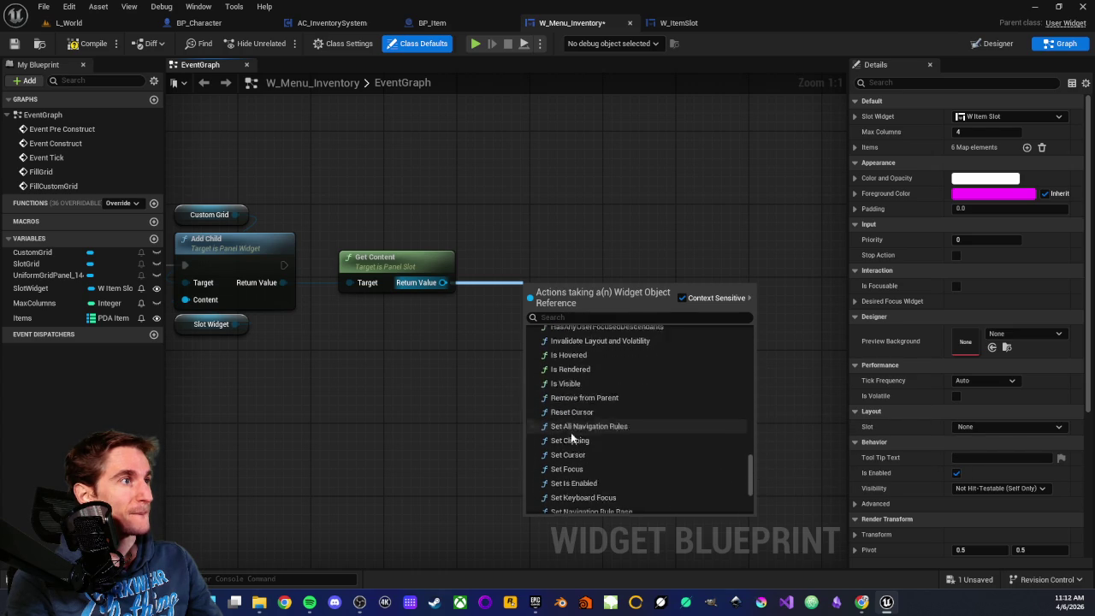
pyautogui.scroll(4, 570, 384)
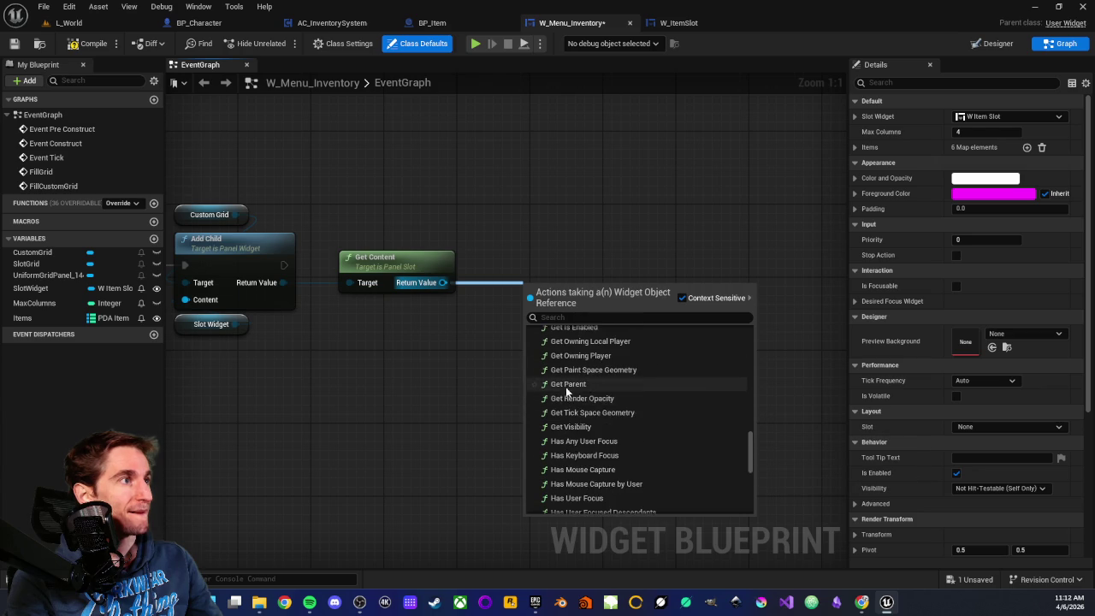
pyautogui.scroll(4, 567, 381)
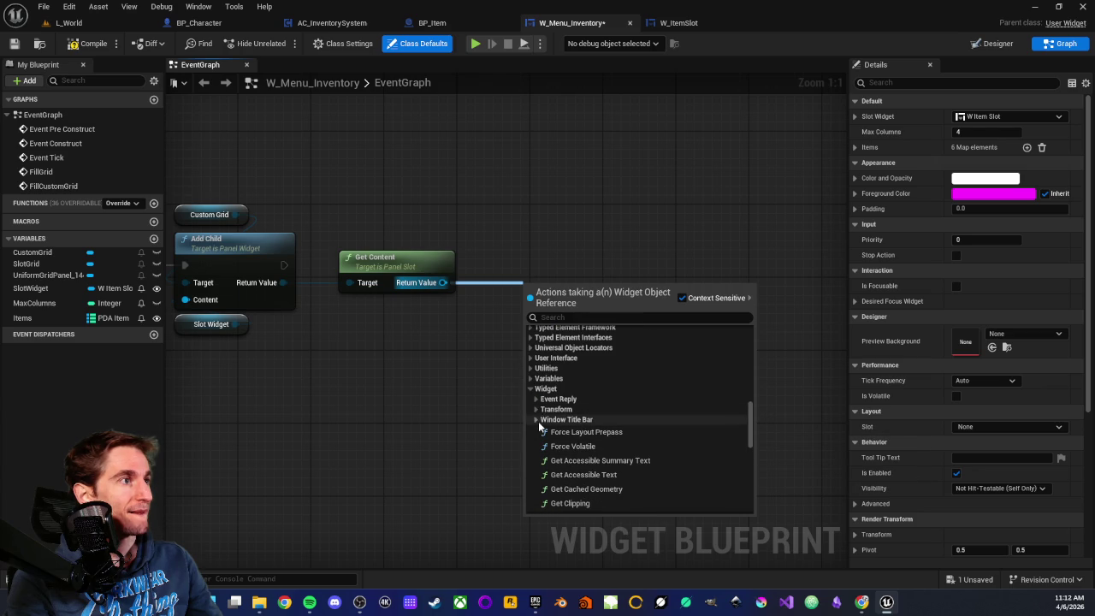
# Step: Expand and review the Transform functions, then dismiss the action list
pyautogui.click(534, 420)
pyautogui.click(537, 417)
pyautogui.click(535, 409)
pyautogui.scroll(-2, 633, 421)
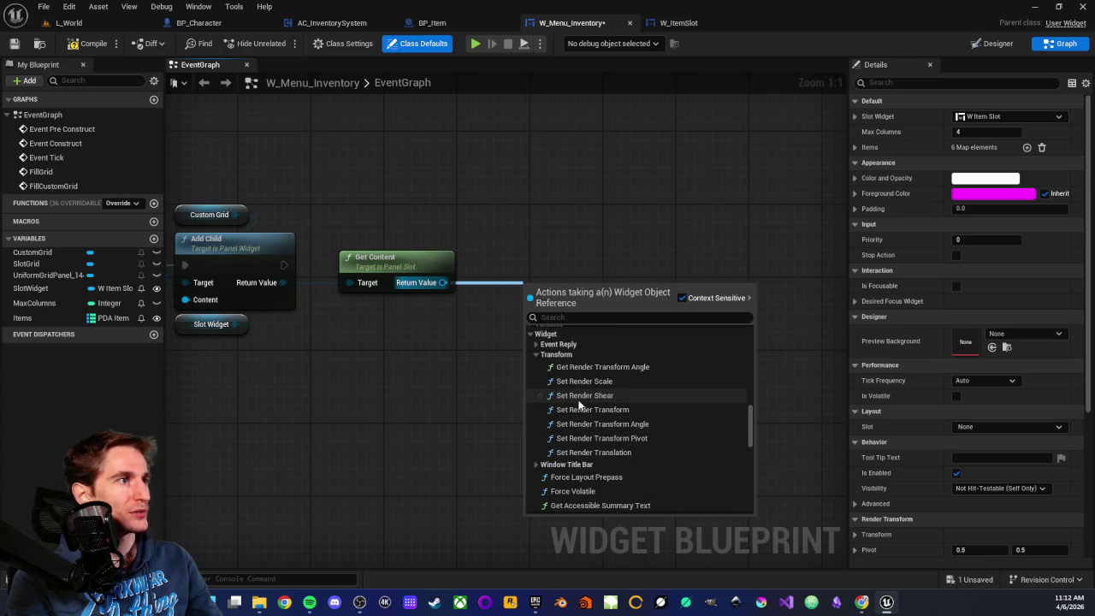
pyautogui.click(535, 354)
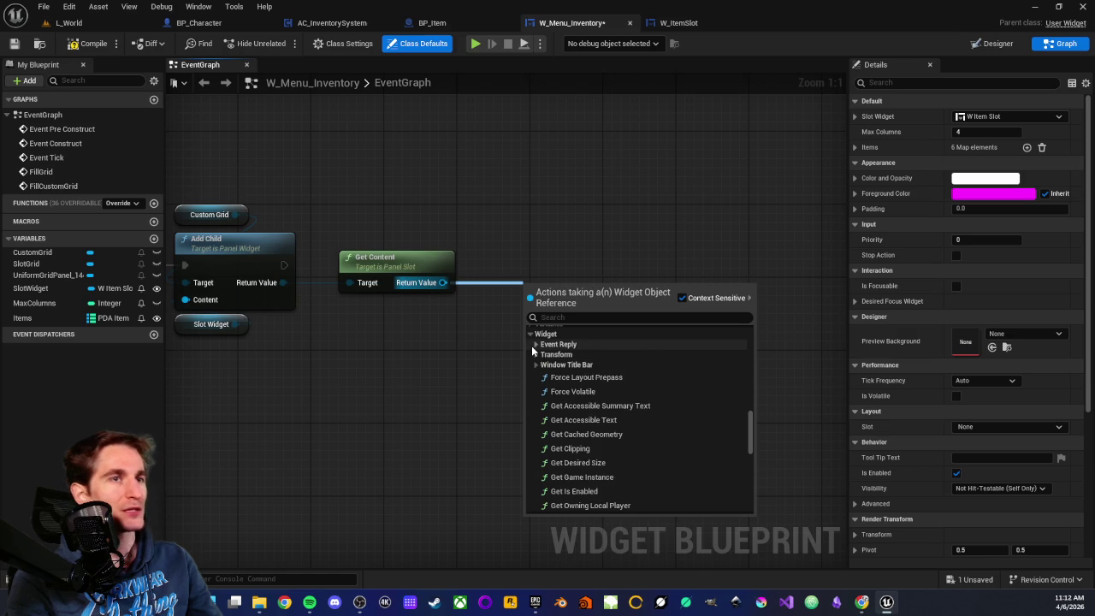
pyautogui.moveTo(297, 296)
pyautogui.mouseDown()
pyautogui.moveTo(385, 297)
pyautogui.moveTo(442, 365)
pyautogui.mouseUp()
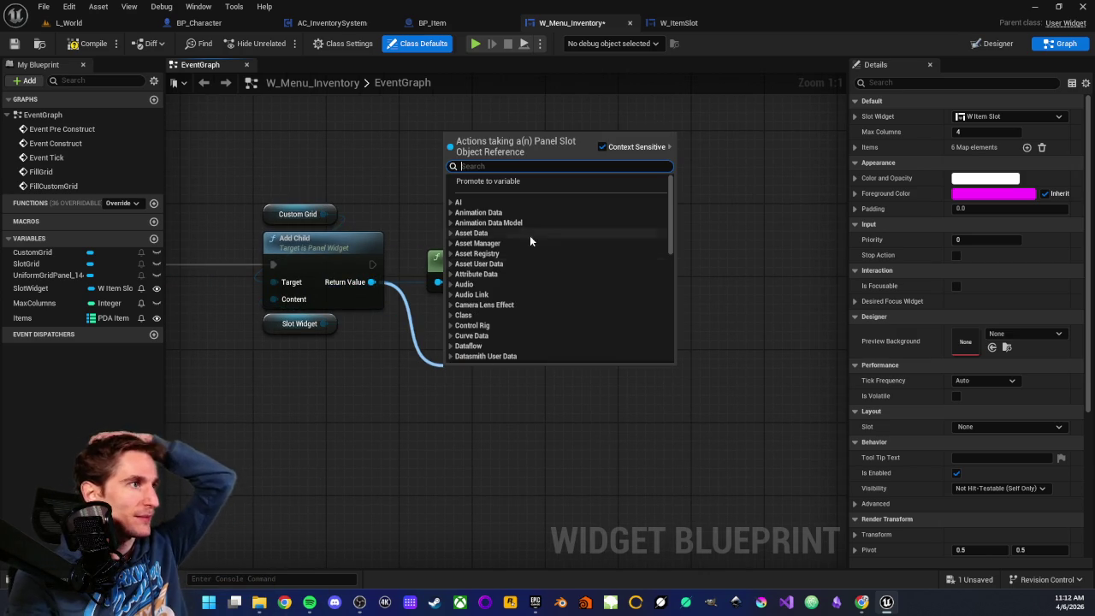
# Step: Add a Get Content node after Add Child by searching 'get'
pyautogui.scroll(-10, 525, 250)
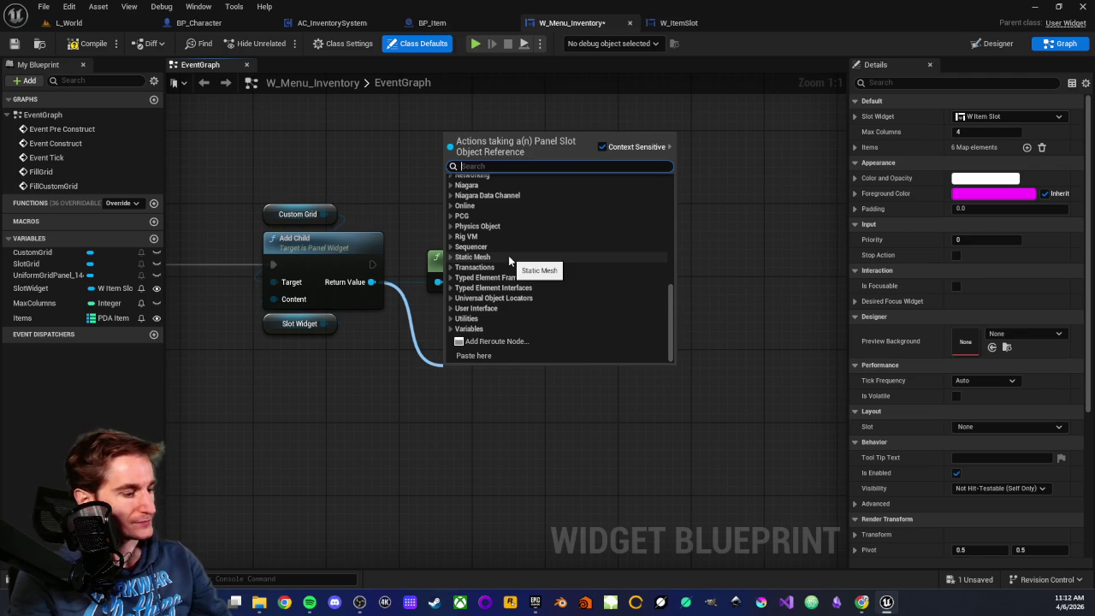
pyautogui.write('get')
pyautogui.scroll(1, 527, 233)
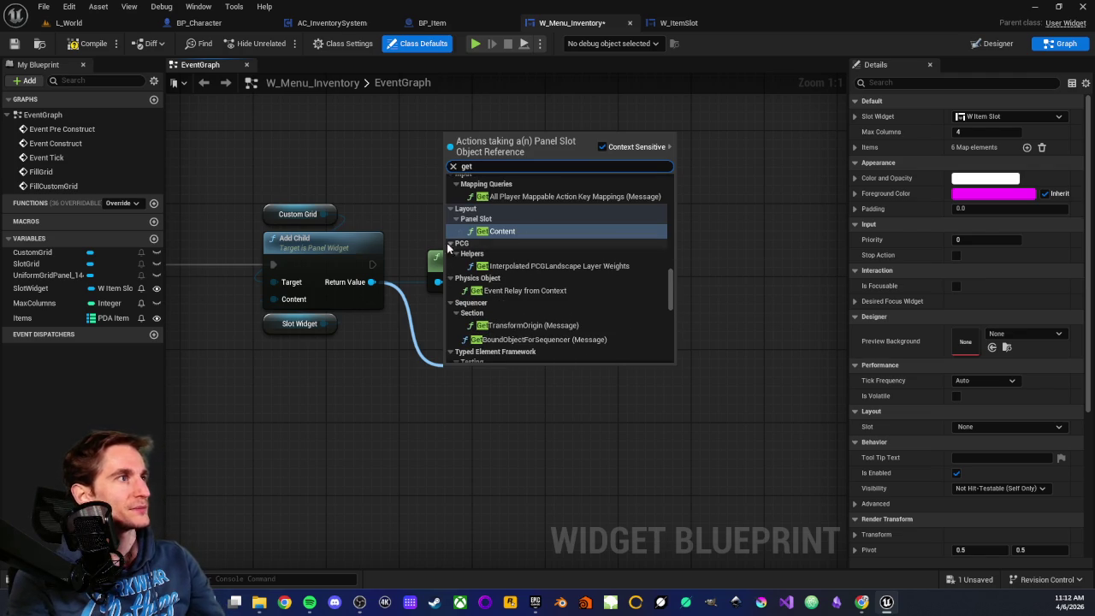
pyautogui.scroll(1, 499, 224)
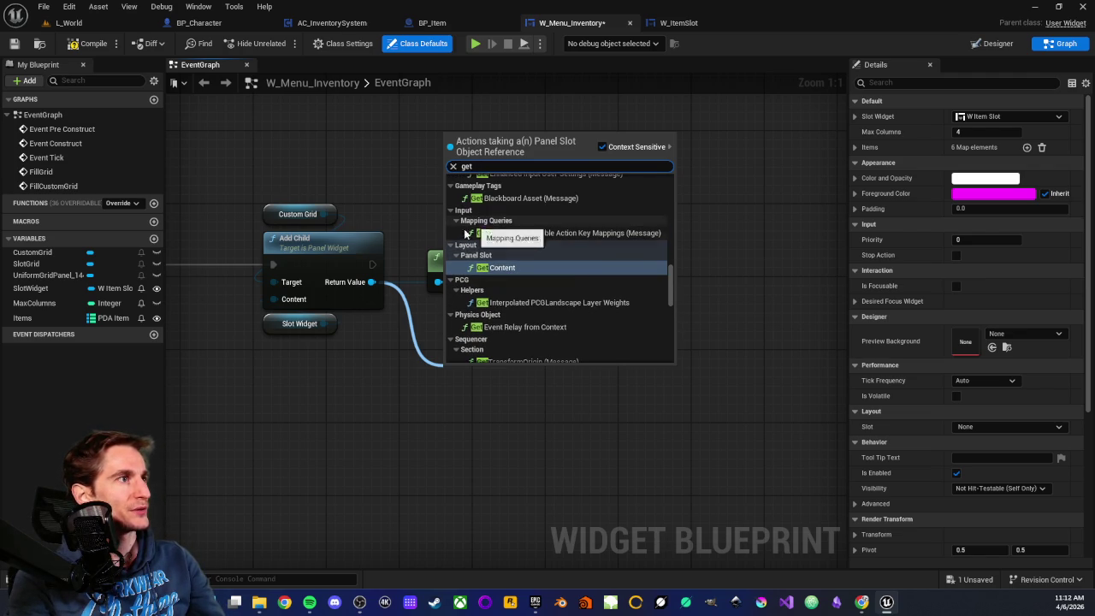
pyautogui.press('Return')
# Step: Wire a Set Widget Slot Position node to Get Content's return value via 'get slo'
pyautogui.moveTo(459, 291); pyautogui.dragTo(528, 296)
pyautogui.write('get')
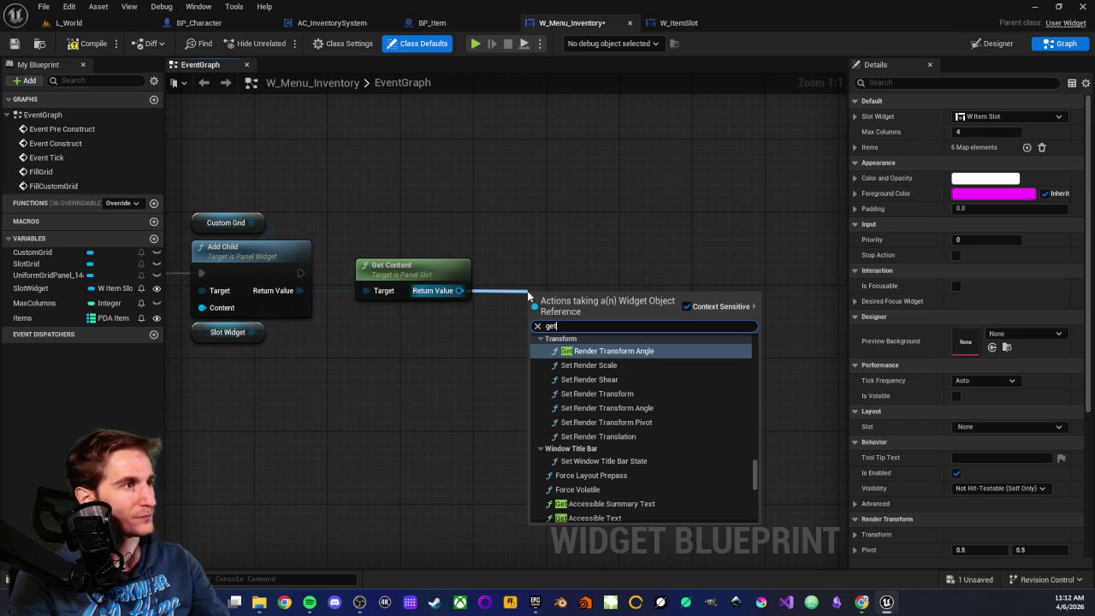
pyautogui.write(' slo')
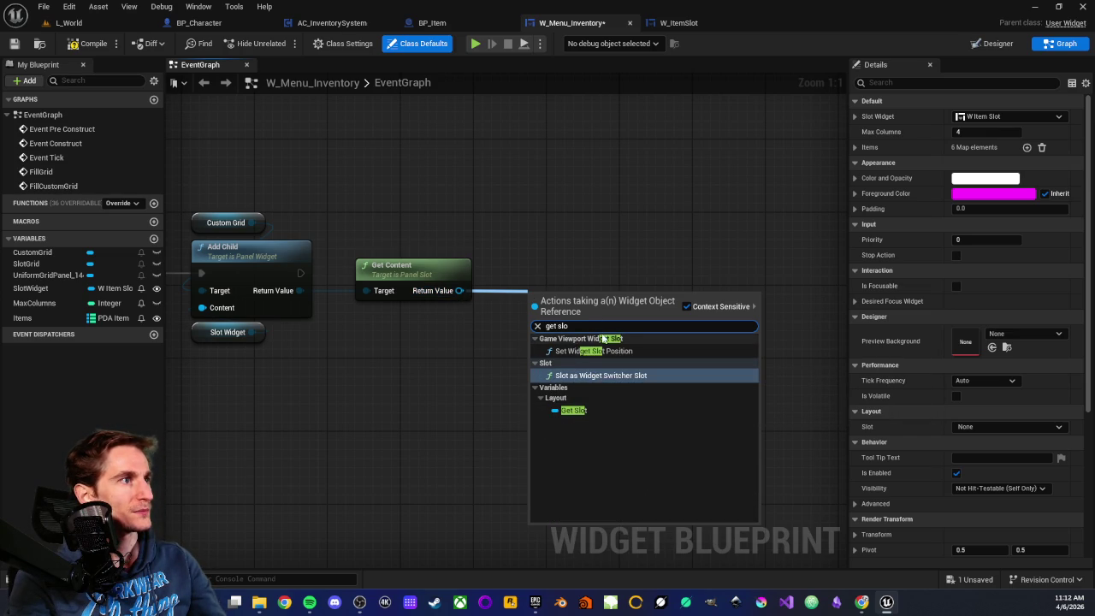
pyautogui.click(571, 352)
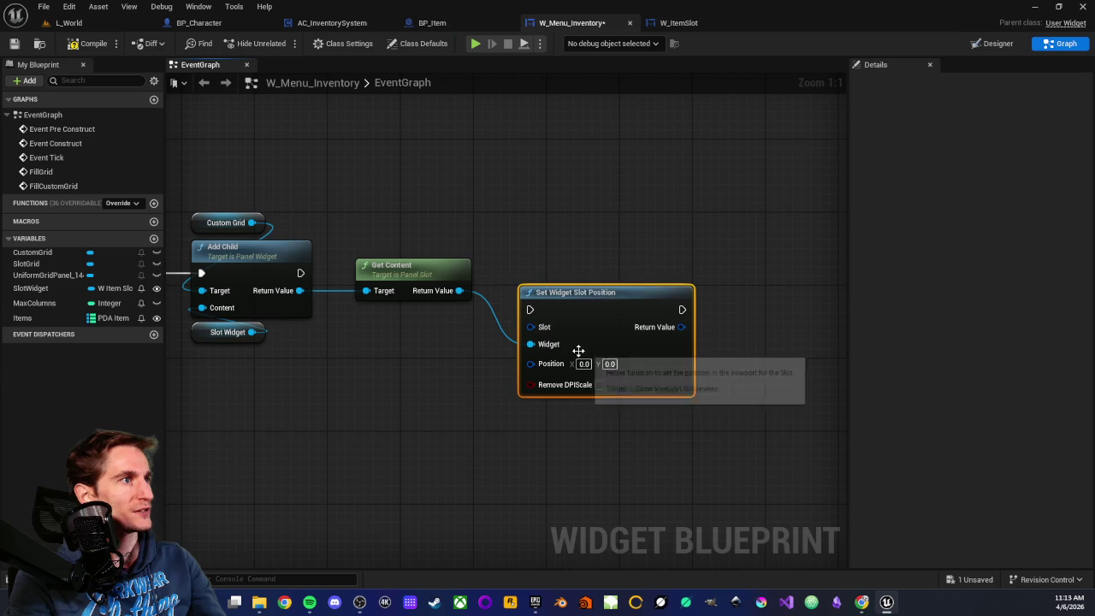
# Step: Delete the Set Widget Slot Position node and recentre on Add Child and Get Content
pyautogui.moveTo(584, 305); pyautogui.dragTo(627, 227)
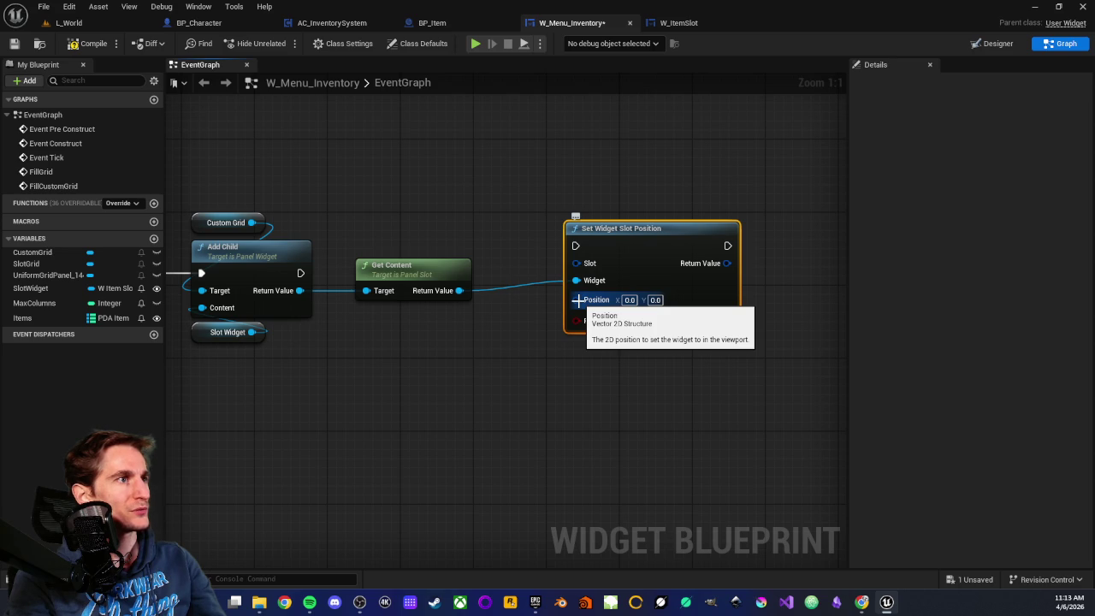
pyautogui.moveTo(557, 329); pyautogui.dragTo(525, 373)
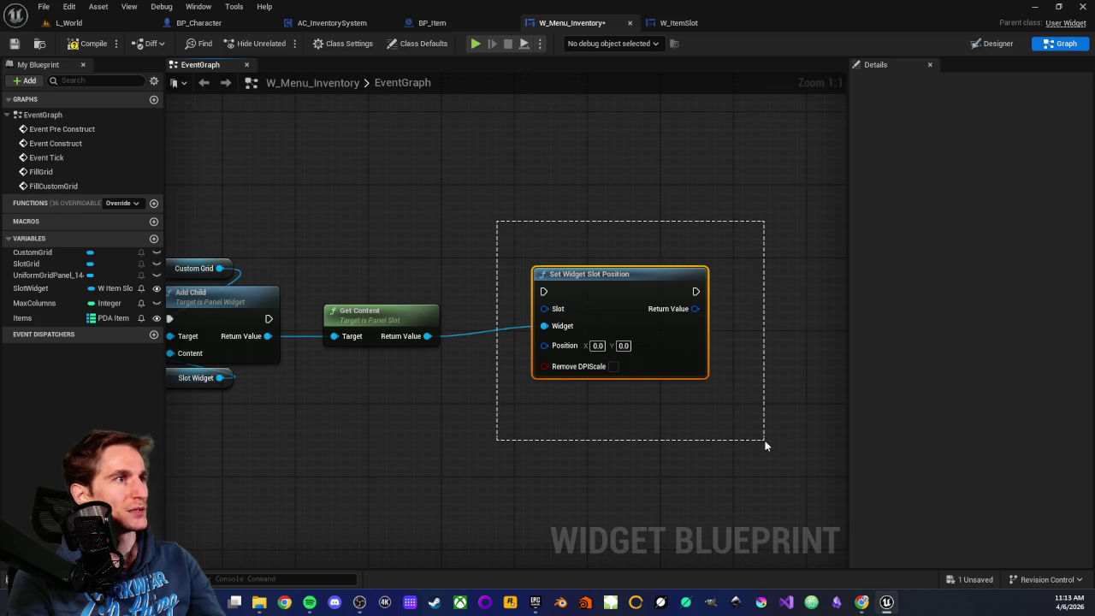
pyautogui.moveTo(506, 408)
pyautogui.mouseDown()
pyautogui.moveTo(488, 420)
pyautogui.moveTo(529, 397)
pyautogui.mouseUp()
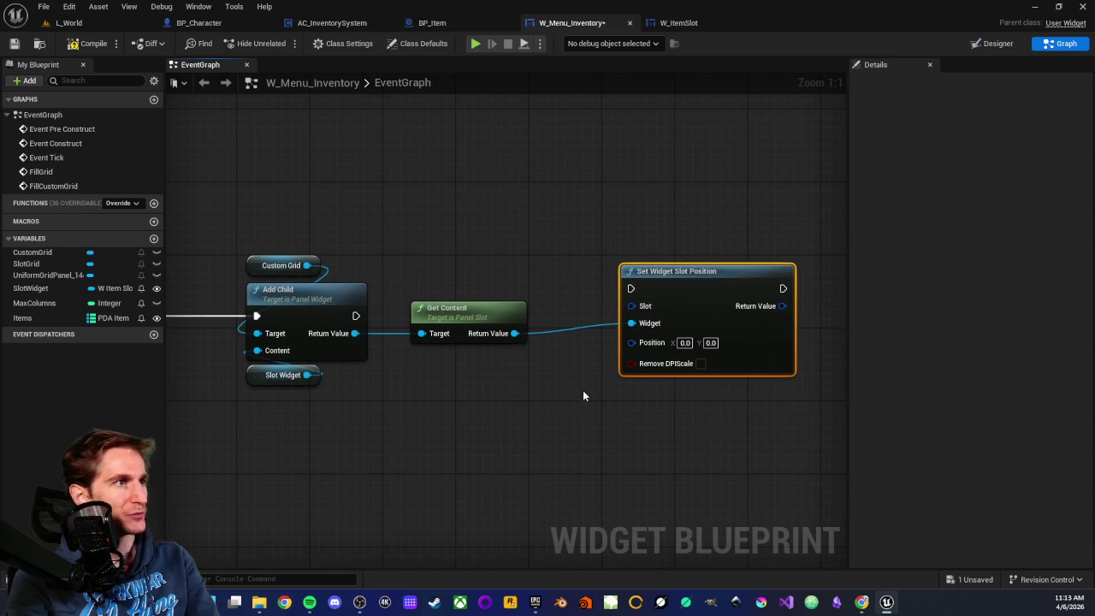
pyautogui.press('Delete')
pyautogui.moveTo(441, 260)
pyautogui.mouseDown()
pyautogui.moveTo(499, 313)
pyautogui.moveTo(550, 292)
pyautogui.moveTo(467, 232)
pyautogui.moveTo(516, 232)
pyautogui.mouseUp()
pyautogui.scroll(-3, 499, 313)
pyautogui.scroll(3, 551, 289)
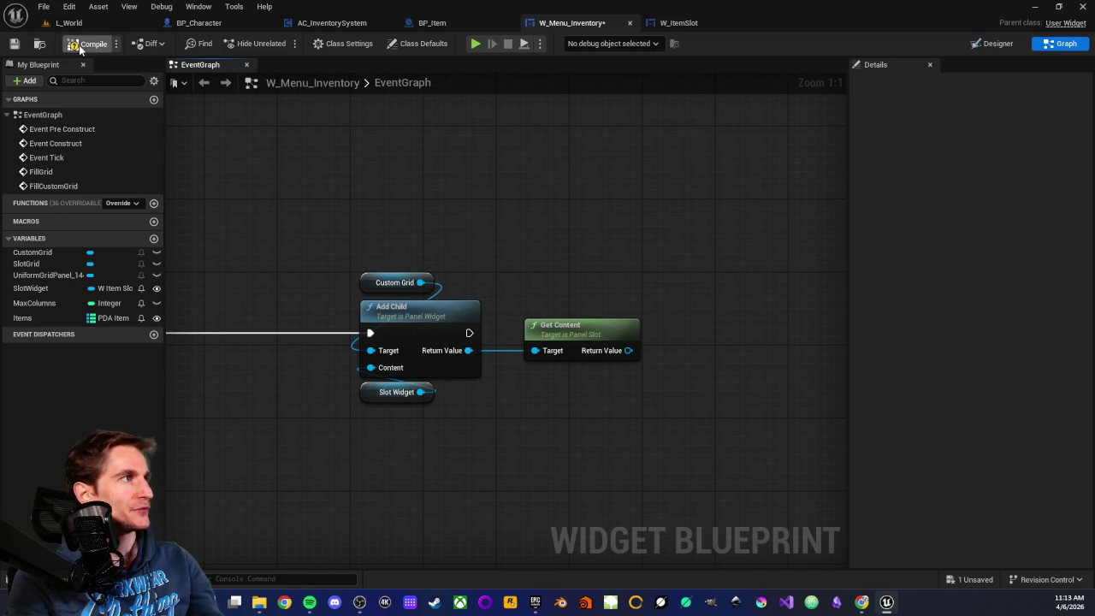
# Step: Review the event graph's Add Child and Get Content rows, then clear the selection
pyautogui.scroll(-2, 518, 207)
pyautogui.moveTo(447, 222); pyautogui.dragTo(593, 255)
pyautogui.scroll(-2, 594, 255)
pyautogui.moveTo(501, 249)
pyautogui.mouseDown()
pyautogui.moveTo(554, 248)
pyautogui.moveTo(503, 251)
pyautogui.mouseUp()
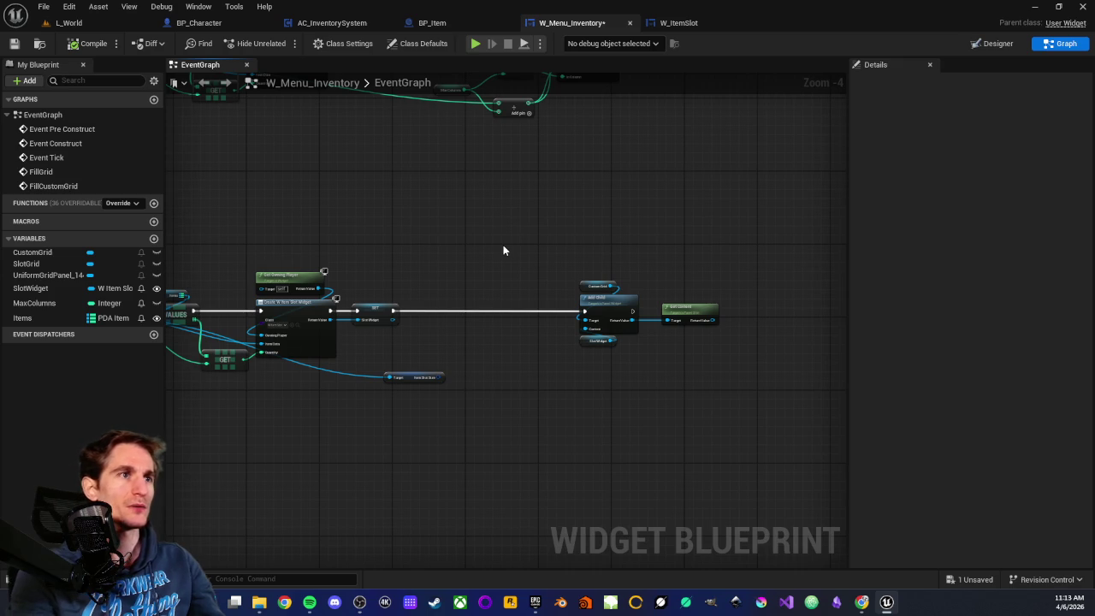
pyautogui.scroll(2, 493, 247)
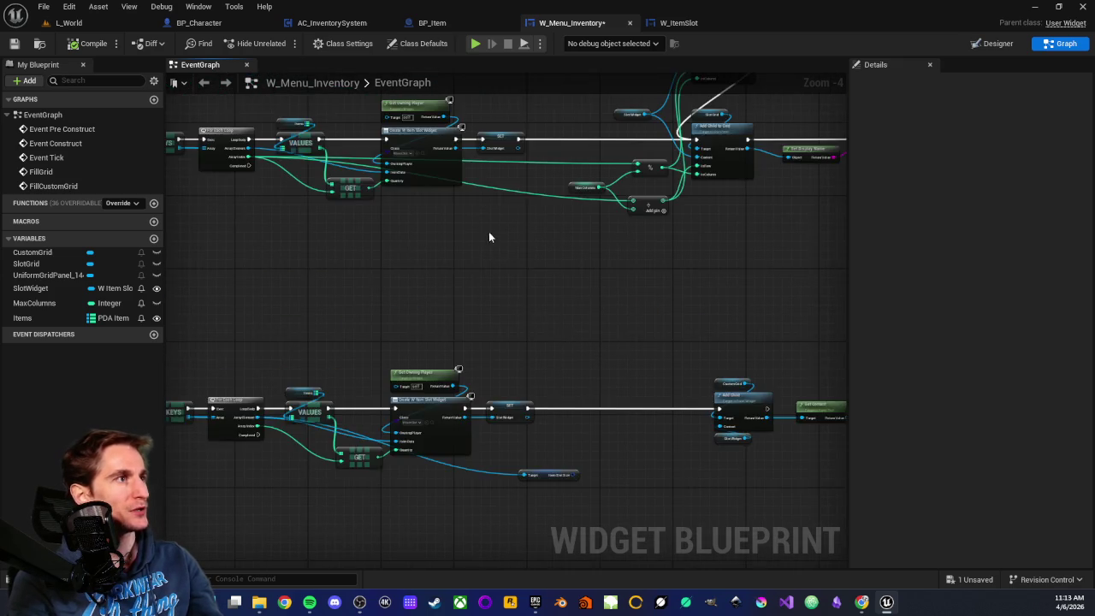
pyautogui.scroll(-2, 437, 360)
pyautogui.scroll(2, 482, 359)
pyautogui.moveTo(557, 373); pyautogui.dragTo(313, 501)
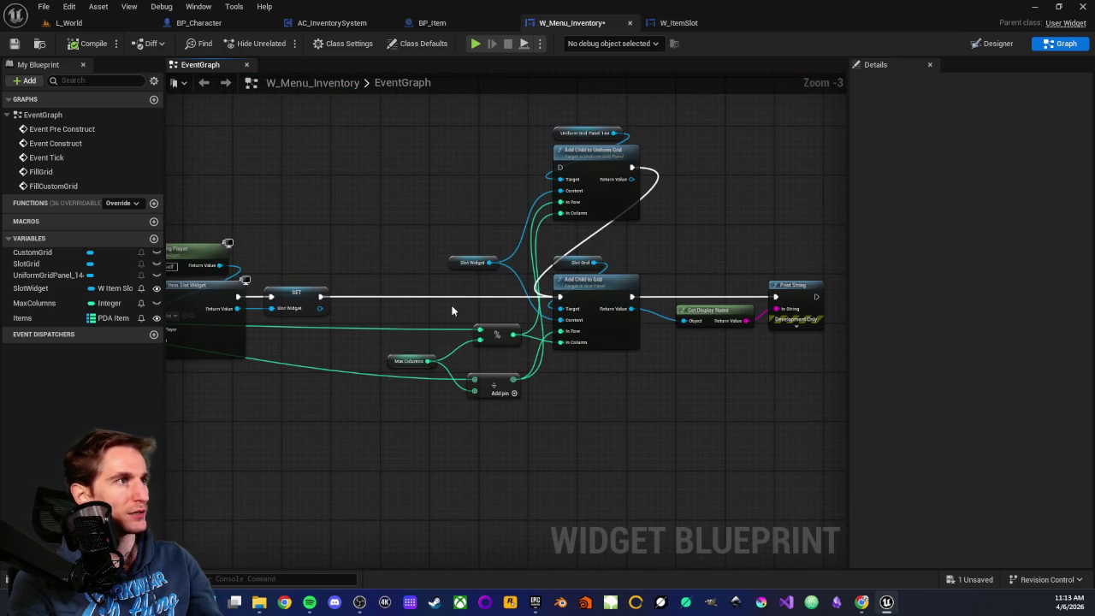
pyautogui.scroll(2, 608, 342)
pyautogui.scroll(-2, 541, 181)
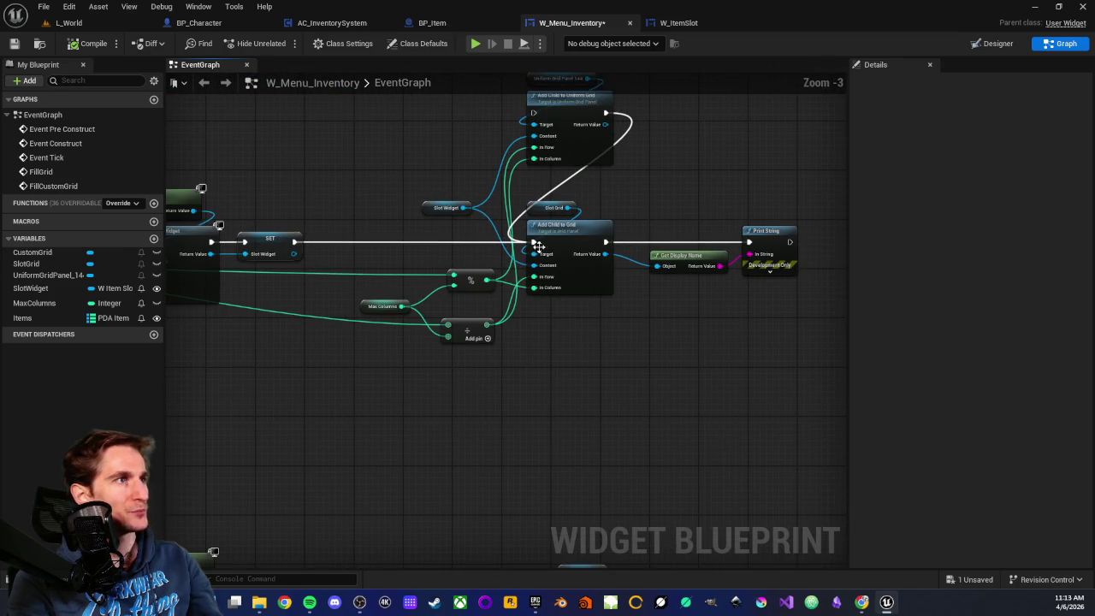
pyautogui.moveTo(549, 436); pyautogui.dragTo(443, 300)
pyautogui.moveTo(513, 311)
pyautogui.mouseDown()
pyautogui.moveTo(701, 454)
pyautogui.moveTo(645, 483)
pyautogui.moveTo(780, 466)
pyautogui.moveTo(431, 299)
pyautogui.moveTo(675, 441)
pyautogui.mouseUp()
pyautogui.click(675, 446)
pyautogui.moveTo(453, 195); pyautogui.dragTo(448, 245)
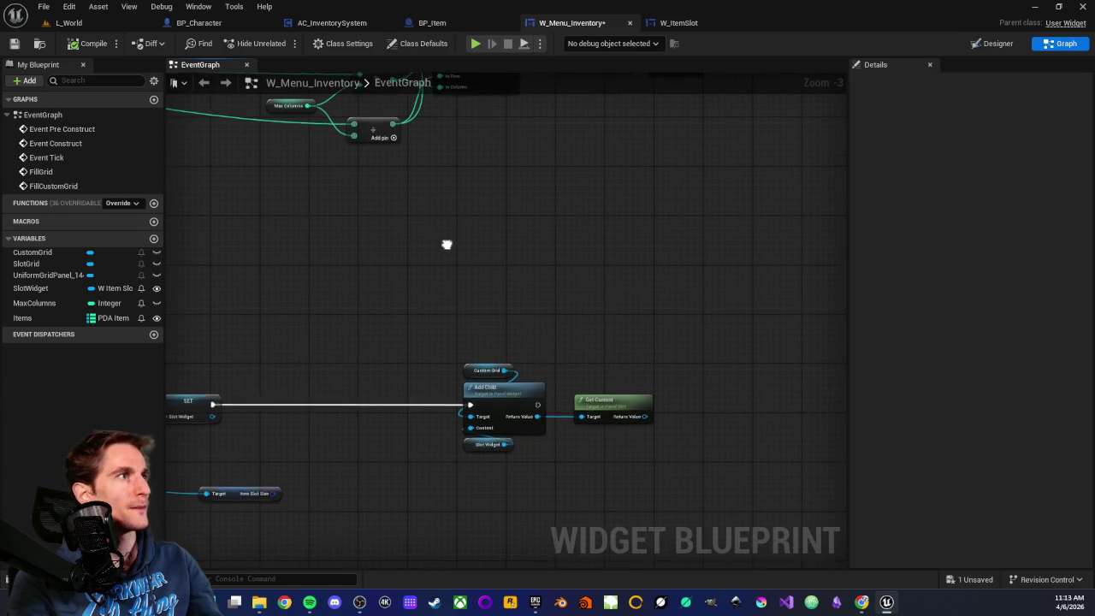
# Step: Save W_Menu_Inventory and return to the For Each Loop and Add Child nodes
pyautogui.click(13, 44)
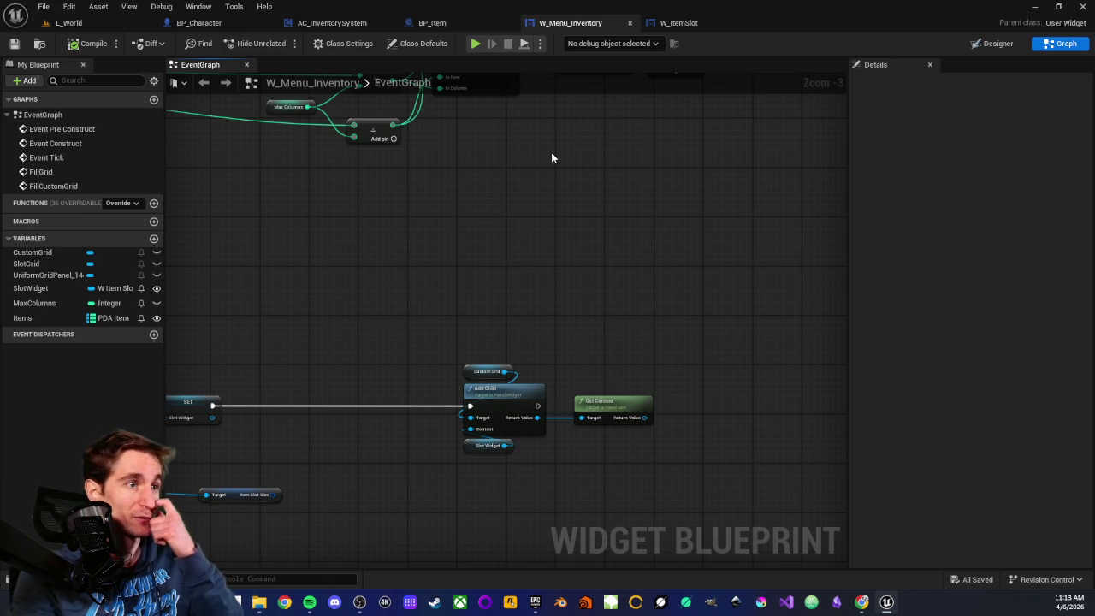
pyautogui.moveTo(505, 206)
pyautogui.mouseDown()
pyautogui.moveTo(525, 231)
pyautogui.moveTo(509, 244)
pyautogui.mouseUp()
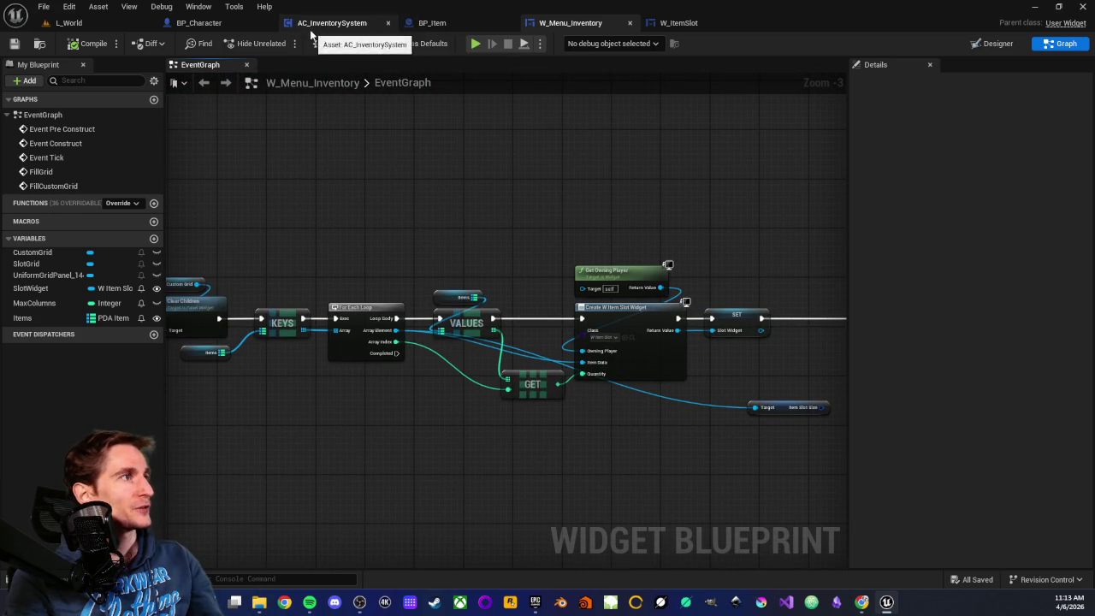
pyautogui.scroll(-2, 442, 210)
pyautogui.scroll(2, 486, 222)
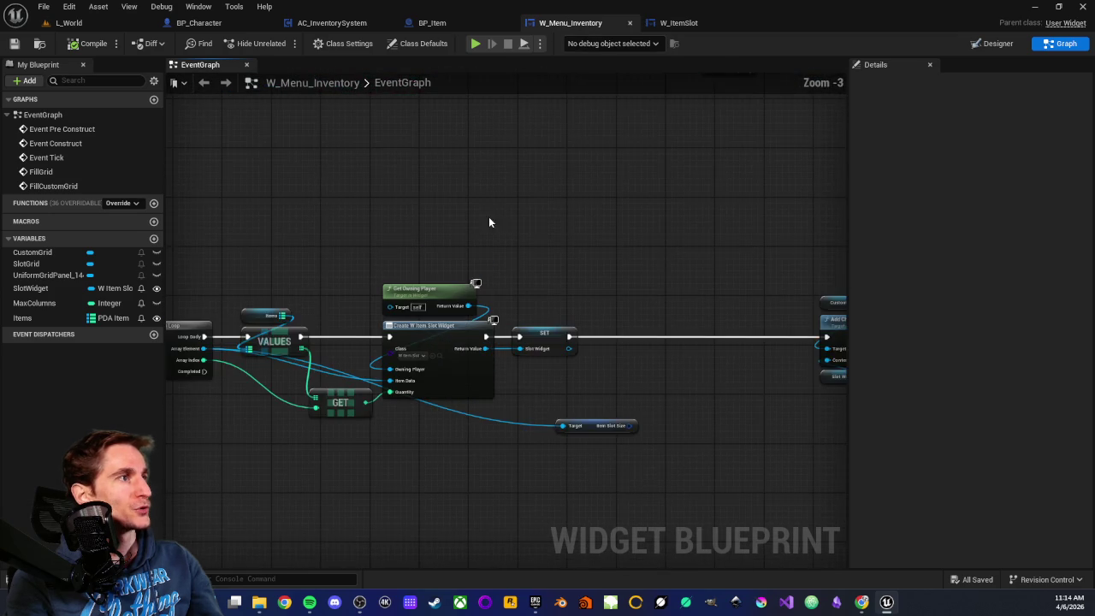
pyautogui.moveTo(520, 224); pyautogui.dragTo(375, 203)
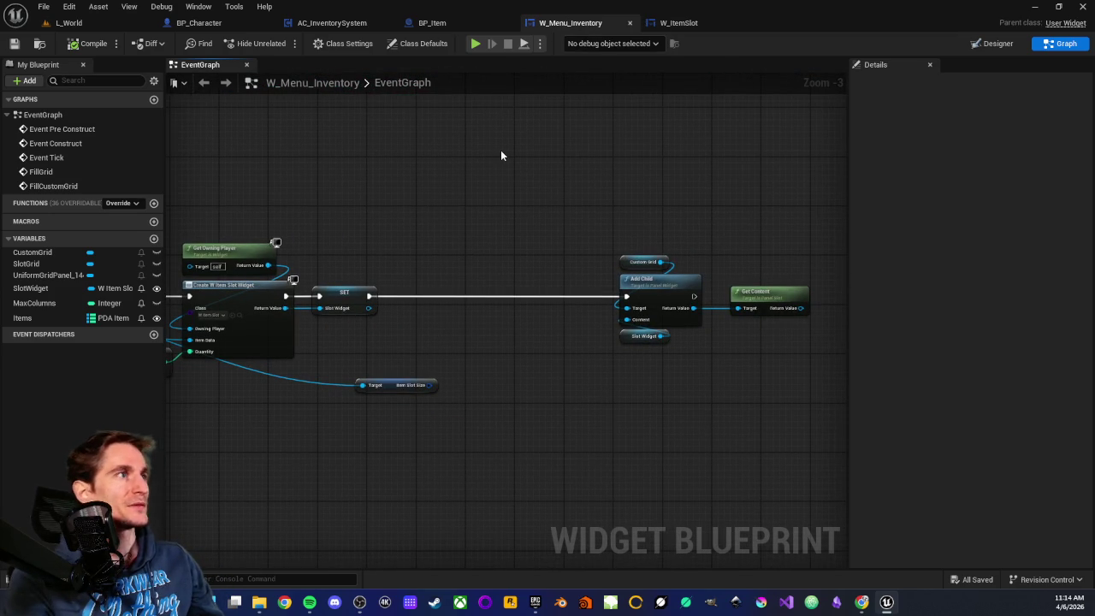
pyautogui.moveTo(415, 199)
pyautogui.mouseDown()
pyautogui.moveTo(456, 191)
pyautogui.moveTo(488, 210)
pyautogui.mouseUp()
# Step: Clear the Items map, add DA_Banane, DA_Pomme and DA_Kiwi keys, and save
pyautogui.click(65, 318)
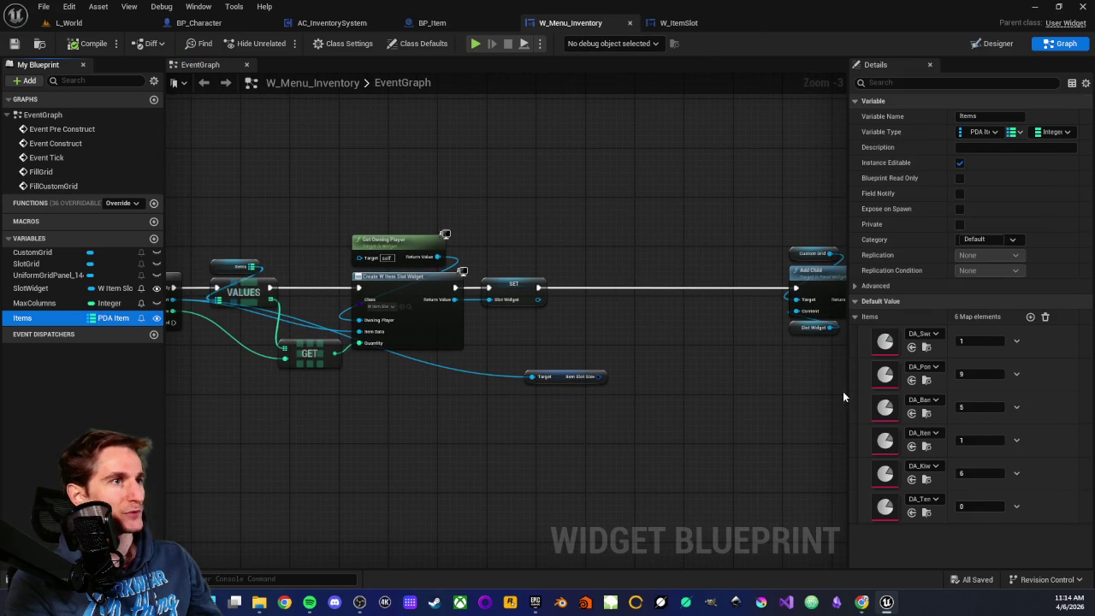
pyautogui.click(1044, 317)
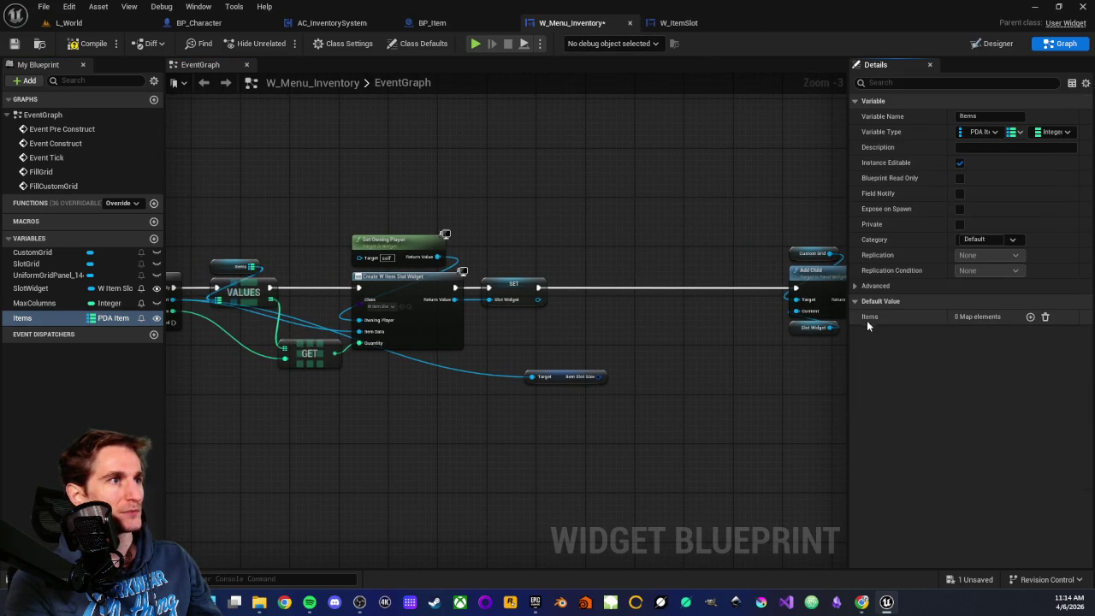
pyautogui.click(1030, 317)
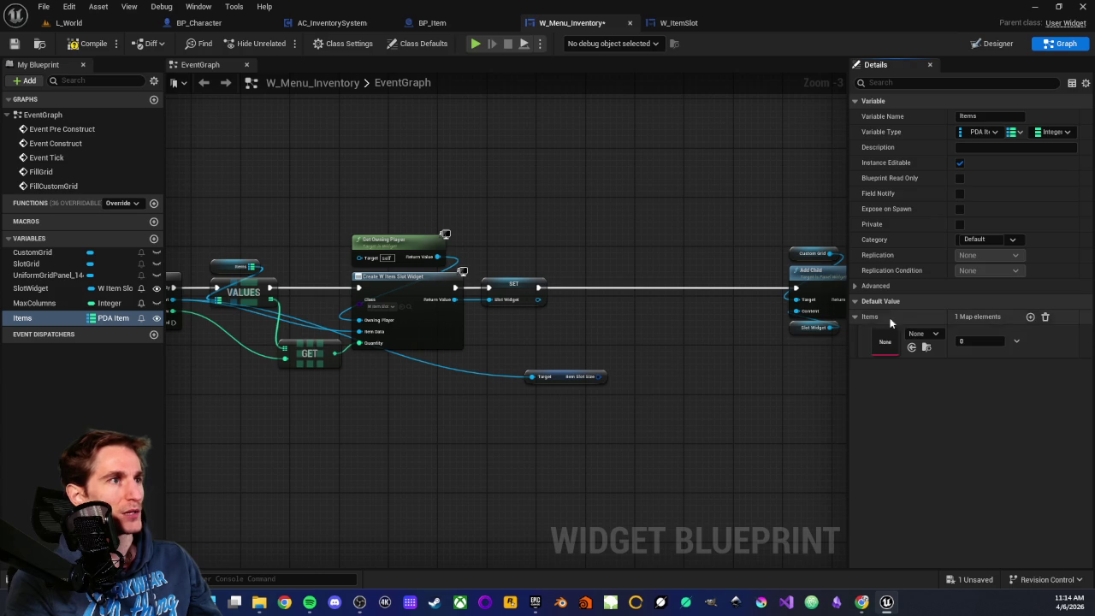
pyautogui.click(933, 333)
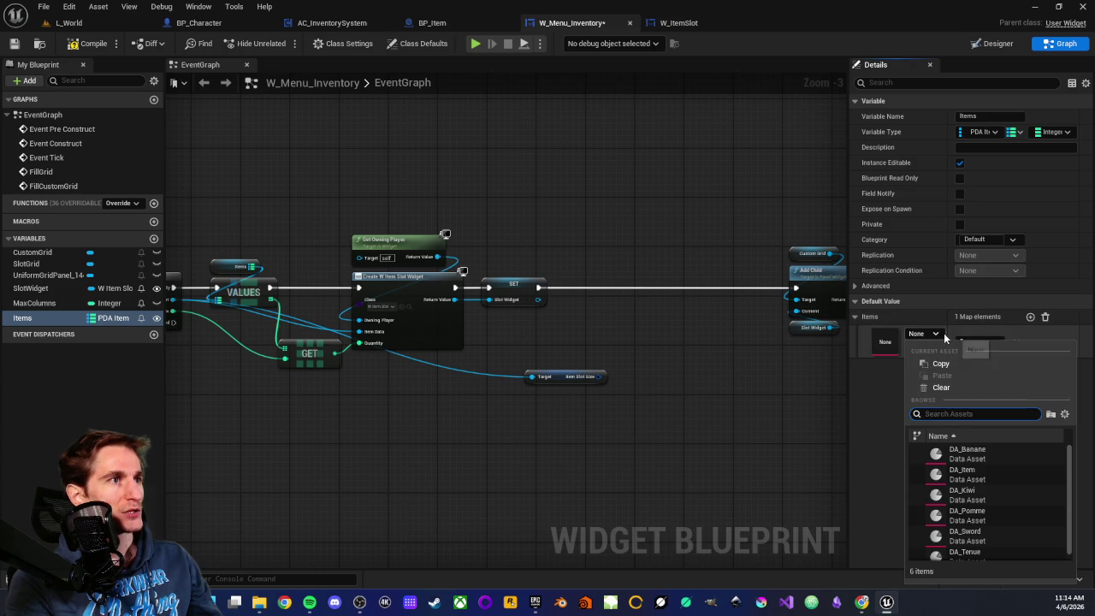
pyautogui.click(964, 453)
pyautogui.click(1029, 316)
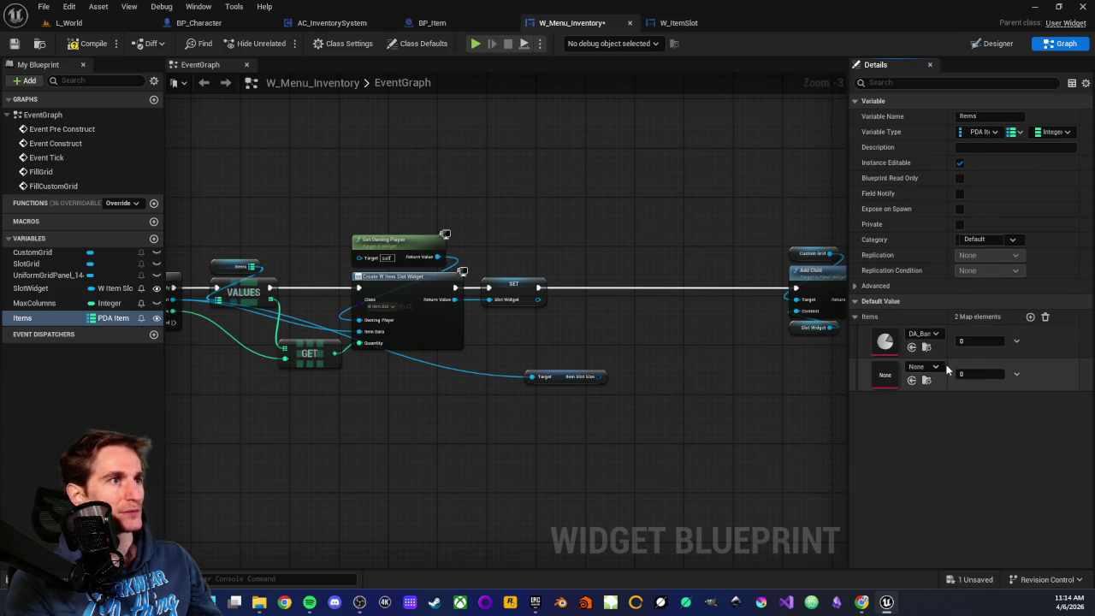
pyautogui.click(932, 366)
pyautogui.click(966, 291)
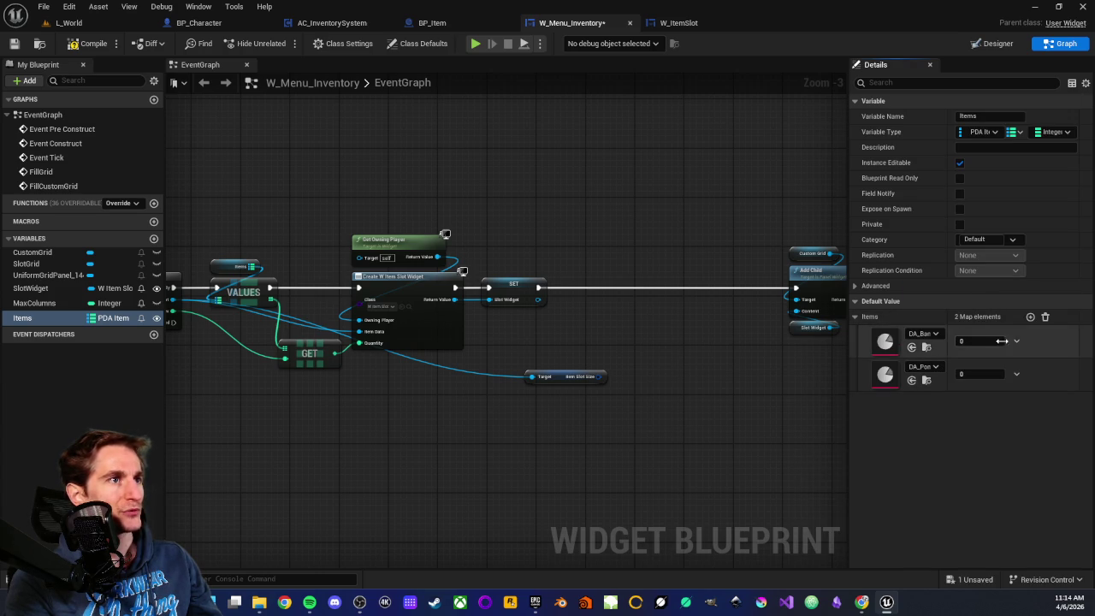
pyautogui.click(1030, 316)
pyautogui.click(938, 402)
pyautogui.scroll(-1, 984, 325)
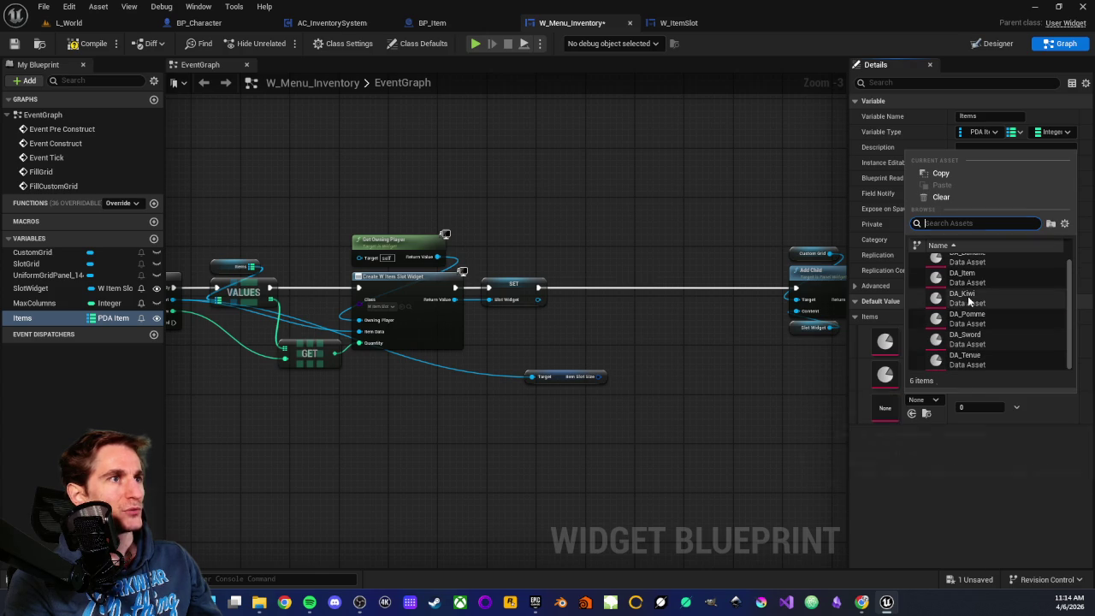
pyautogui.click(968, 299)
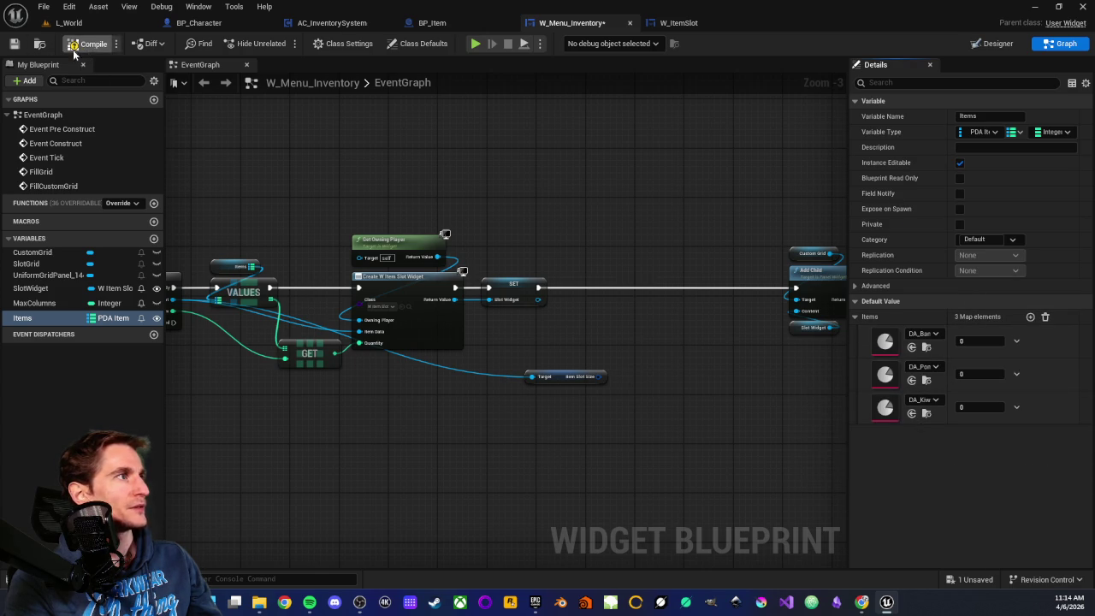
pyautogui.click(13, 43)
# Step: Set the item quantities to 9, 5 and 4, save, and play the L_World level
pyautogui.moveTo(390, 166); pyautogui.dragTo(594, 181)
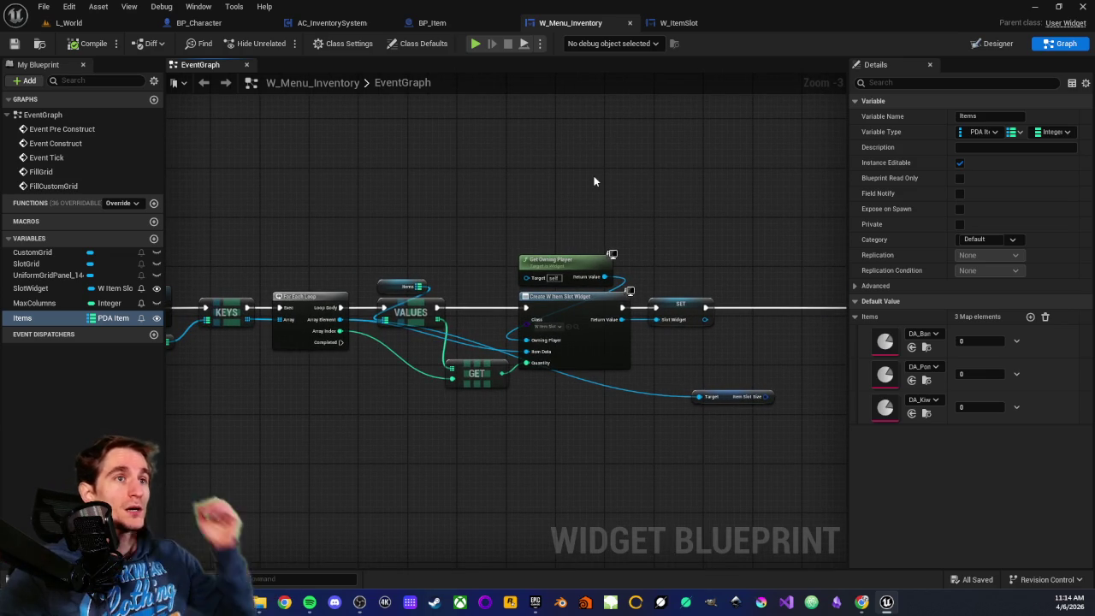
pyautogui.click(980, 341)
pyautogui.write('9')
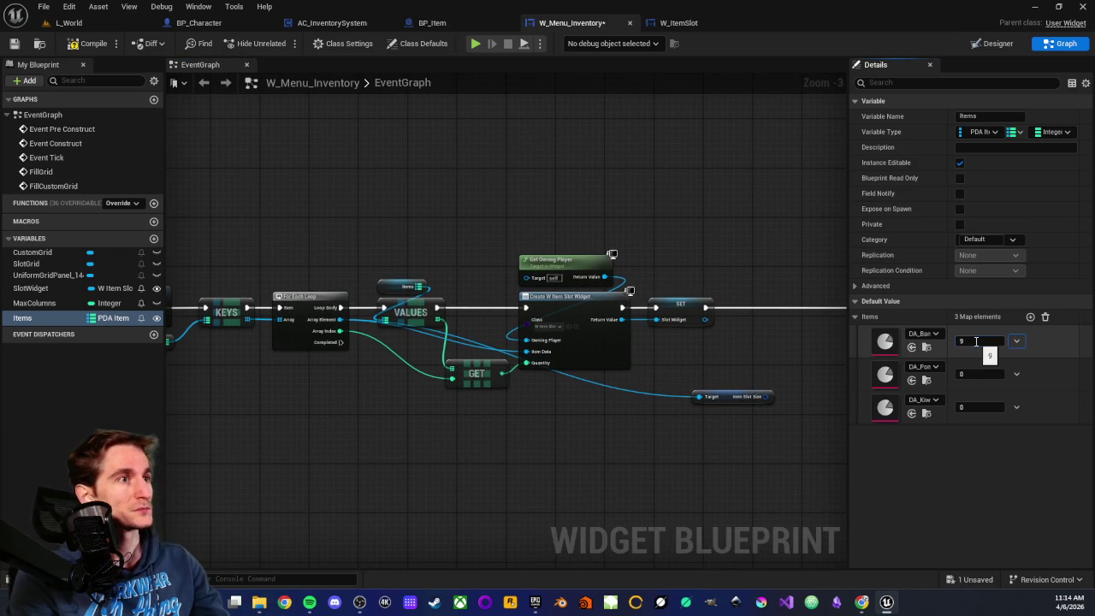
pyautogui.write('5')
pyautogui.click(958, 404)
pyautogui.write('4')
pyautogui.press('Return')
pyautogui.click(14, 43)
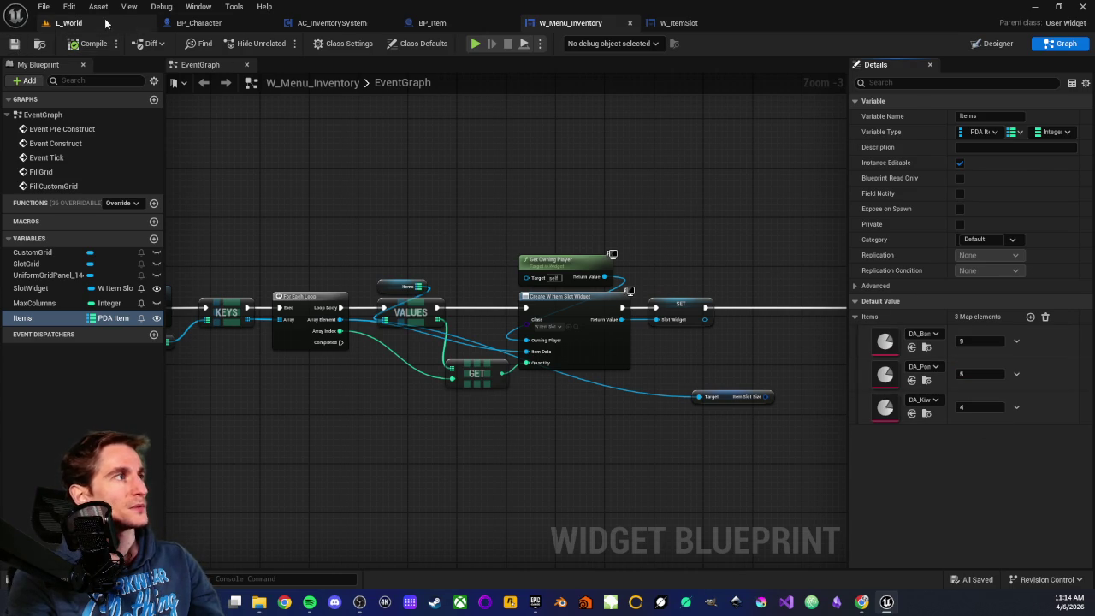
pyautogui.click(108, 24)
pyautogui.hotkey('alt', 'p')
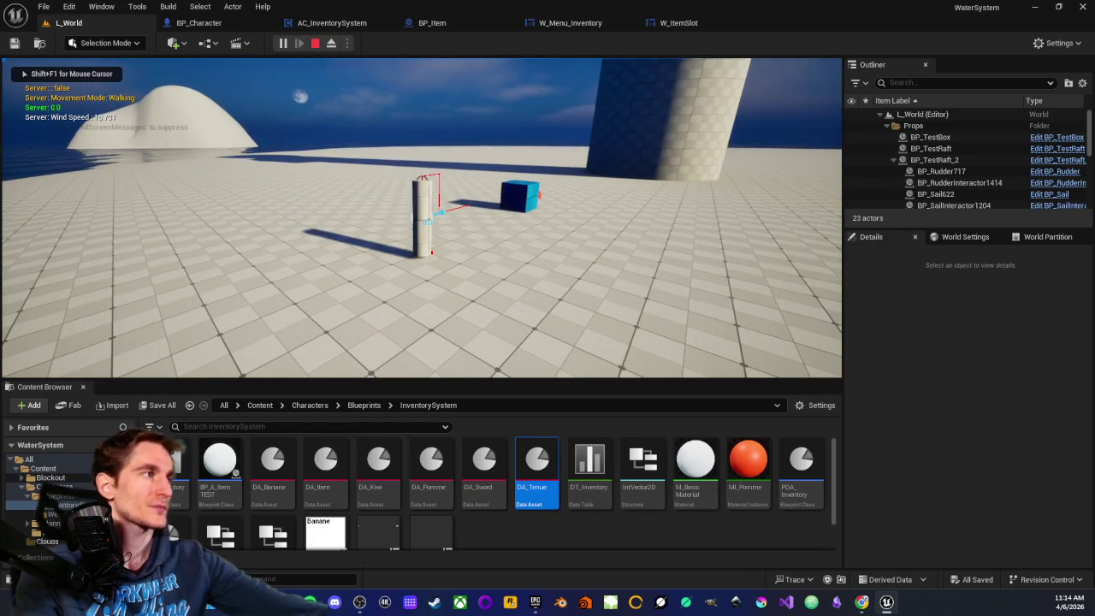
# Step: Check that the in-game inventory lists Banane x9, Pomme x5 and Kiwi x4, then close it and stop play
pyautogui.press('i')
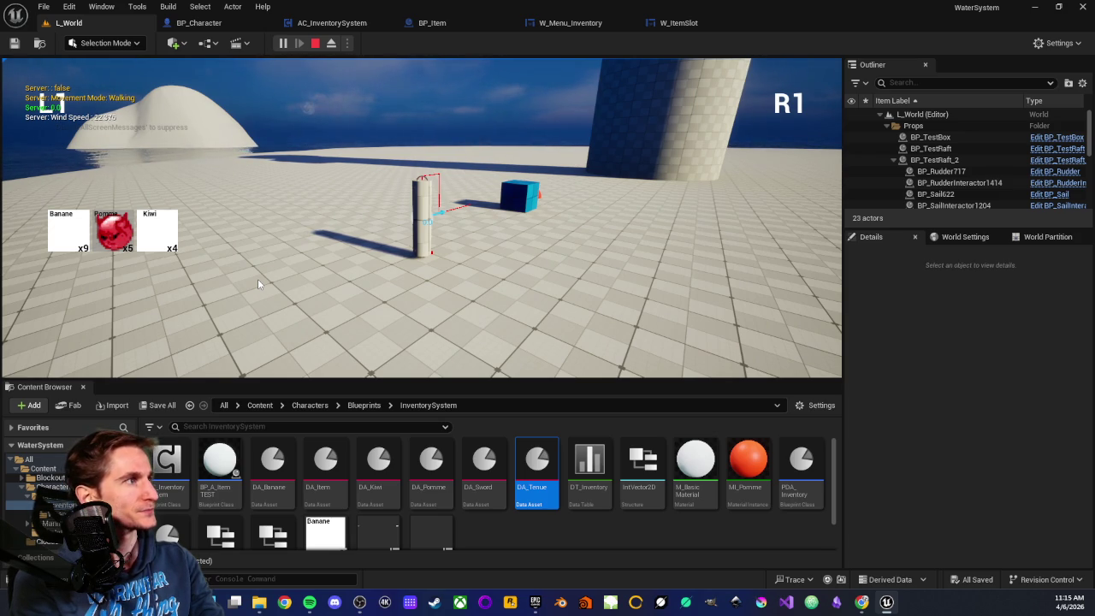
pyautogui.press('Tab')
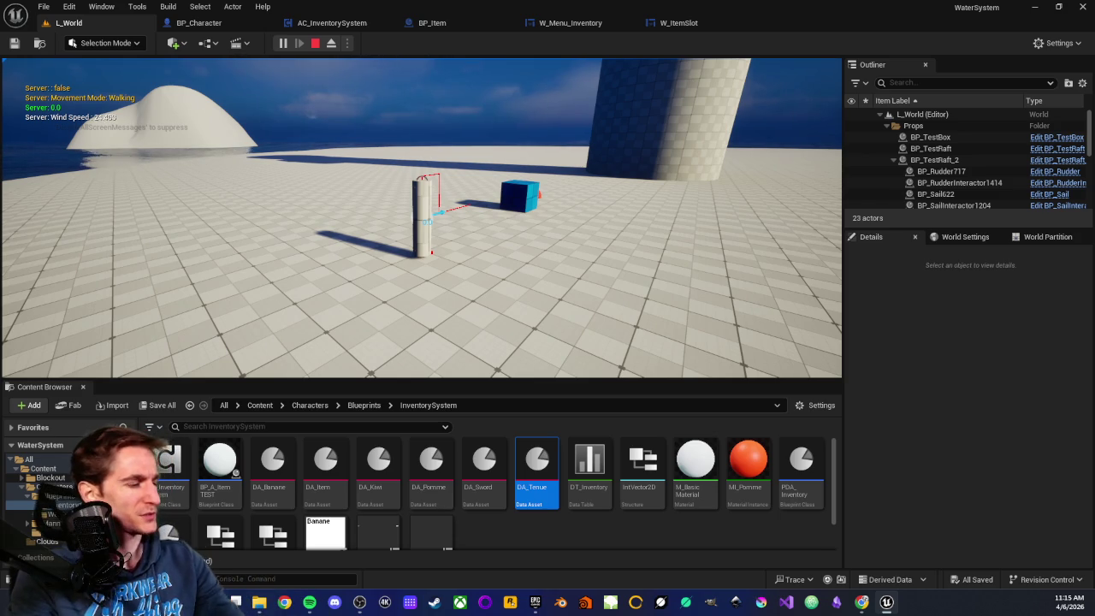
pyautogui.press('Escape')
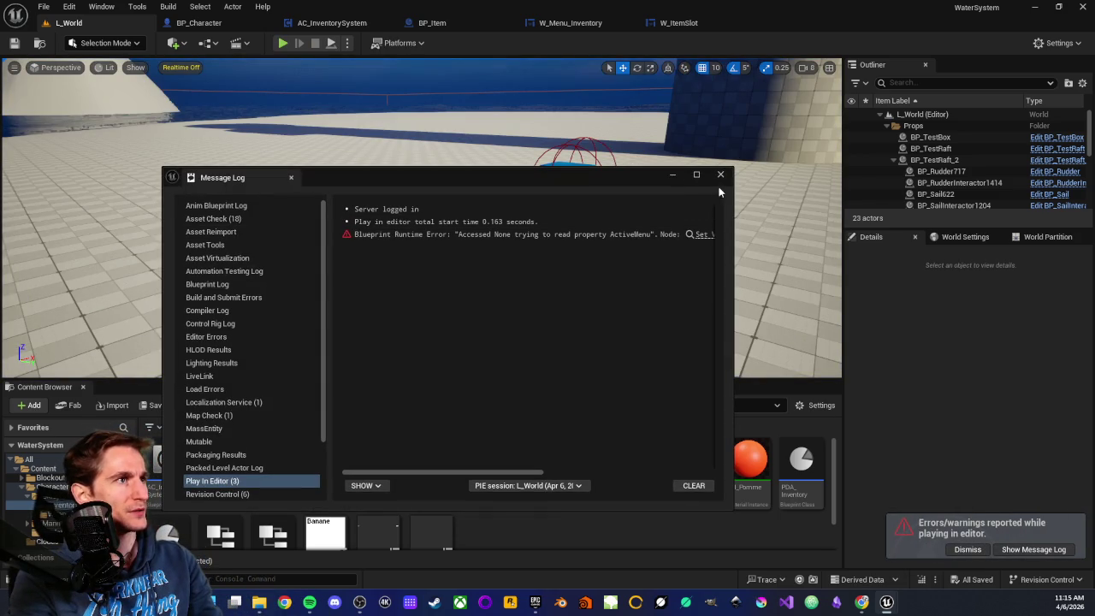
# Step: Open W_Menu_Inventory from the error, delete CustomGrid in the Designer hierarchy, and return to Graph
pyautogui.click(690, 235)
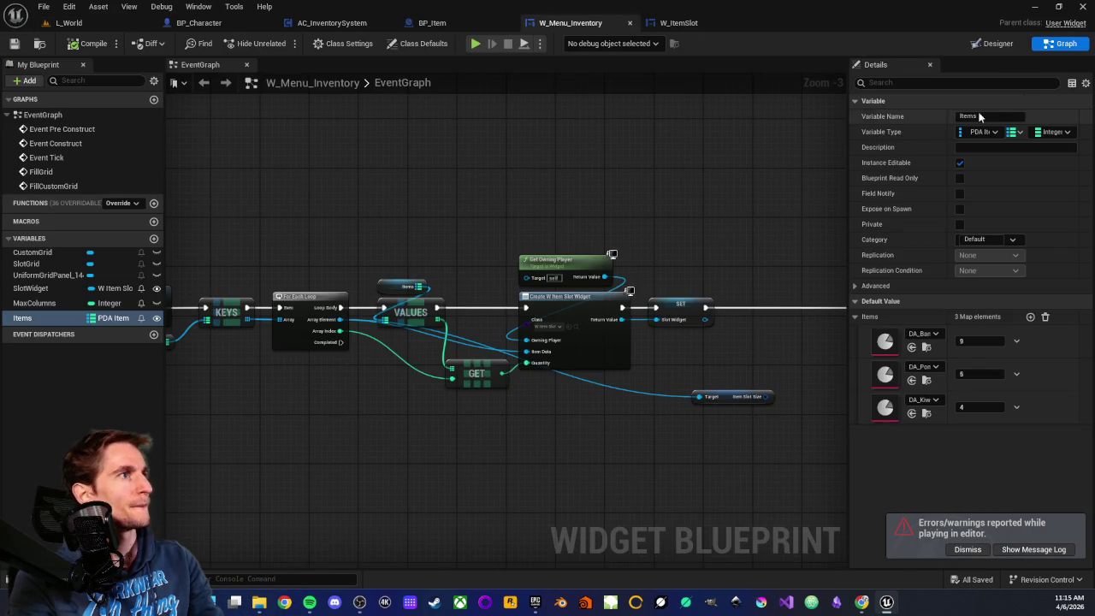
pyautogui.click(1011, 45)
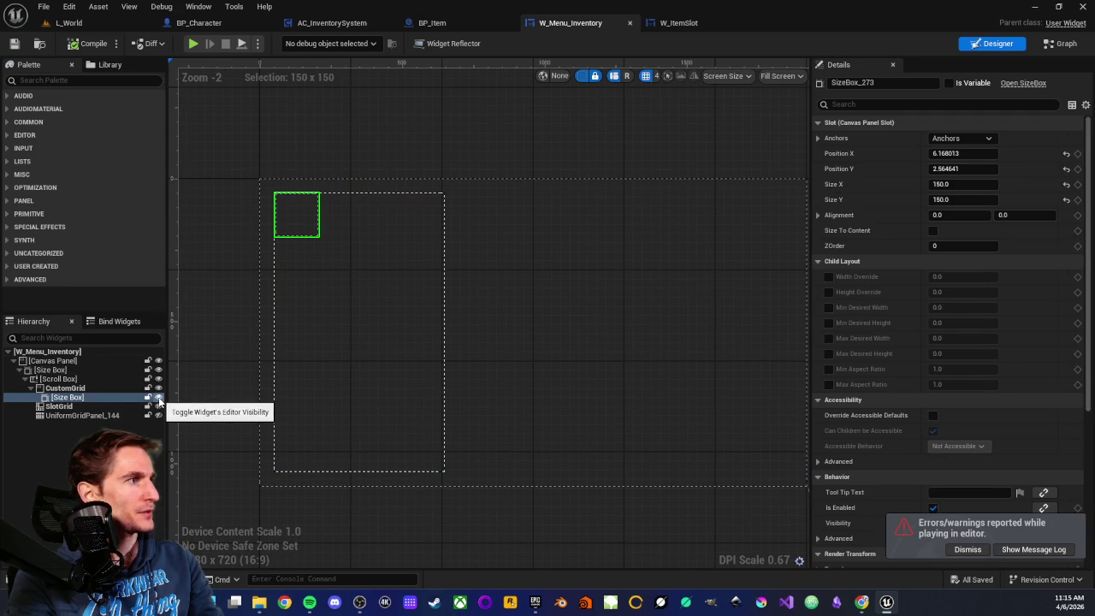
pyautogui.click(83, 388)
pyautogui.press('Delete')
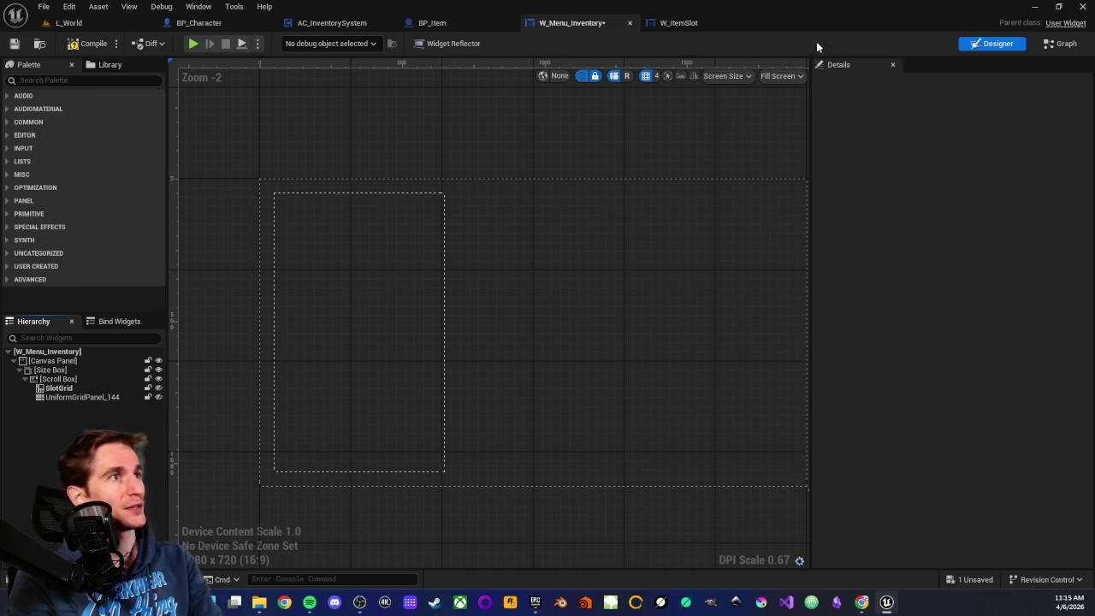
pyautogui.click(1061, 43)
# Step: Compile W_Menu_Inventory and delete the Custom Grid node flagged by the warning
pyautogui.scroll(-4, 514, 246)
pyautogui.scroll(4, 553, 402)
pyautogui.scroll(3, 520, 310)
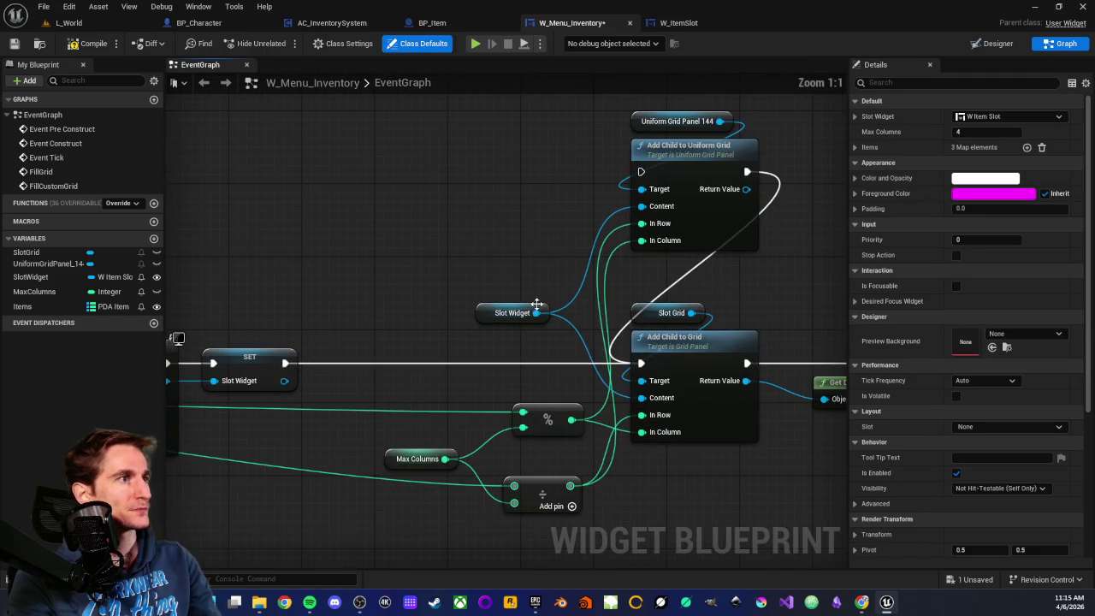
pyautogui.click(647, 310)
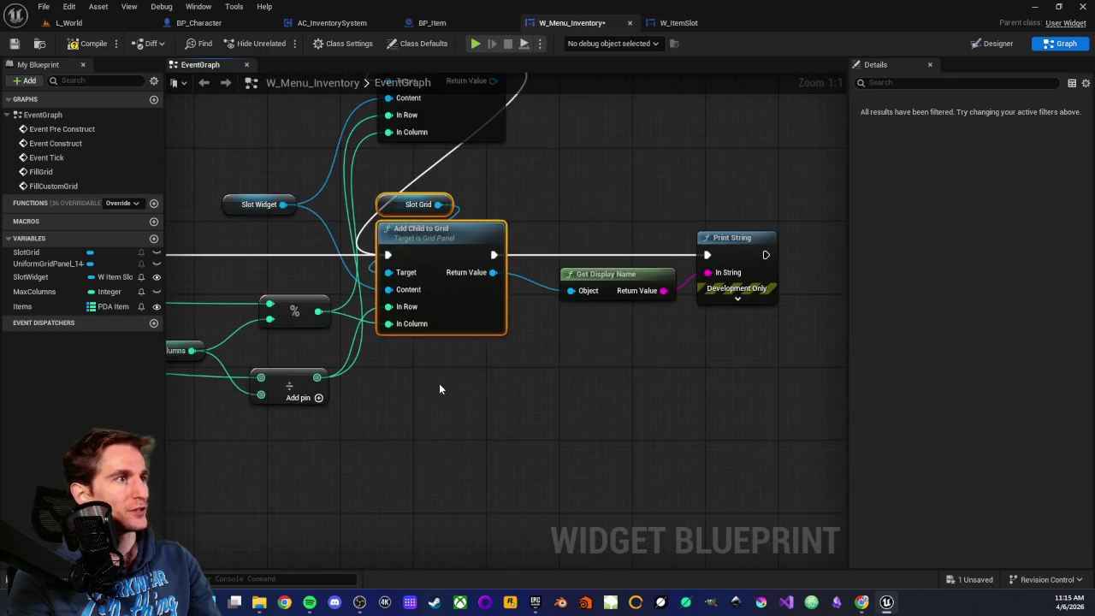
pyautogui.scroll(-3, 439, 383)
pyautogui.scroll(-2, 333, 396)
pyautogui.scroll(3, 416, 396)
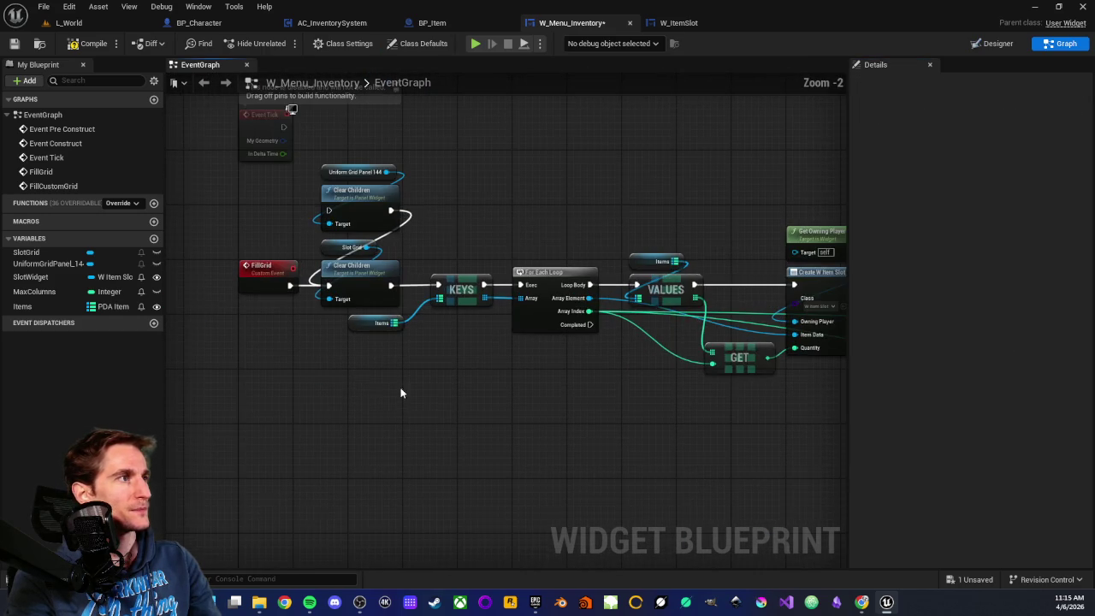
pyautogui.scroll(2, 369, 386)
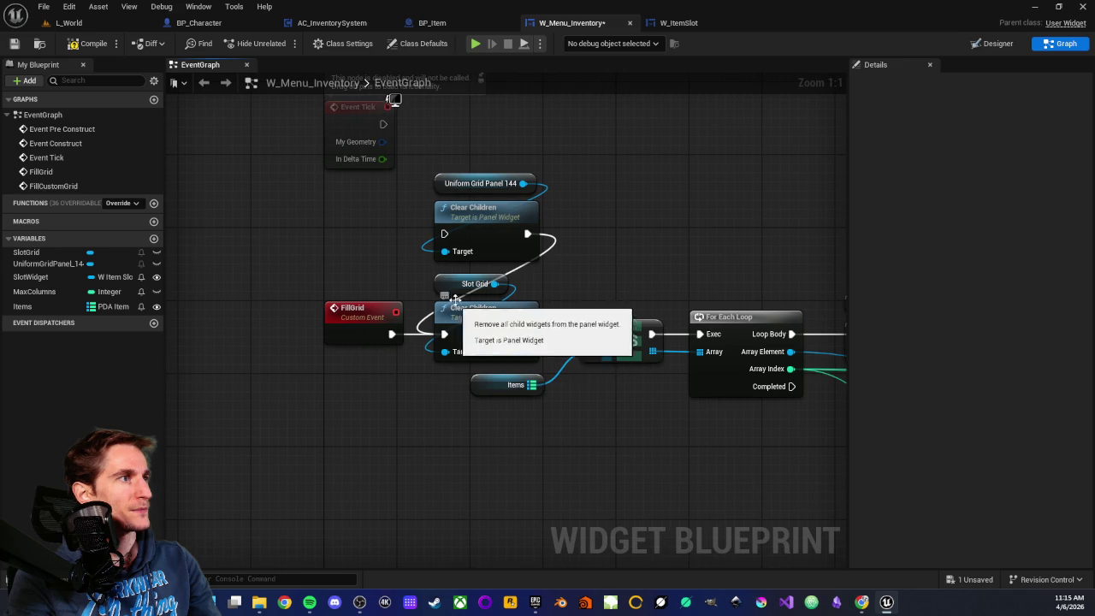
pyautogui.click(89, 42)
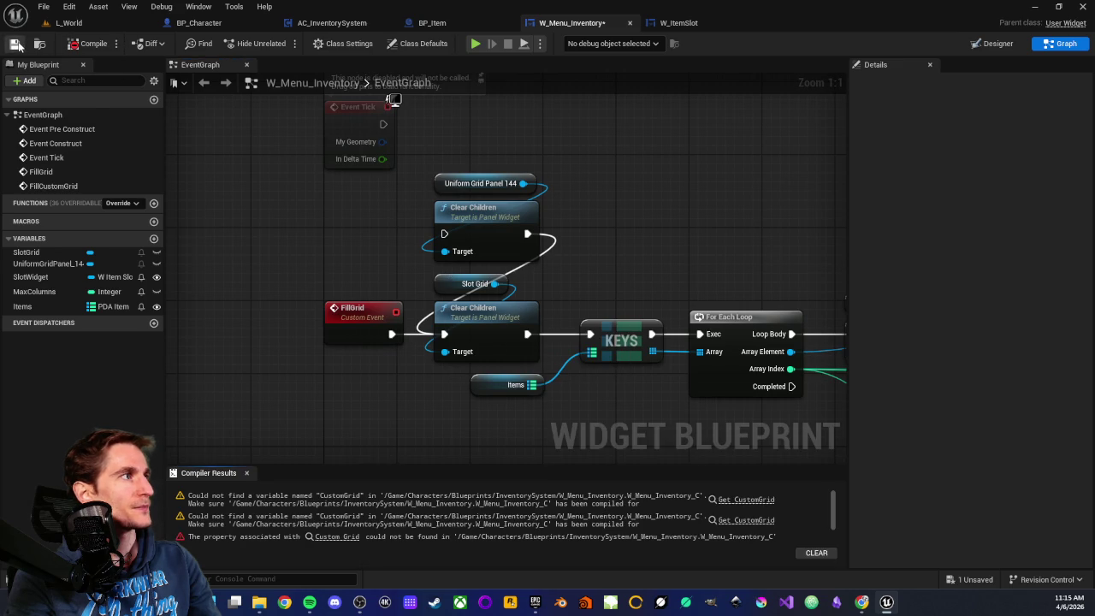
pyautogui.click(746, 499)
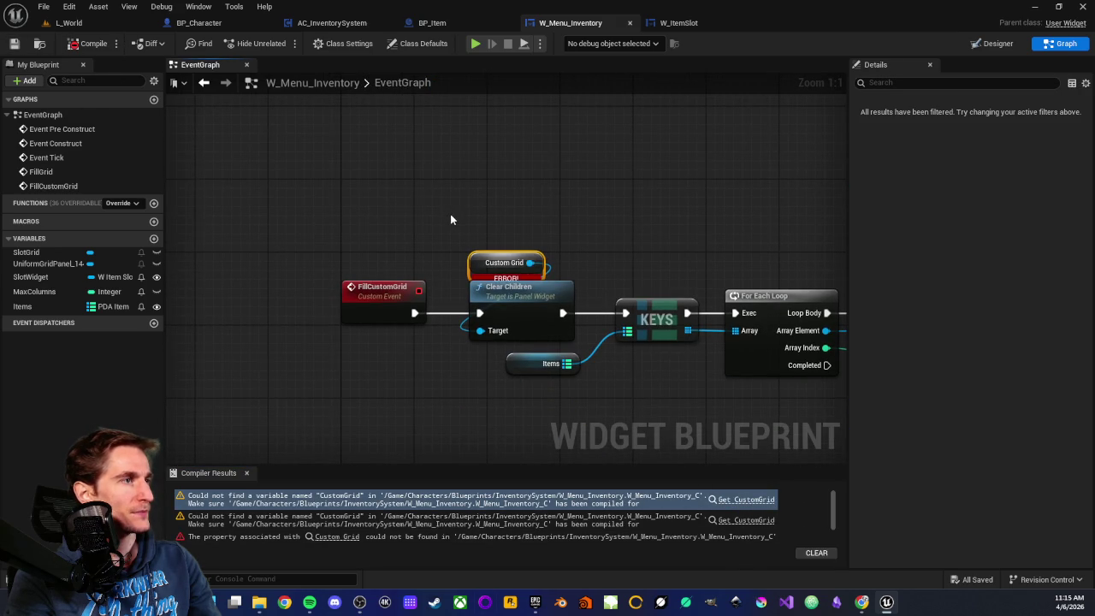
pyautogui.moveTo(452, 231)
pyautogui.mouseDown()
pyautogui.moveTo(534, 267)
pyautogui.moveTo(533, 258)
pyautogui.mouseUp()
pyautogui.press('Delete')
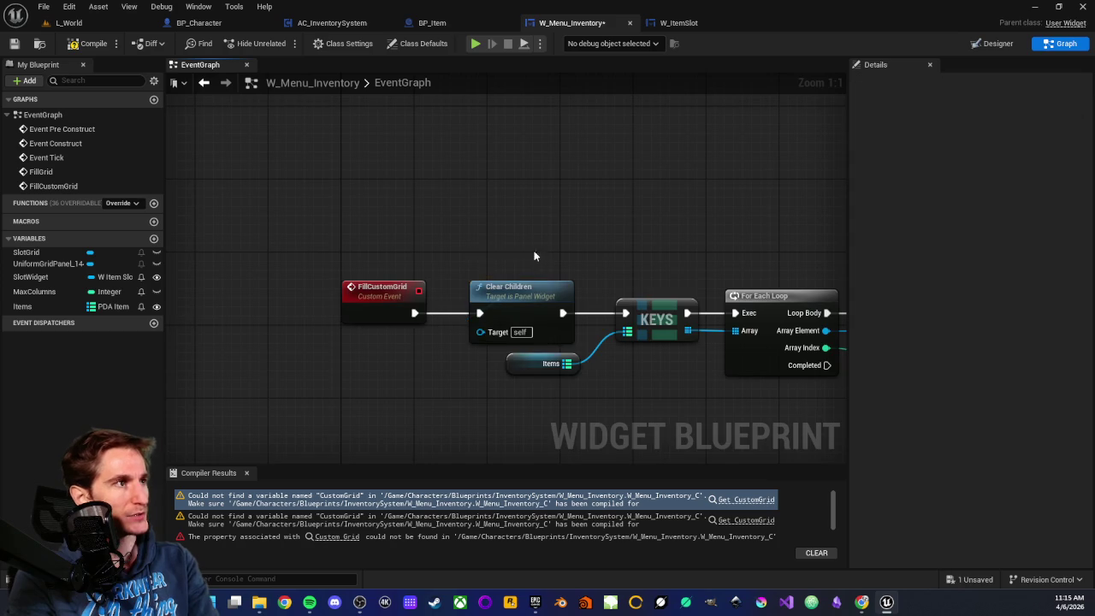
# Step: Delete the FillCustomGrid node chain, save the widget, and go back to L_World
pyautogui.scroll(-3, 532, 262)
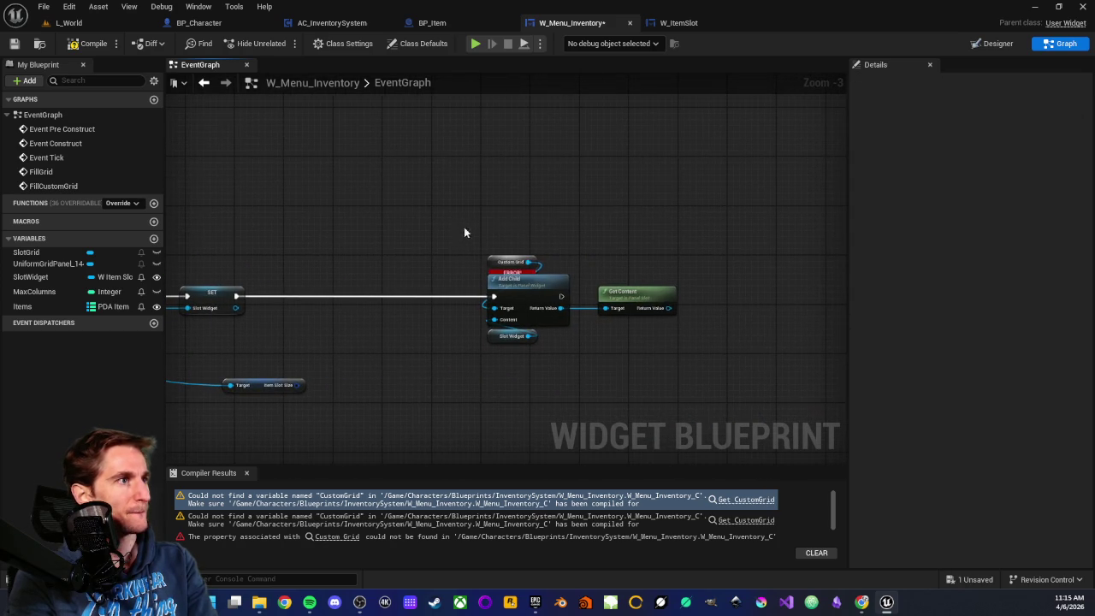
pyautogui.scroll(-2, 354, 251)
pyautogui.scroll(1, 474, 245)
pyautogui.scroll(-2, 475, 245)
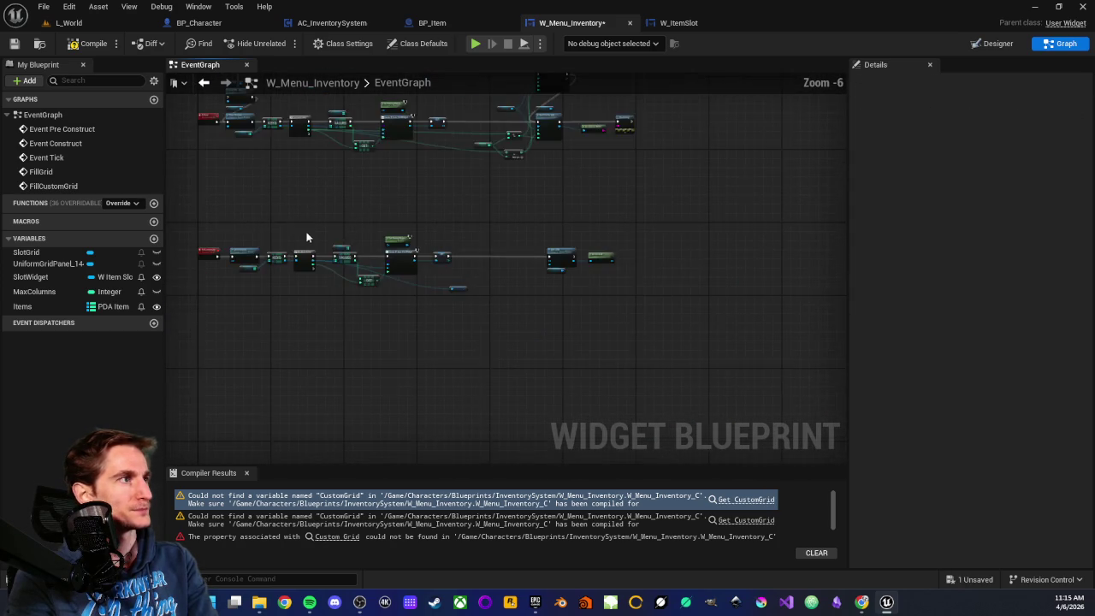
pyautogui.moveTo(267, 223); pyautogui.dragTo(642, 317)
pyautogui.press('Delete')
pyautogui.scroll(4, 248, 209)
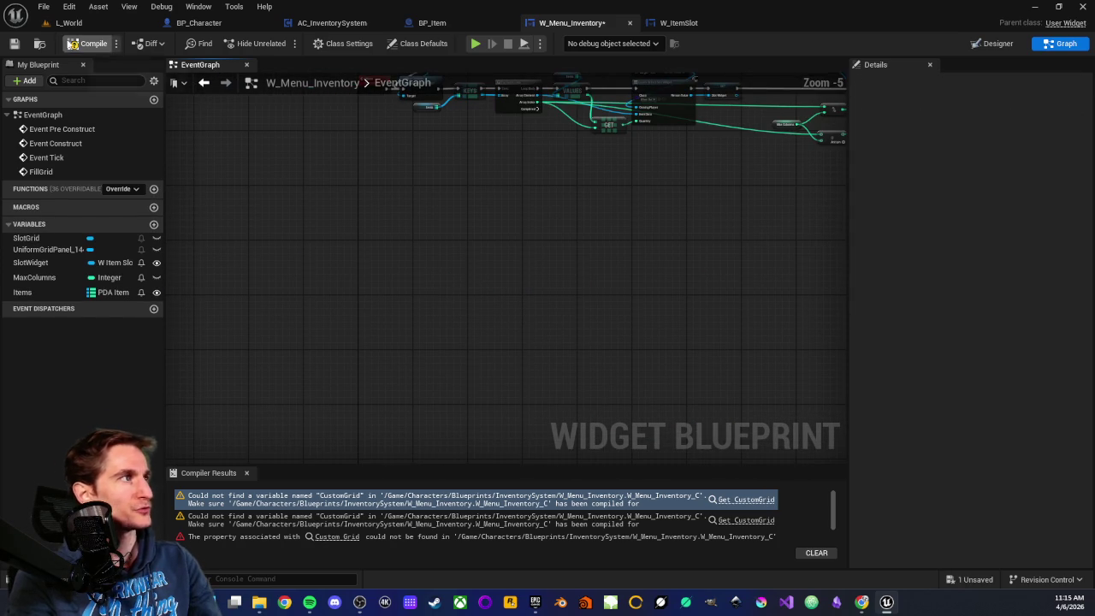
pyautogui.click(14, 43)
pyautogui.scroll(-3, 470, 325)
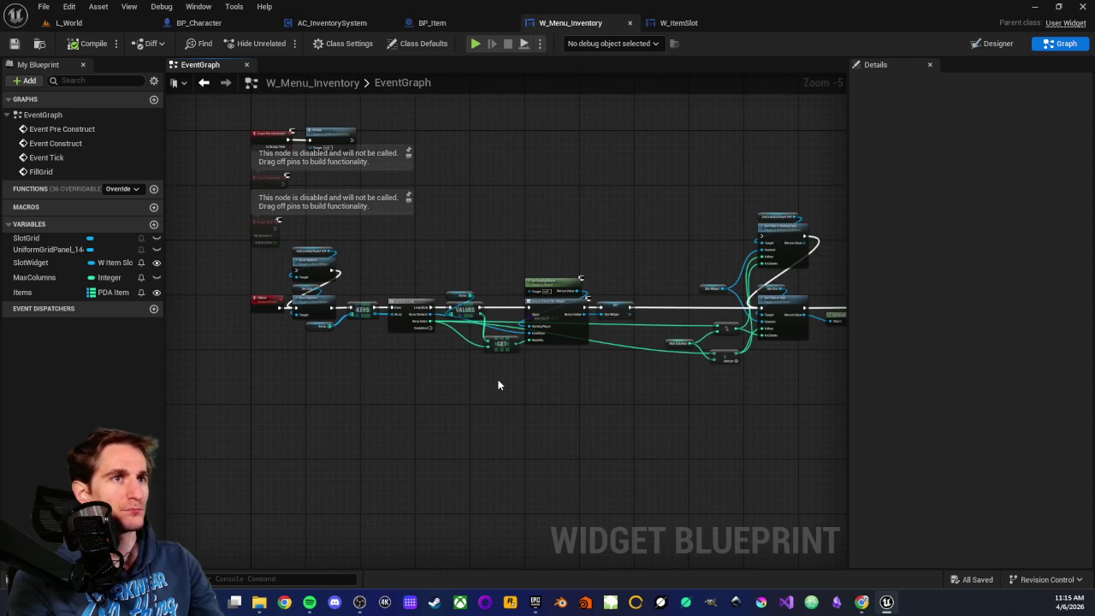
pyautogui.moveTo(553, 253)
pyautogui.mouseDown()
pyautogui.moveTo(549, 219)
pyautogui.moveTo(379, 237)
pyautogui.moveTo(583, 243)
pyautogui.mouseUp()
pyautogui.scroll(2, 422, 256)
pyautogui.scroll(-1, 441, 238)
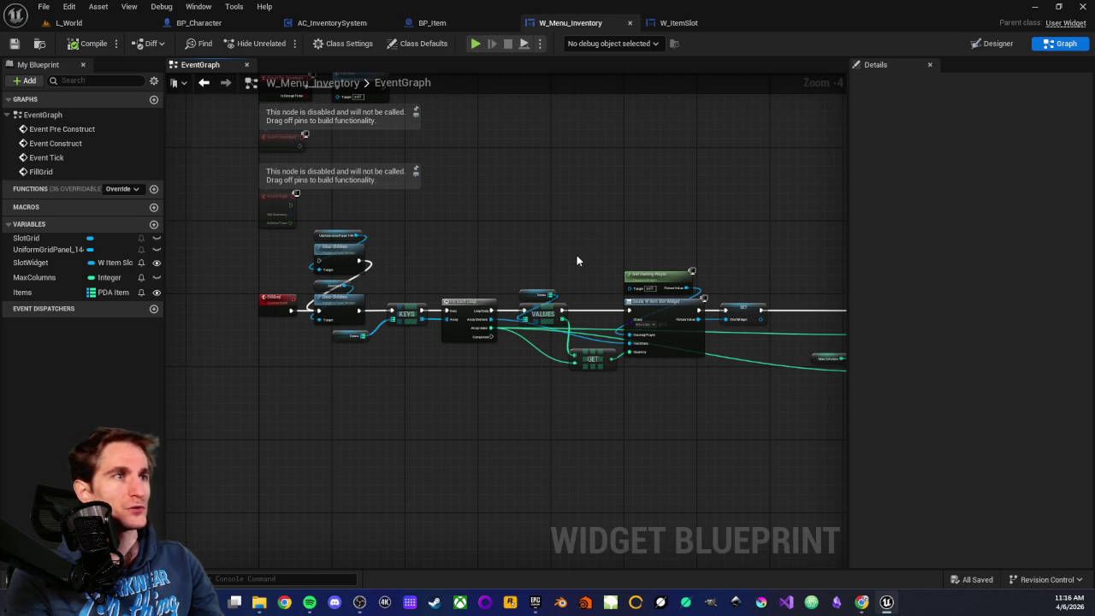
pyautogui.click(99, 22)
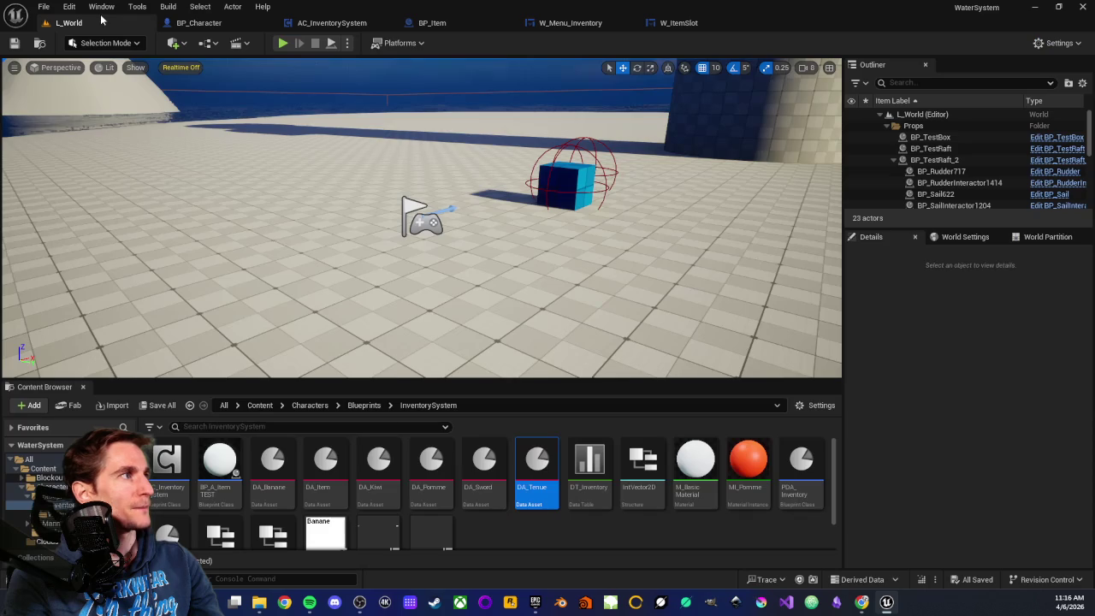
pyautogui.click(282, 44)
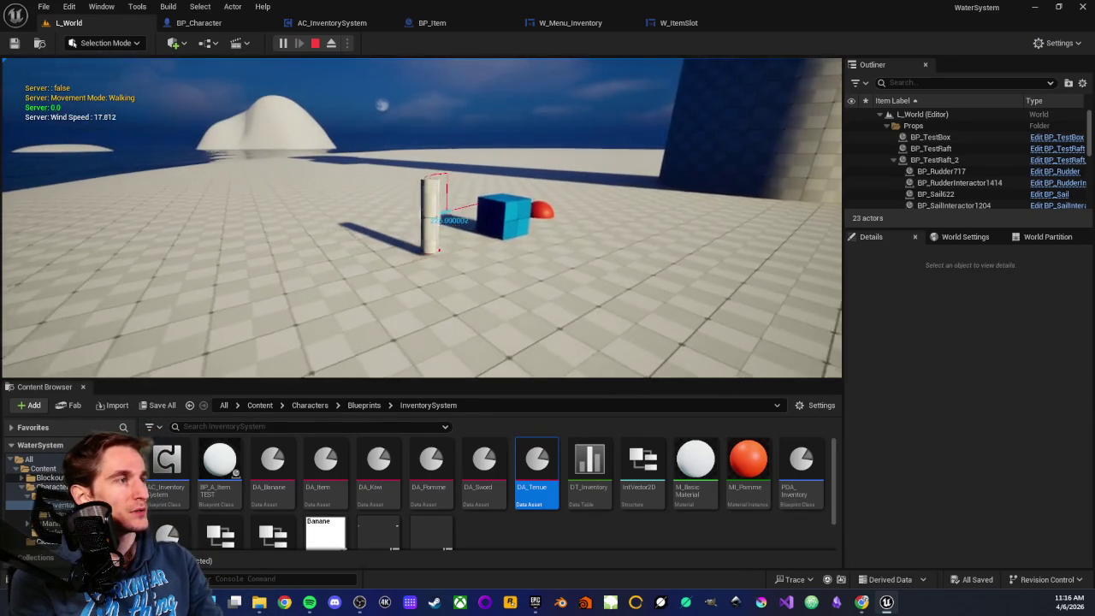
pyautogui.press('i')
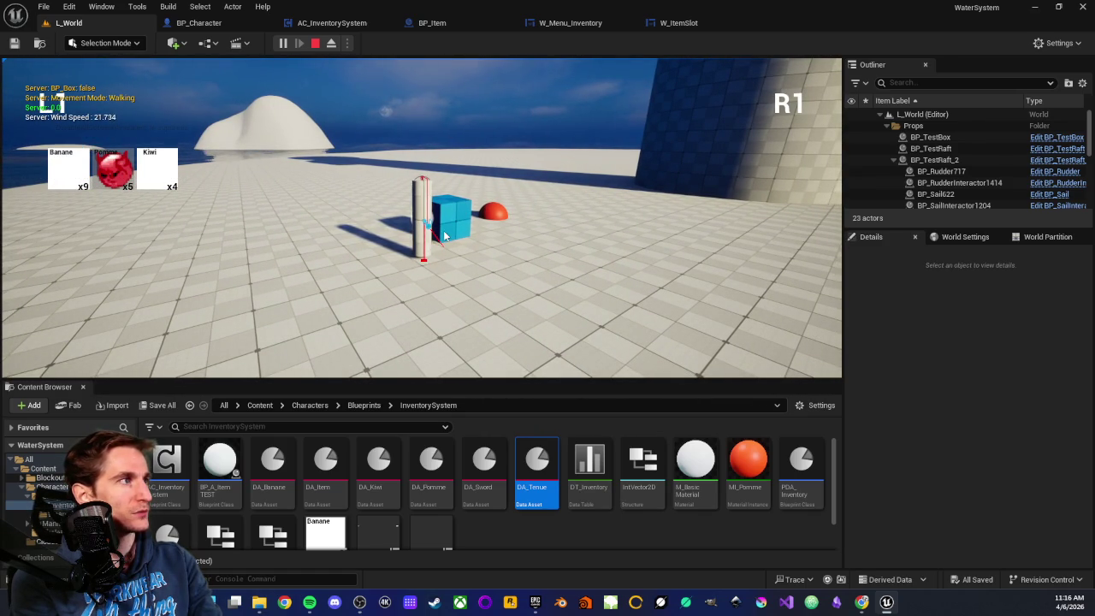
pyautogui.press('i')
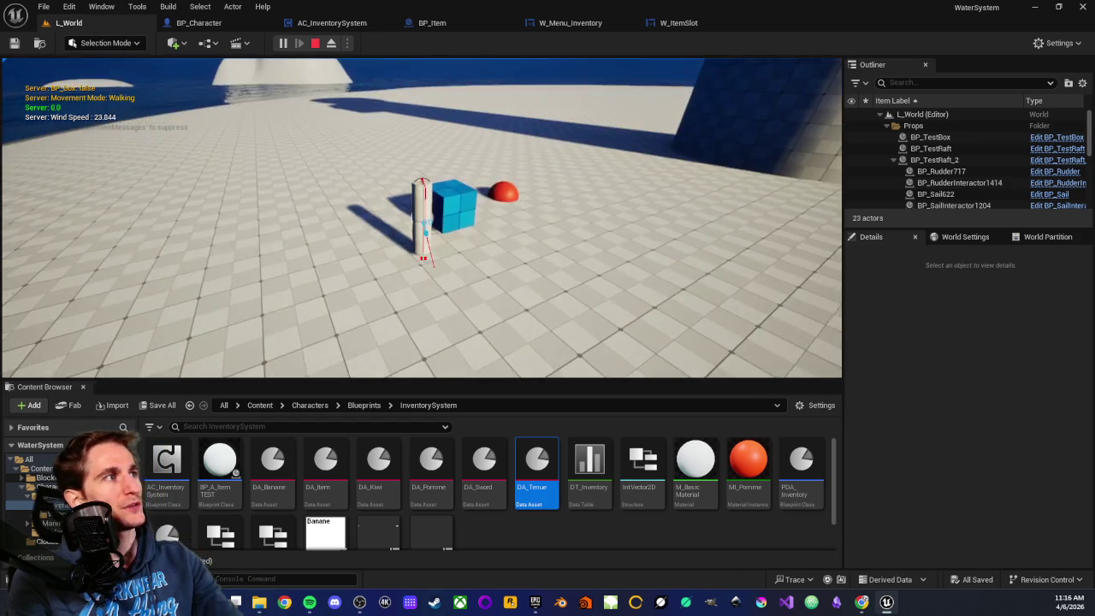
pyautogui.press('Escape')
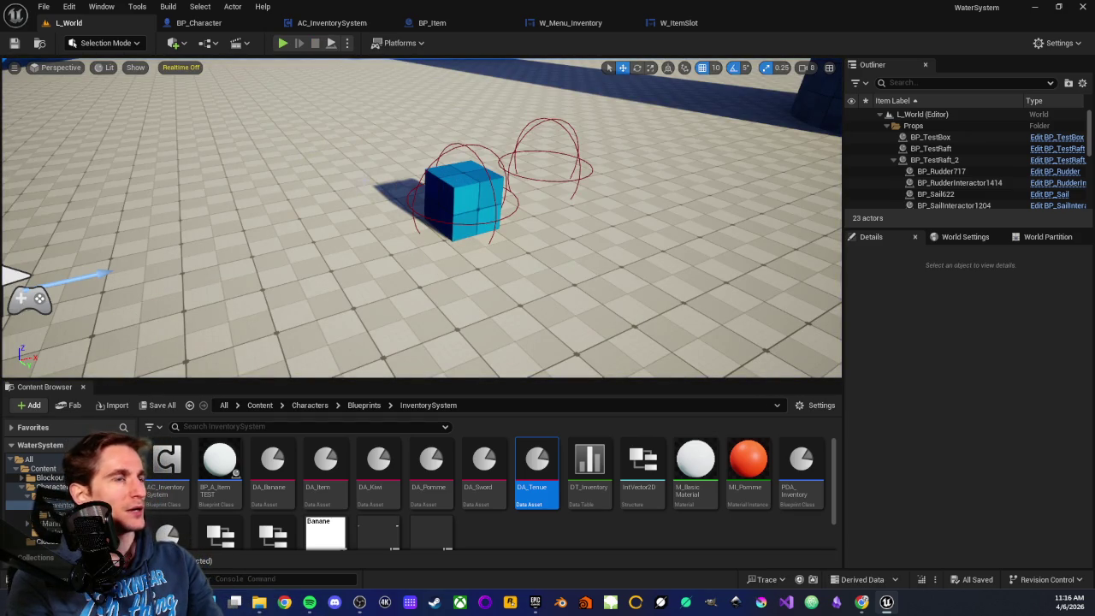
pyautogui.scroll(-2, 420, 218)
pyautogui.scroll(-1, 420, 218)
pyautogui.scroll(2, 420, 218)
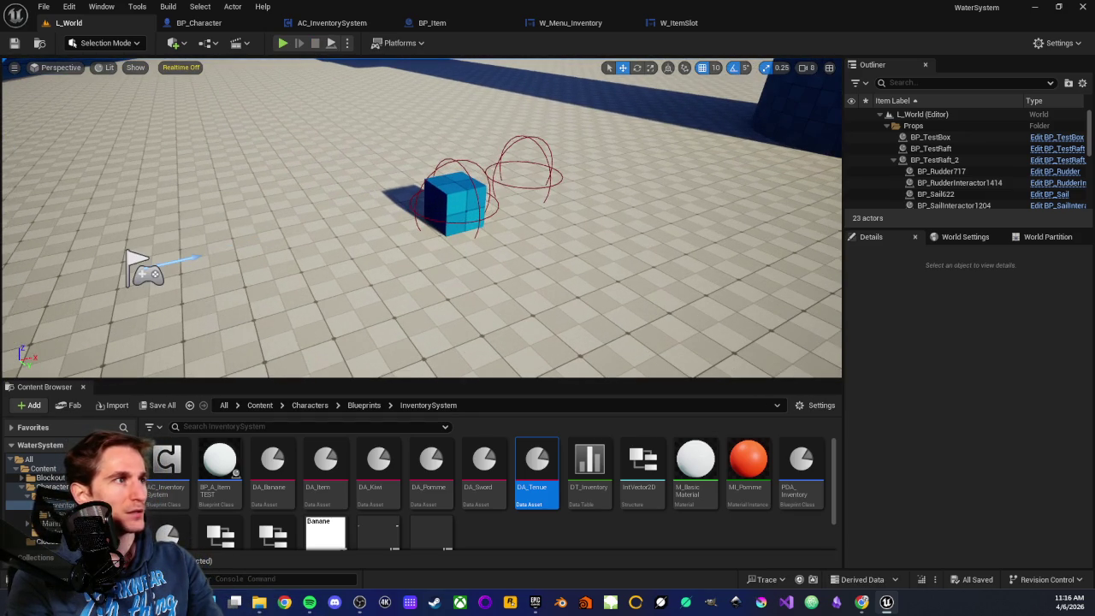
pyautogui.scroll(-1, 420, 218)
pyautogui.click(534, 534)
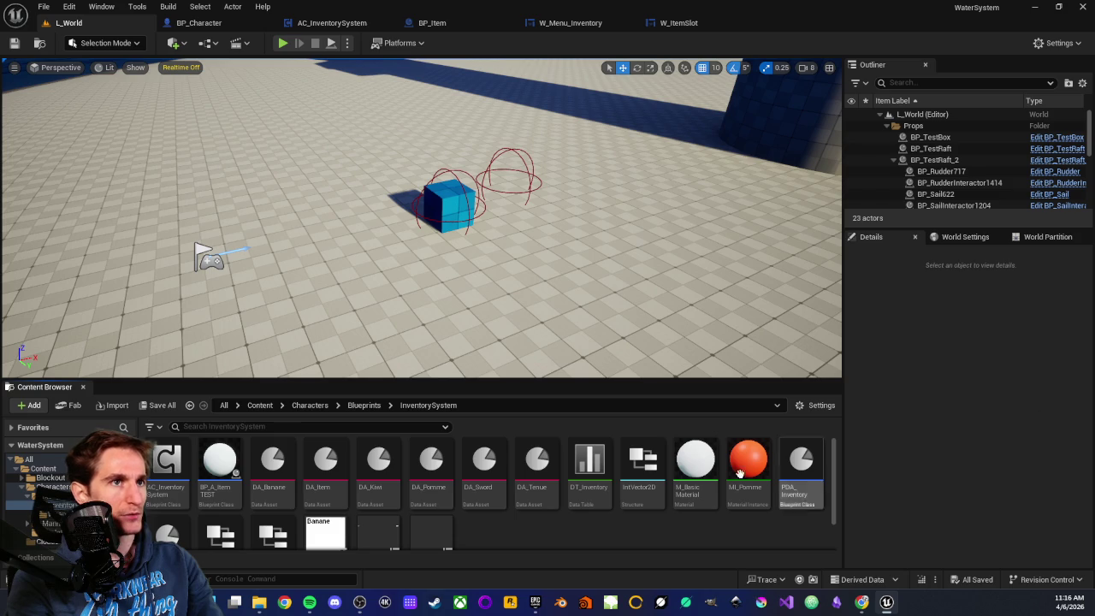
# Step: Open the S_Item structure and review its Default Values and field list
pyautogui.scroll(-2, 515, 528)
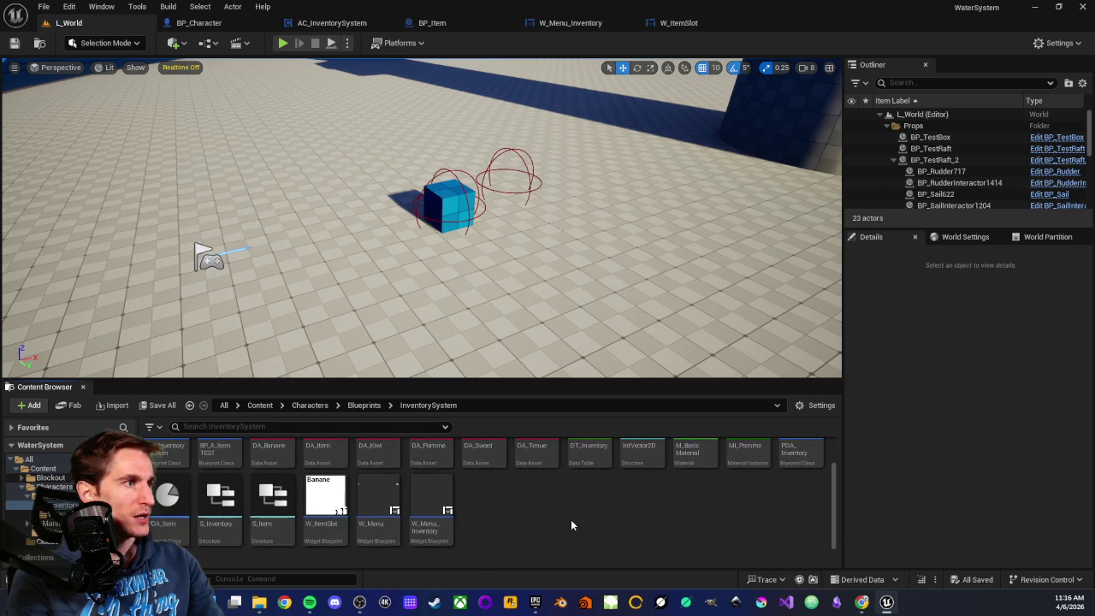
pyautogui.scroll(3, 598, 528)
pyautogui.scroll(-1, 642, 536)
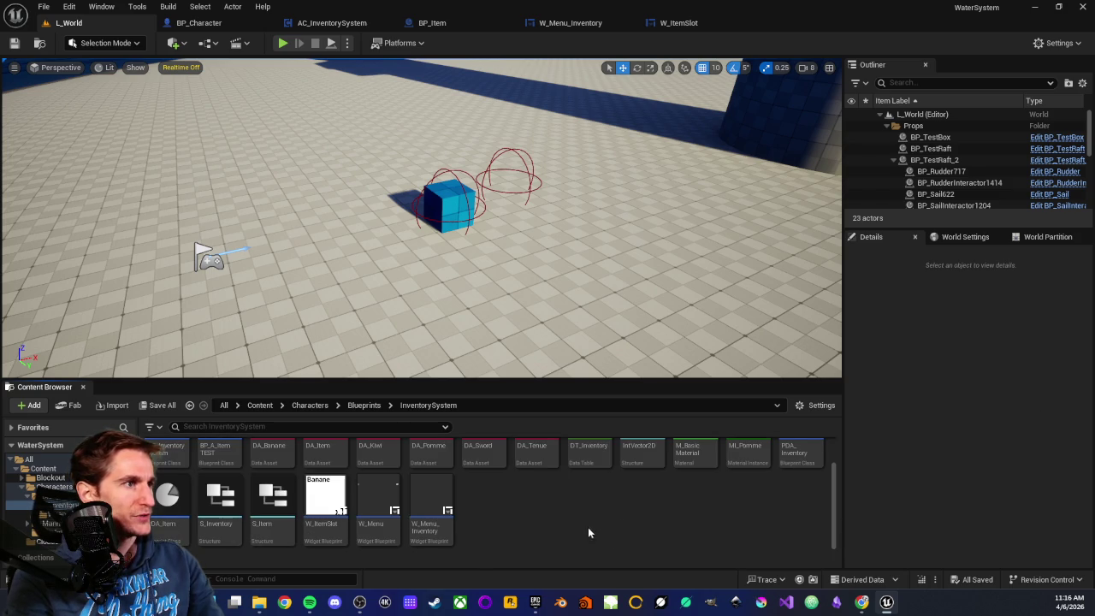
pyautogui.doubleClick(274, 524)
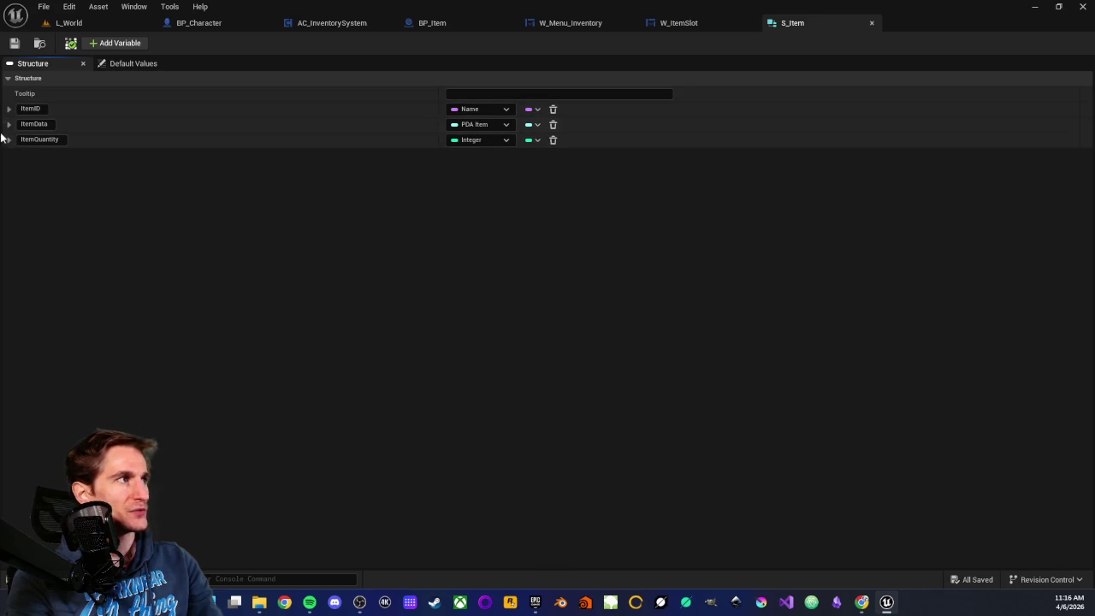
pyautogui.click(125, 65)
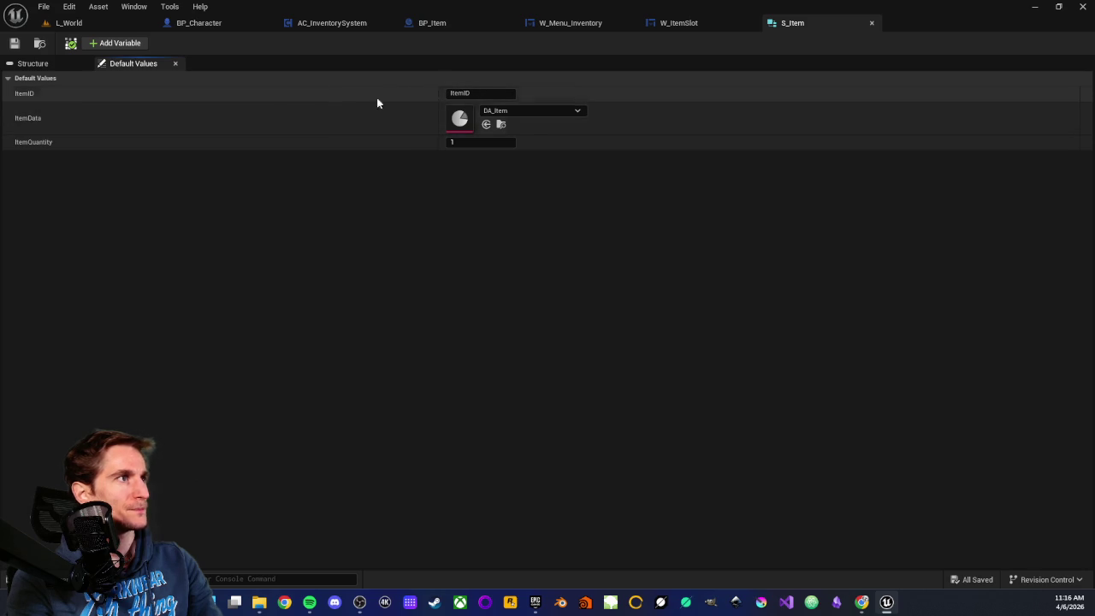
pyautogui.click(44, 67)
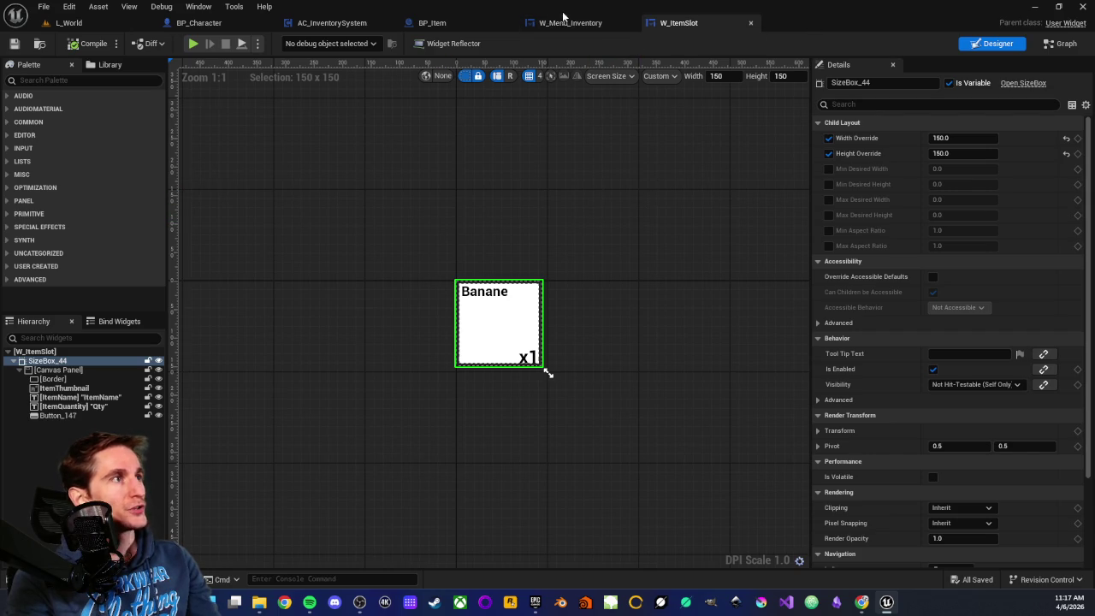
# Step: In the AC_InventorySystem event graph, delete the AddItem, GET and S Add Item nodes
pyautogui.click(96, 24)
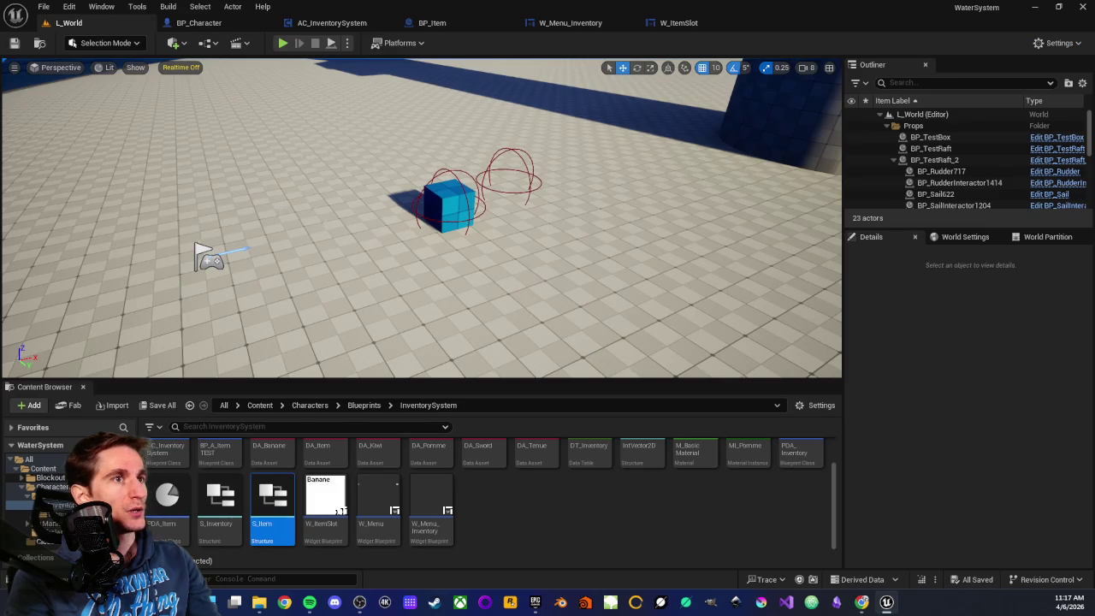
pyautogui.click(330, 23)
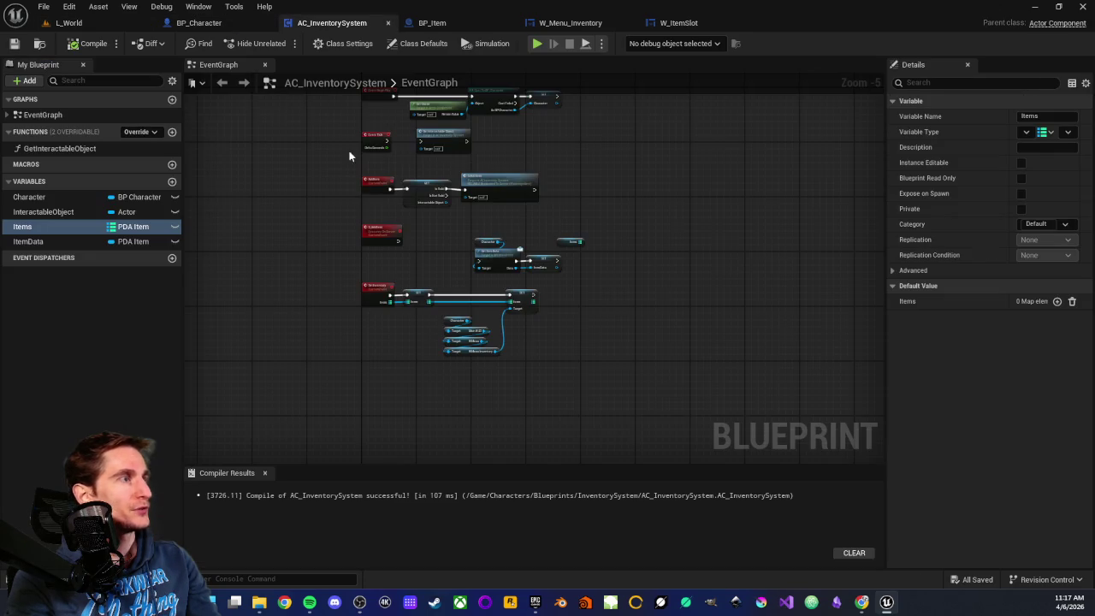
pyautogui.scroll(4, 336, 289)
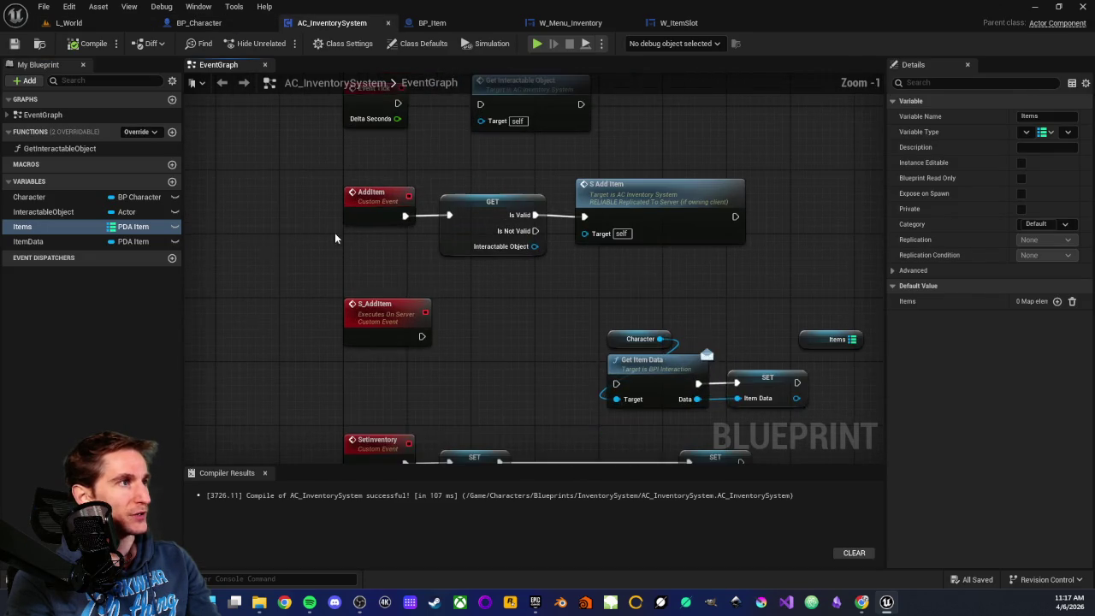
pyautogui.moveTo(334, 239); pyautogui.dragTo(301, 276)
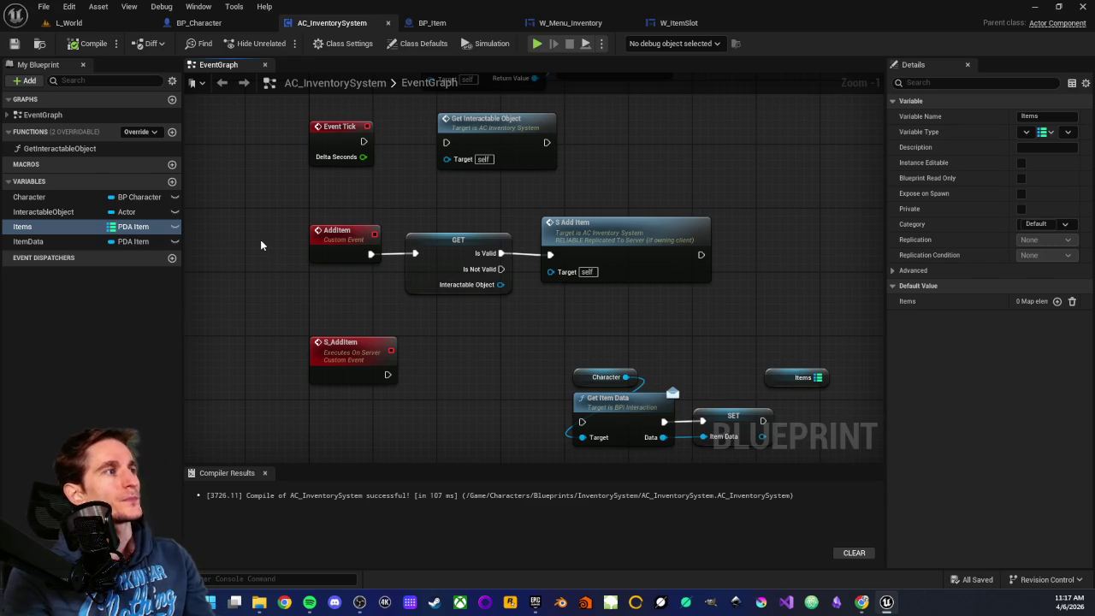
pyautogui.moveTo(348, 290)
pyautogui.mouseDown()
pyautogui.moveTo(366, 249)
pyautogui.moveTo(347, 290)
pyautogui.mouseUp()
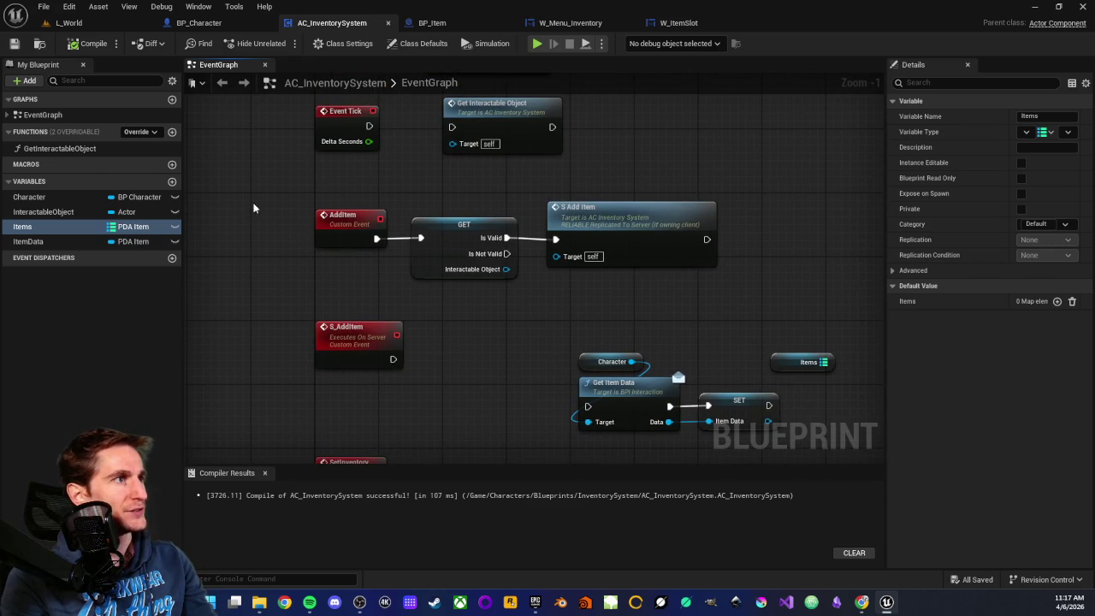
pyautogui.moveTo(256, 188); pyautogui.dragTo(627, 278)
pyautogui.press('Delete')
# Step: Delete the Event Tick node and open the Get Interactable Object function graph
pyautogui.moveTo(466, 240); pyautogui.dragTo(499, 407)
pyautogui.moveTo(295, 270)
pyautogui.mouseDown()
pyautogui.moveTo(556, 353)
pyautogui.moveTo(564, 345)
pyautogui.moveTo(427, 336)
pyautogui.mouseUp()
pyautogui.press('Delete')
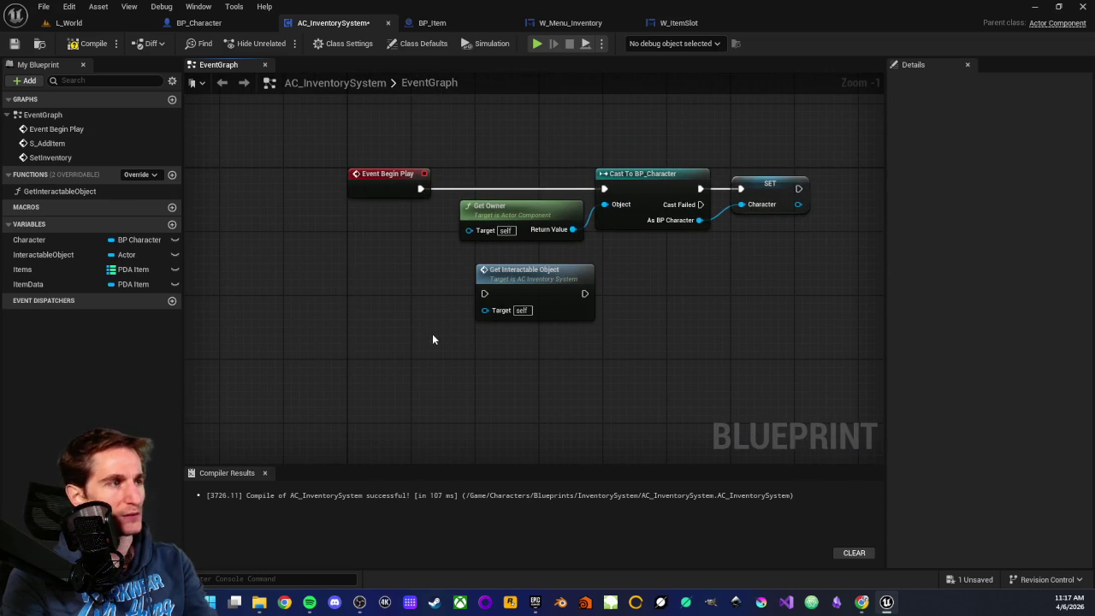
pyautogui.doubleClick(553, 284)
# Step: Inspect the GetInteractableObject function's sphere trace, For Each Loop, Branch and SET nodes
pyautogui.scroll(3, 384, 320)
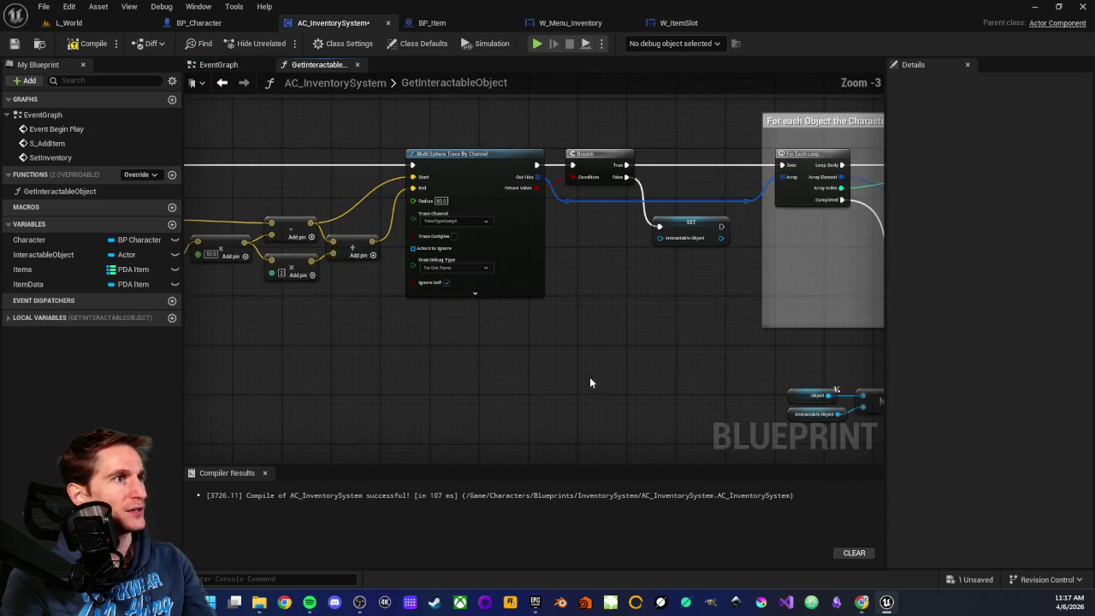
pyautogui.moveTo(741, 377)
pyautogui.mouseDown()
pyautogui.moveTo(439, 362)
pyautogui.moveTo(642, 364)
pyautogui.moveTo(580, 384)
pyautogui.mouseUp()
pyautogui.moveTo(708, 392)
pyautogui.mouseDown()
pyautogui.moveTo(396, 367)
pyautogui.moveTo(441, 341)
pyautogui.mouseUp()
pyautogui.moveTo(746, 354)
pyautogui.mouseDown()
pyautogui.moveTo(430, 346)
pyautogui.moveTo(601, 361)
pyautogui.mouseUp()
pyautogui.scroll(4, 320, 347)
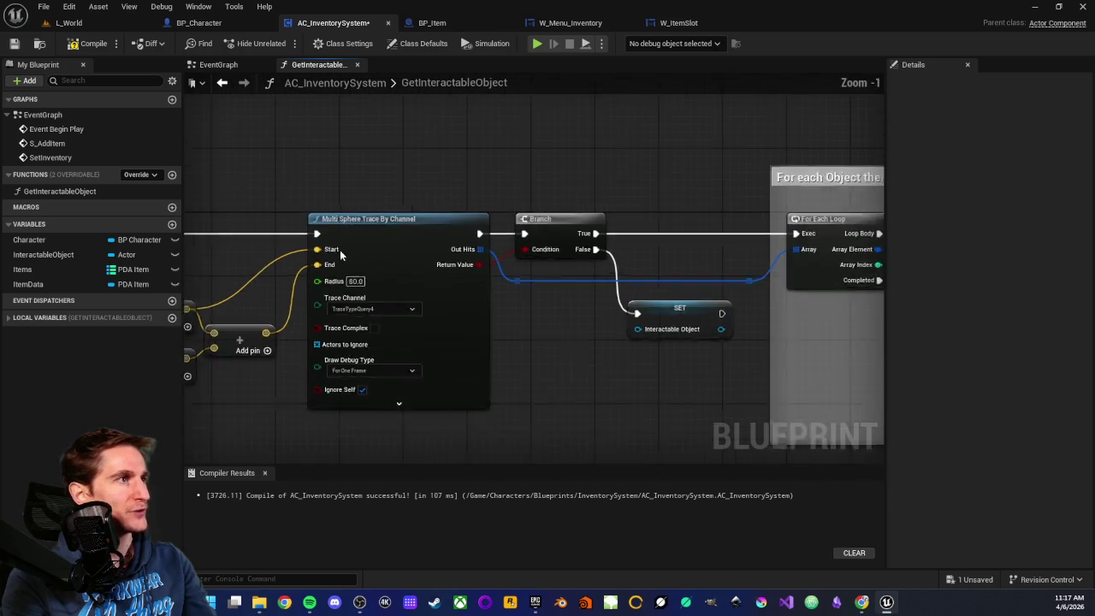
pyautogui.moveTo(344, 183); pyautogui.dragTo(377, 235)
pyautogui.scroll(-3, 566, 363)
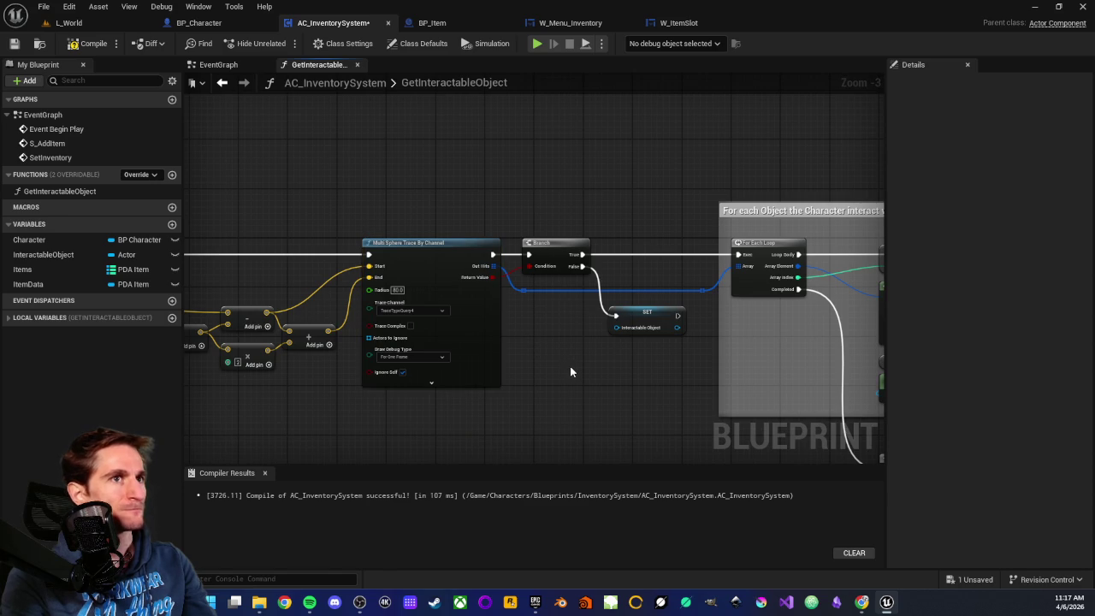
pyautogui.scroll(-2, 571, 372)
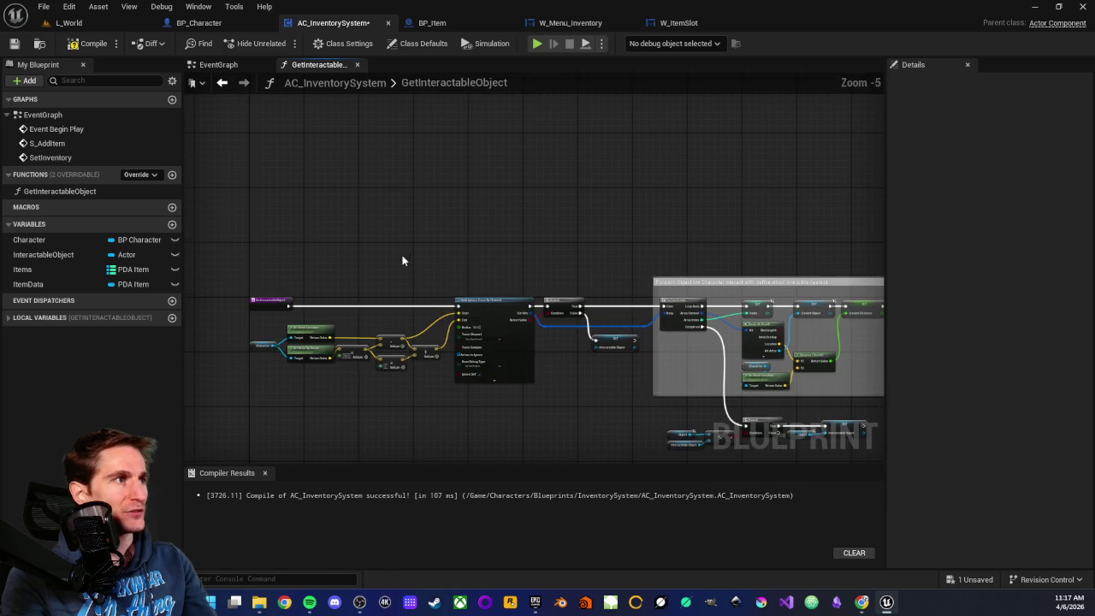
pyautogui.scroll(-2, 406, 260)
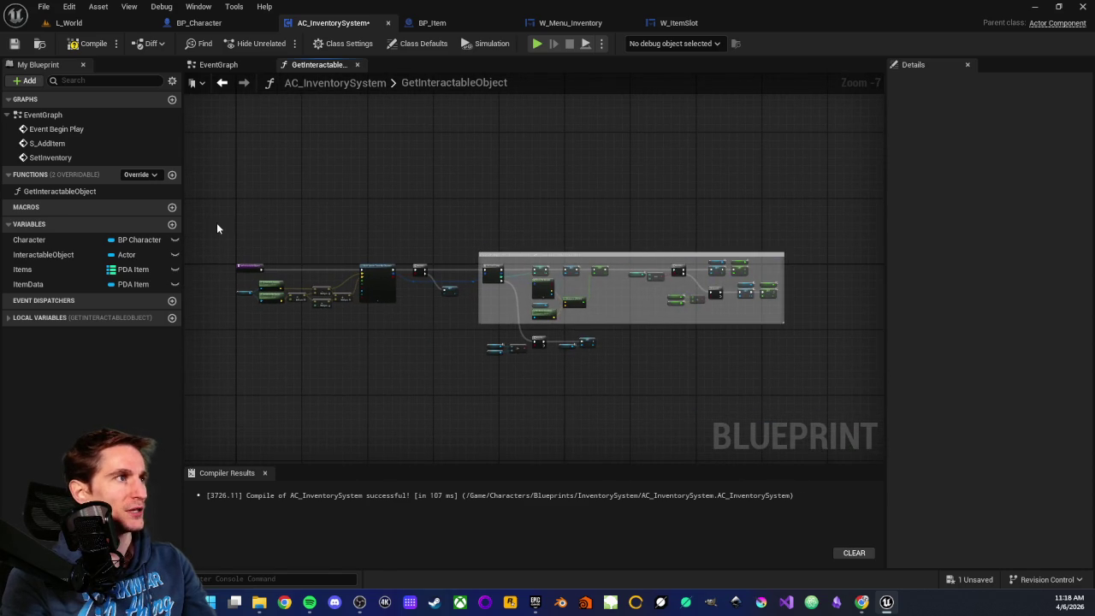
pyautogui.moveTo(301, 261); pyautogui.dragTo(806, 376)
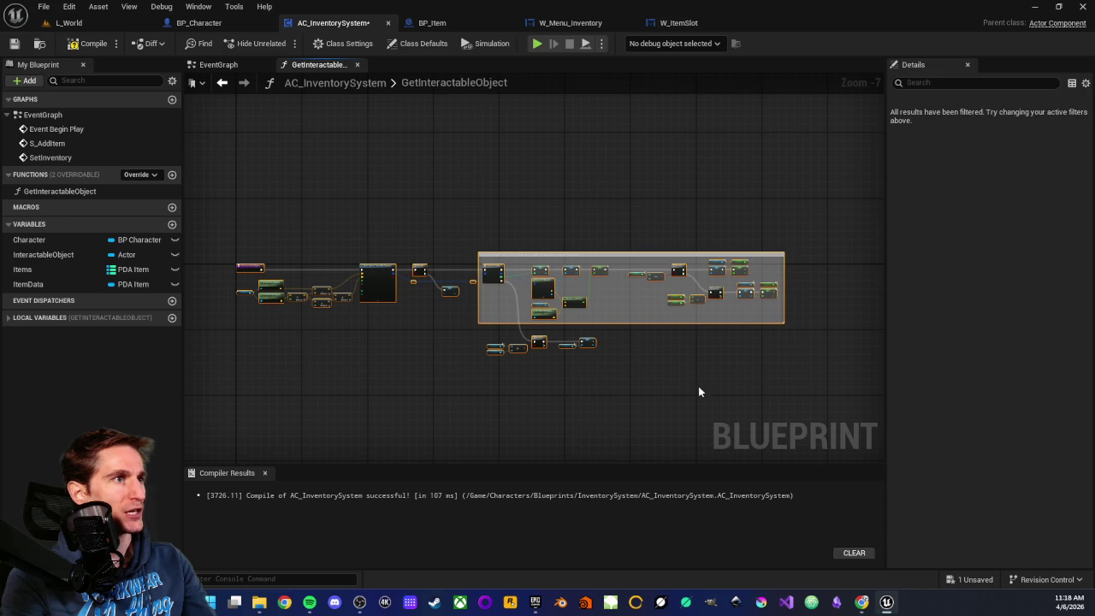
pyautogui.click(615, 389)
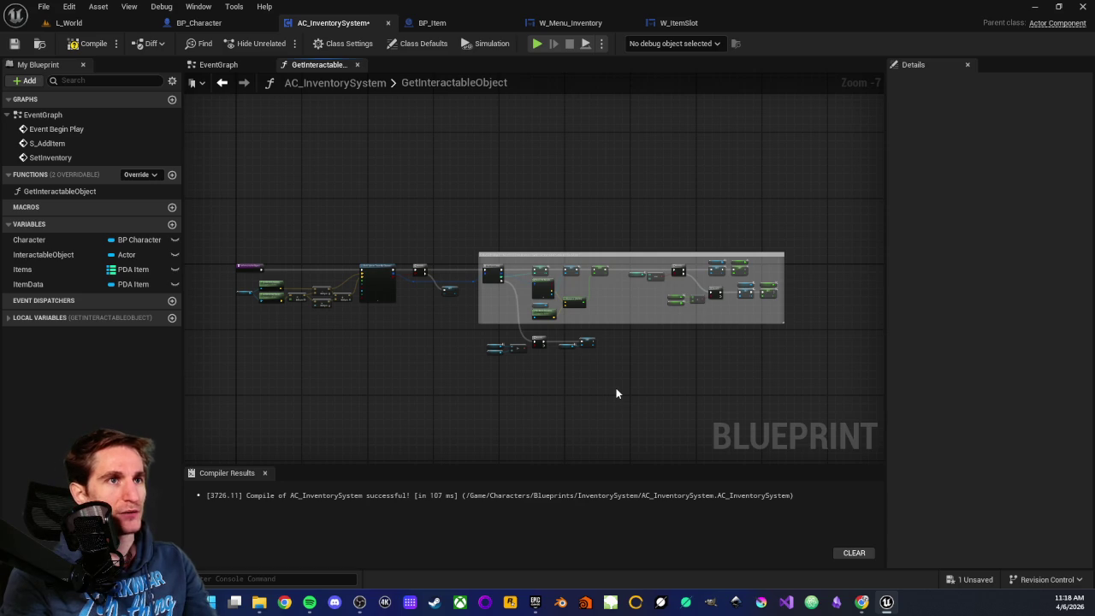
pyautogui.scroll(3, 565, 273)
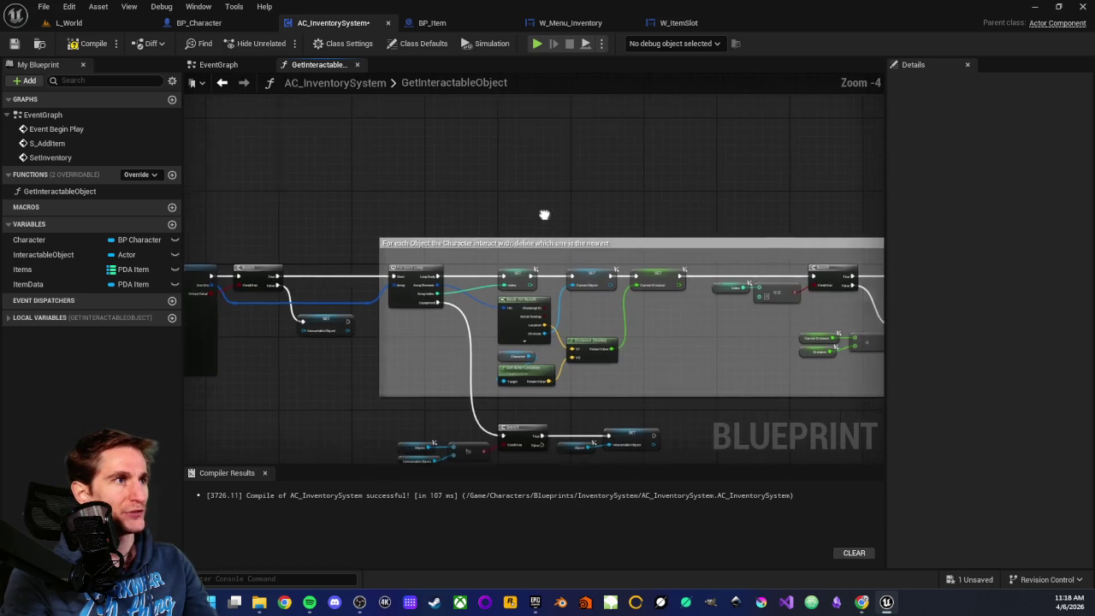
pyautogui.moveTo(616, 396)
pyautogui.mouseDown()
pyautogui.moveTo(515, 369)
pyautogui.moveTo(569, 339)
pyautogui.moveTo(571, 386)
pyautogui.moveTo(661, 324)
pyautogui.mouseUp()
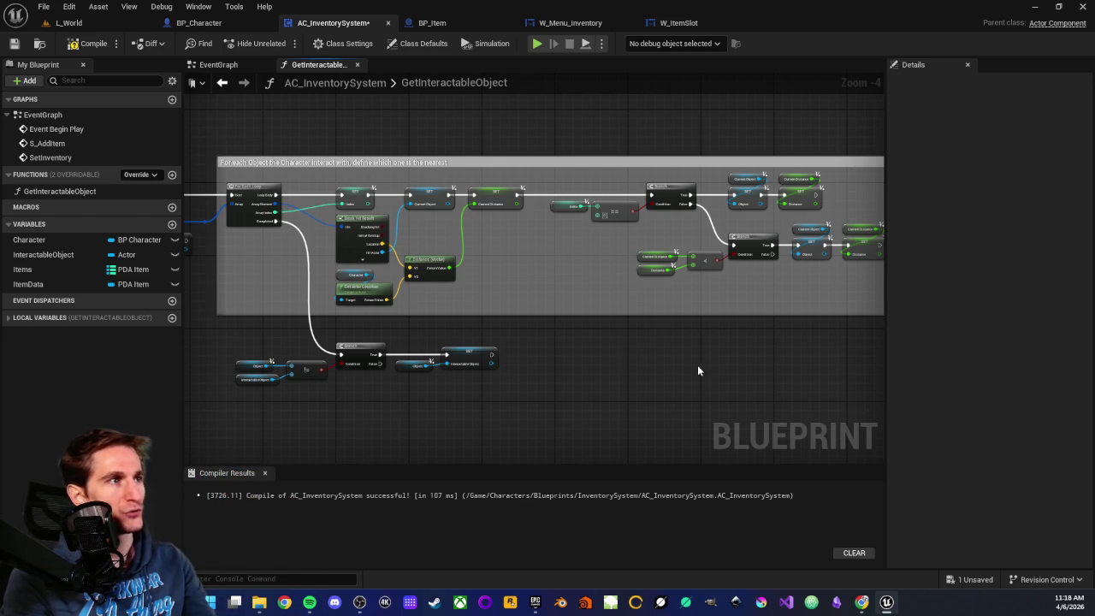
pyautogui.scroll(1, 680, 364)
pyautogui.scroll(2, 431, 141)
pyautogui.scroll(-2, 714, 235)
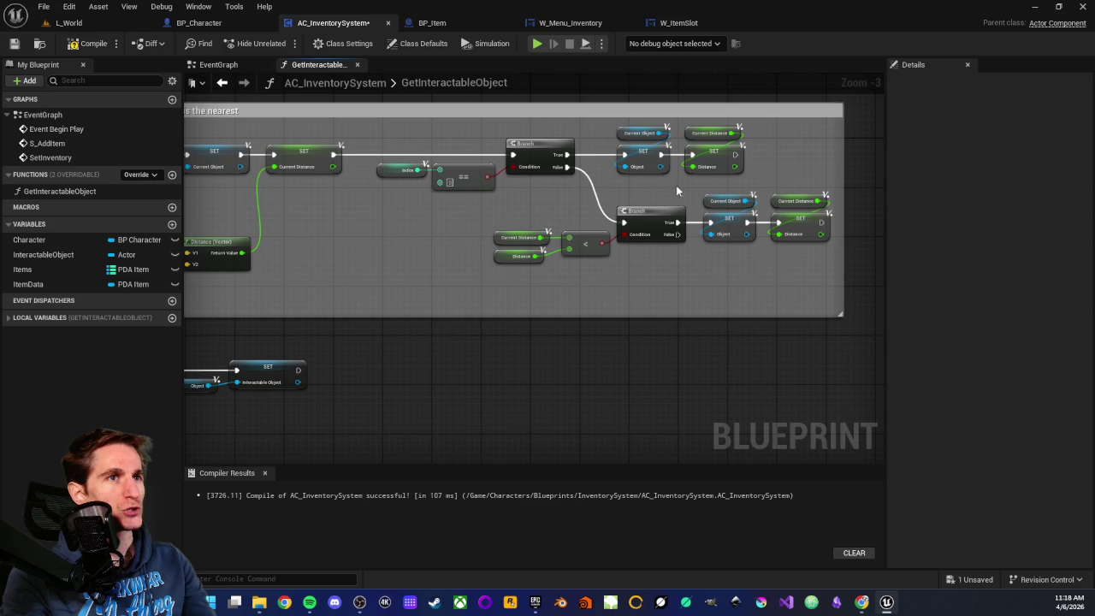
pyautogui.moveTo(478, 191); pyautogui.dragTo(714, 310)
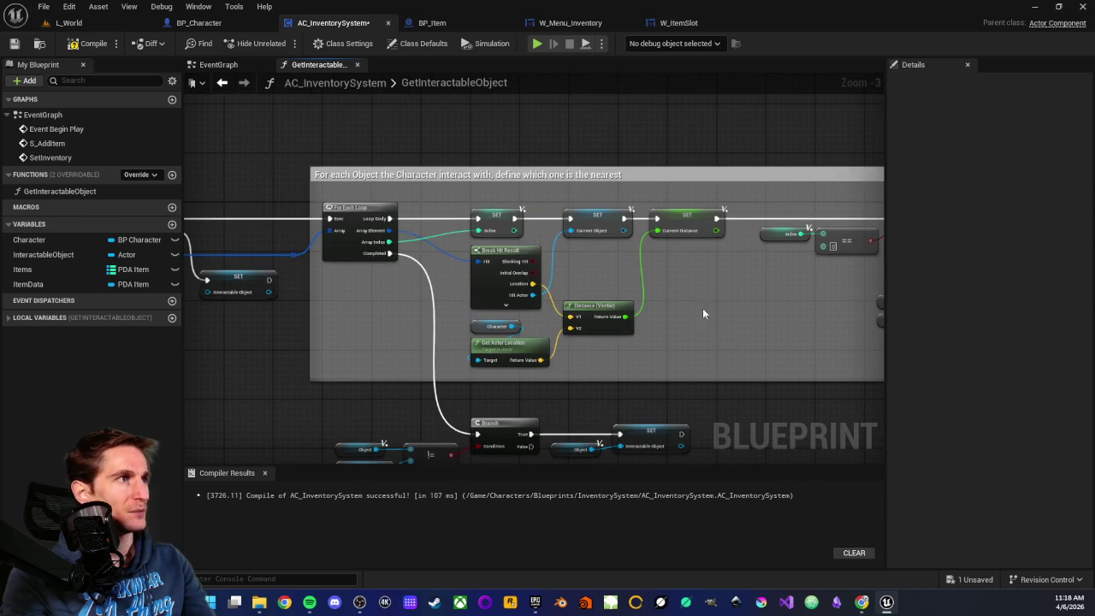
pyautogui.scroll(3, 567, 282)
pyautogui.moveTo(592, 280); pyautogui.dragTo(457, 272)
pyautogui.scroll(-2, 635, 299)
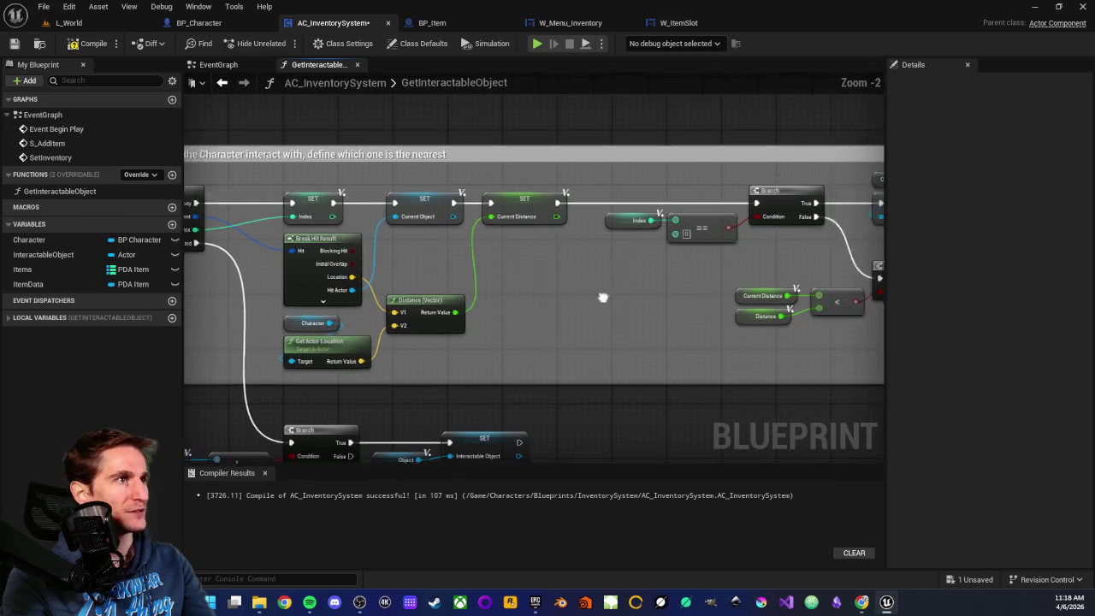
pyautogui.moveTo(540, 315)
pyautogui.mouseDown()
pyautogui.moveTo(502, 325)
pyautogui.moveTo(593, 323)
pyautogui.mouseUp()
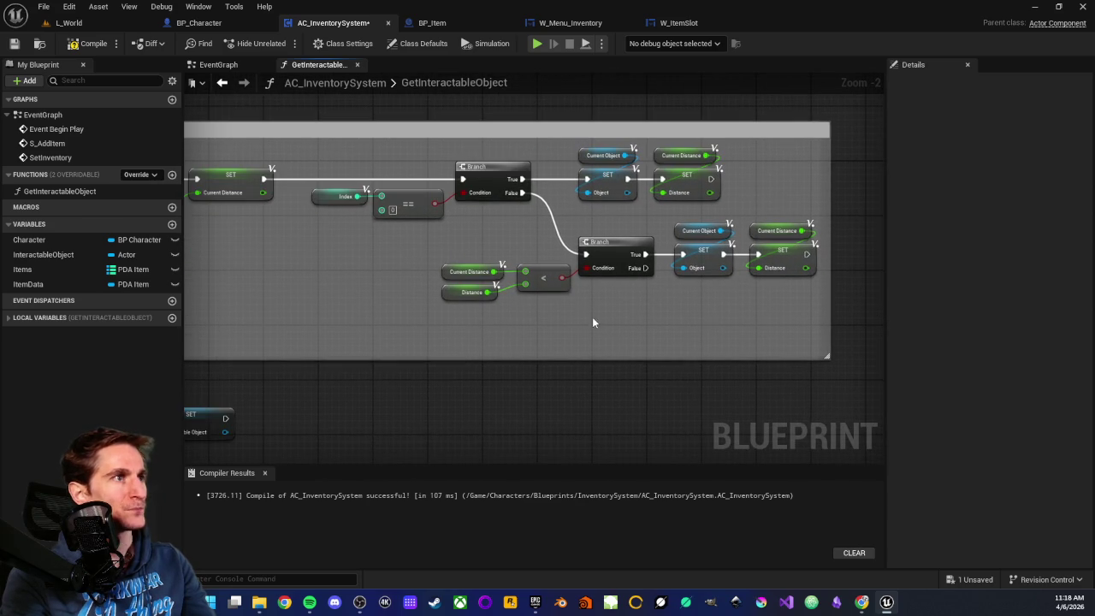
pyautogui.moveTo(384, 250); pyautogui.dragTo(564, 281)
pyautogui.scroll(-2, 511, 302)
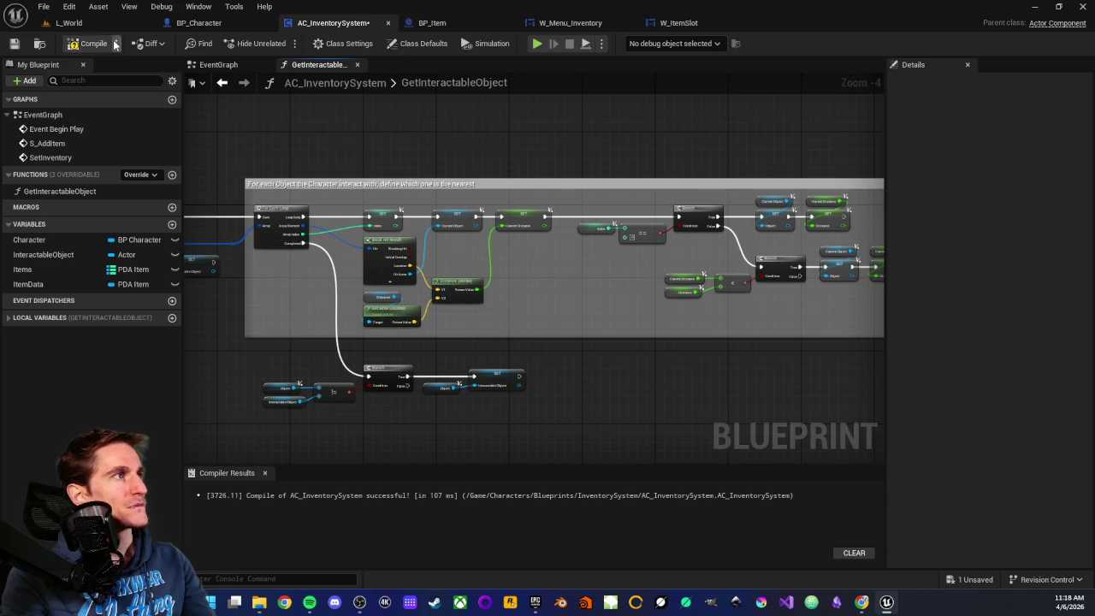
# Step: Recompile AC_InventorySystem, reposition the Get Interactable Object node, and return to L_World
pyautogui.click(356, 64)
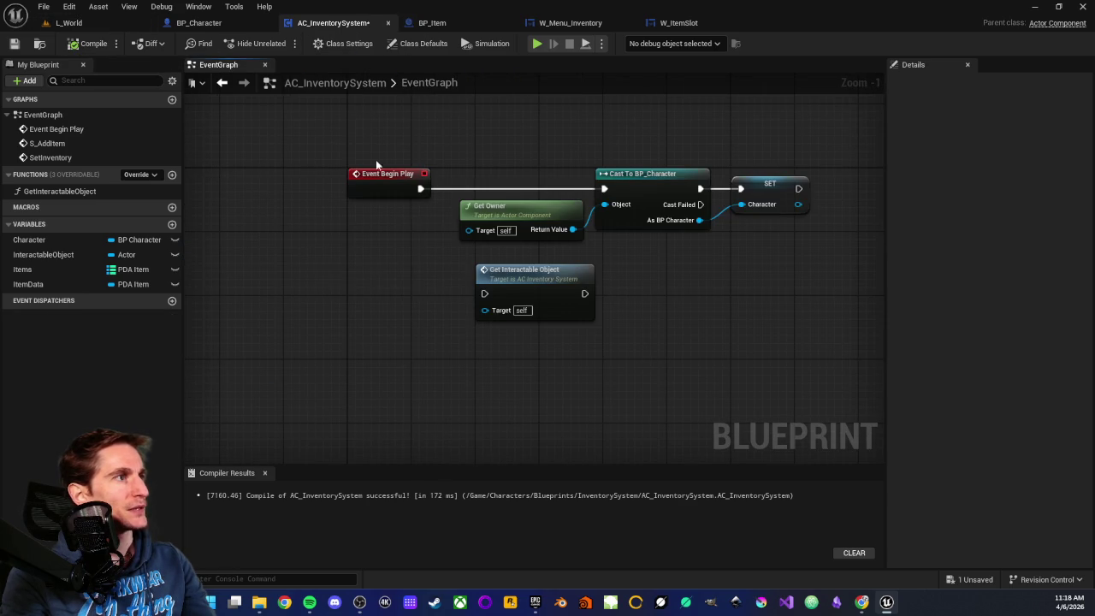
pyautogui.moveTo(430, 263)
pyautogui.mouseDown()
pyautogui.moveTo(359, 242)
pyautogui.moveTo(571, 318)
pyautogui.mouseUp()
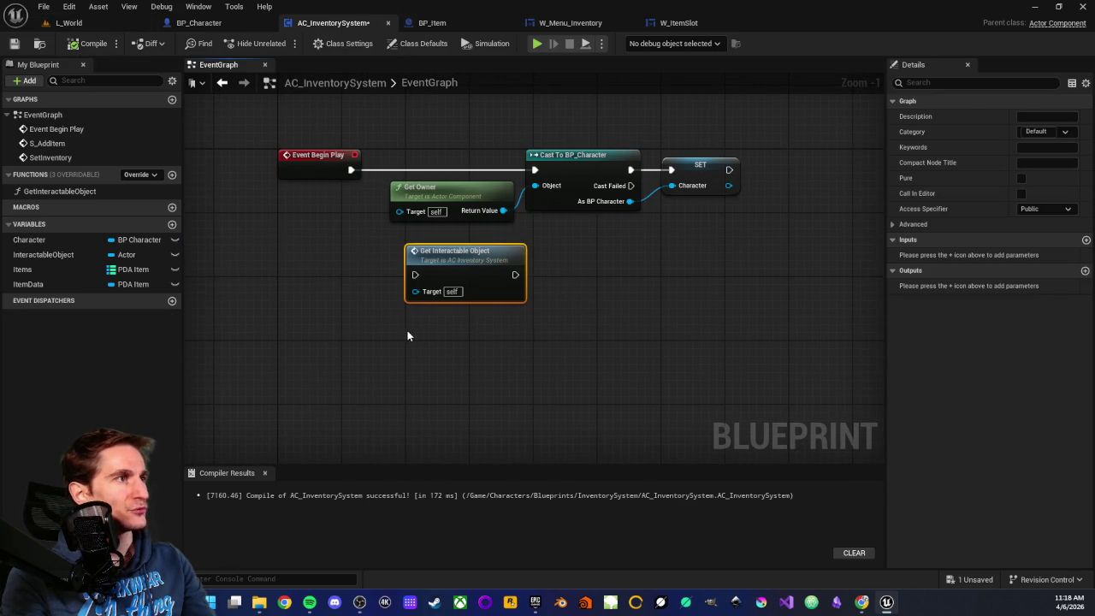
pyautogui.moveTo(418, 335); pyautogui.dragTo(588, 301)
pyautogui.scroll(-2, 589, 259)
pyautogui.moveTo(609, 246)
pyautogui.mouseDown()
pyautogui.moveTo(602, 291)
pyautogui.moveTo(682, 307)
pyautogui.mouseUp()
pyautogui.moveTo(815, 368); pyautogui.dragTo(761, 368)
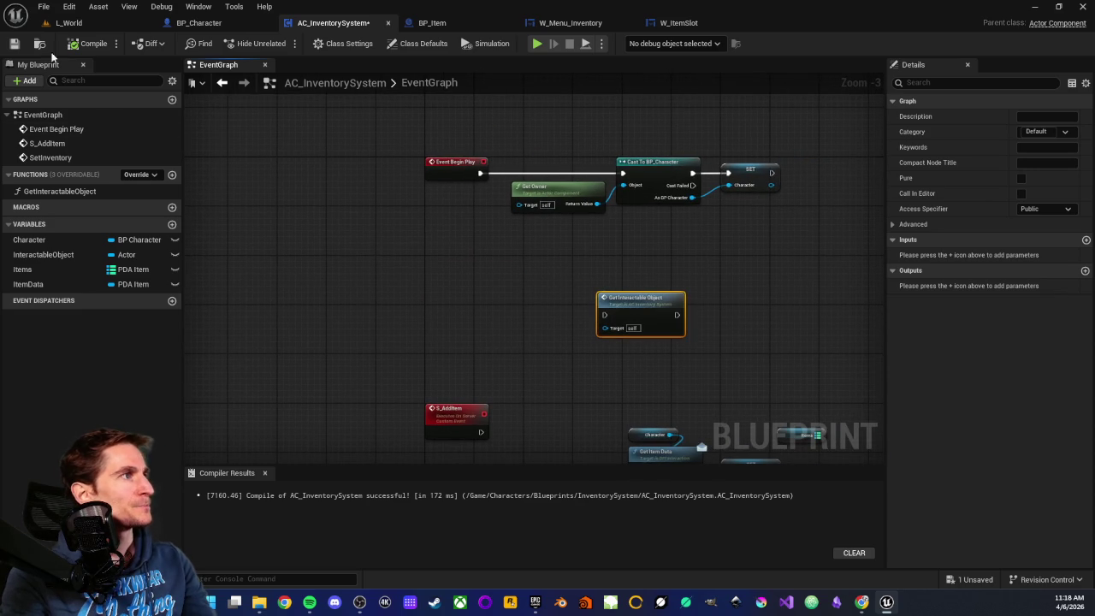
pyautogui.click(67, 22)
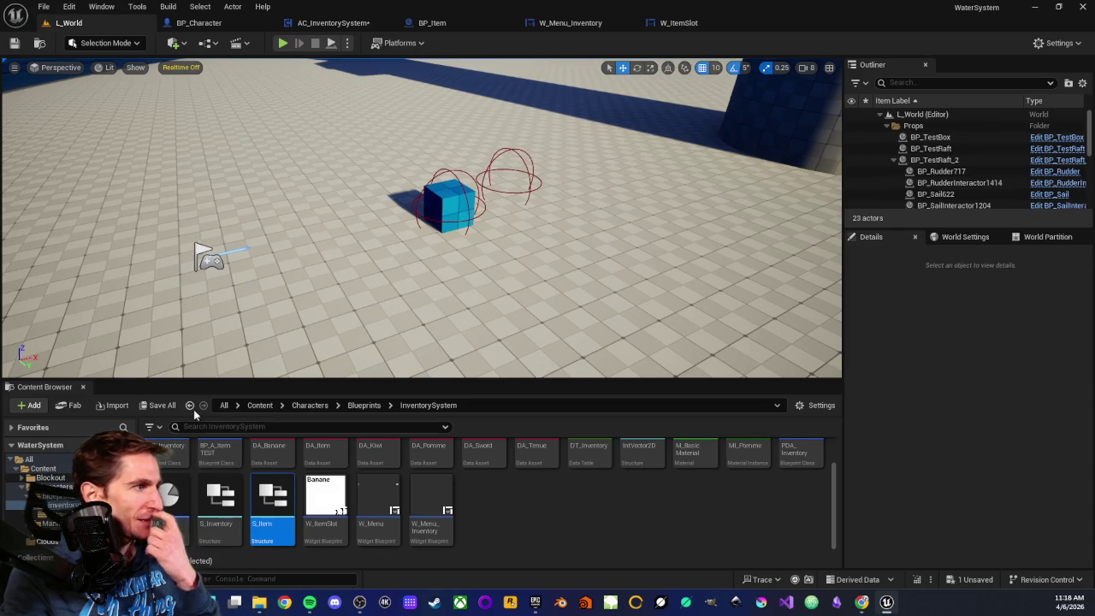
# Step: Open AC_InteractionSystem from the Physics > InteractionSystem folder
pyautogui.scroll(-5, 51, 504)
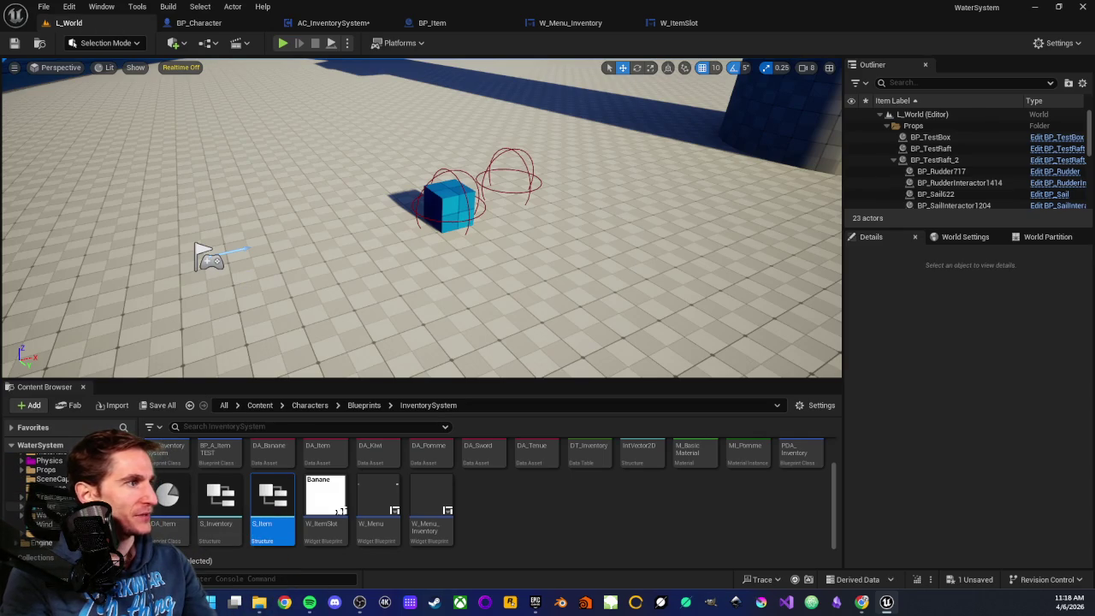
pyautogui.doubleClick(60, 479)
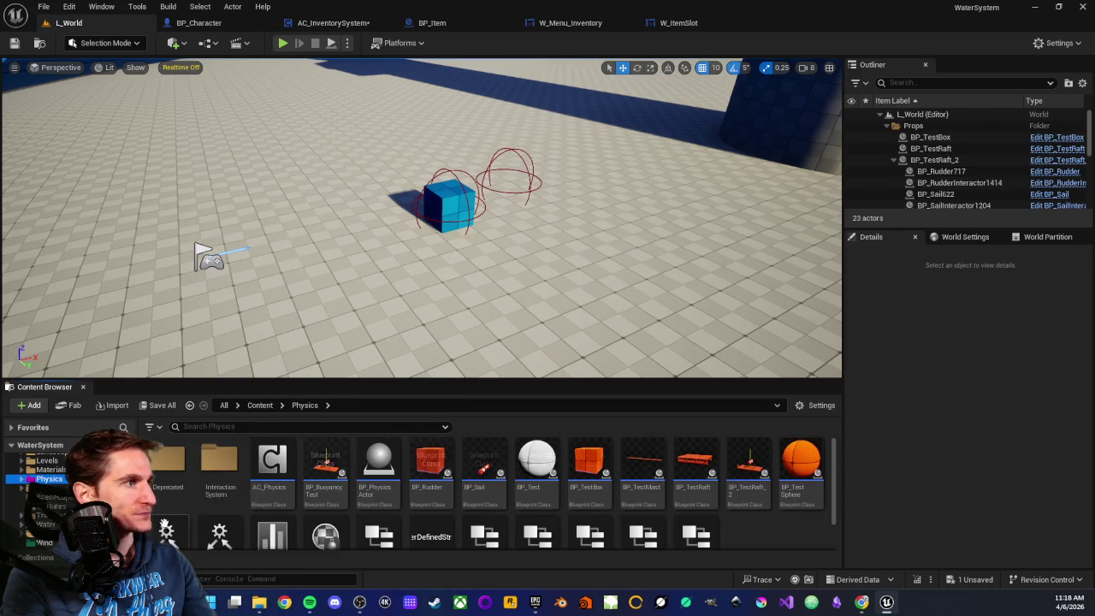
pyautogui.click(53, 497)
pyautogui.doubleClick(264, 472)
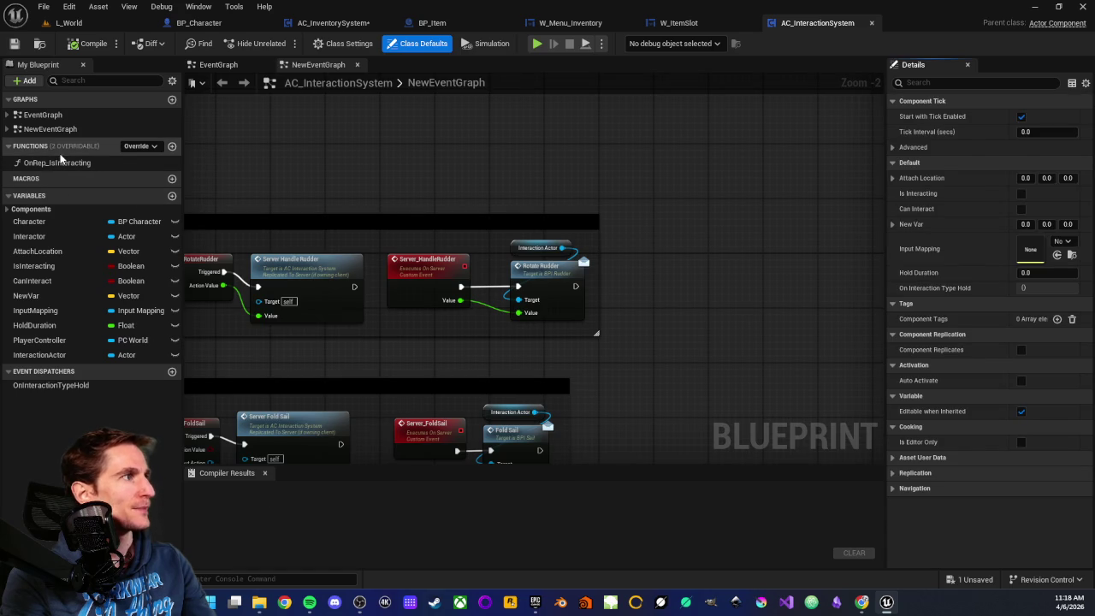
# Step: Paste the copied nodes into AC_InteractionSystem as a new GetInteractableObject function
pyautogui.click(137, 164)
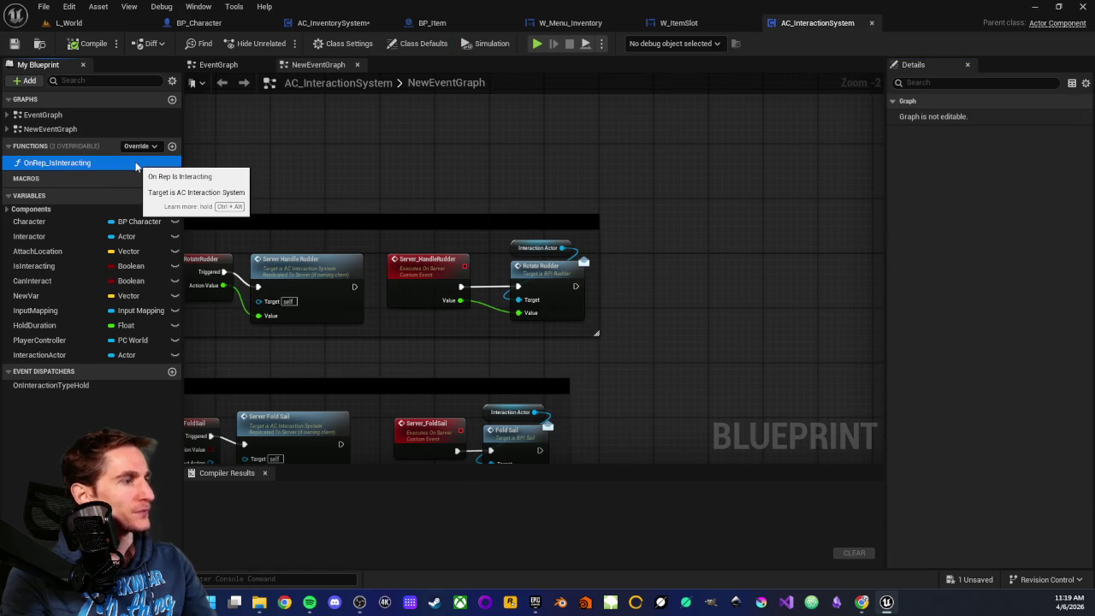
pyautogui.click(333, 23)
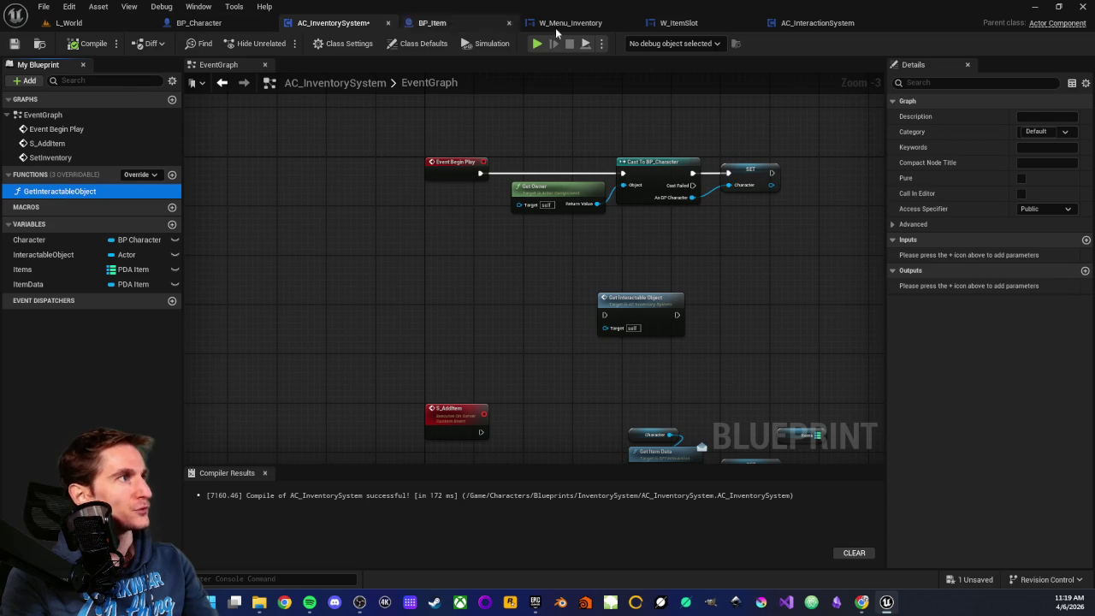
pyautogui.click(808, 23)
pyautogui.click(141, 167)
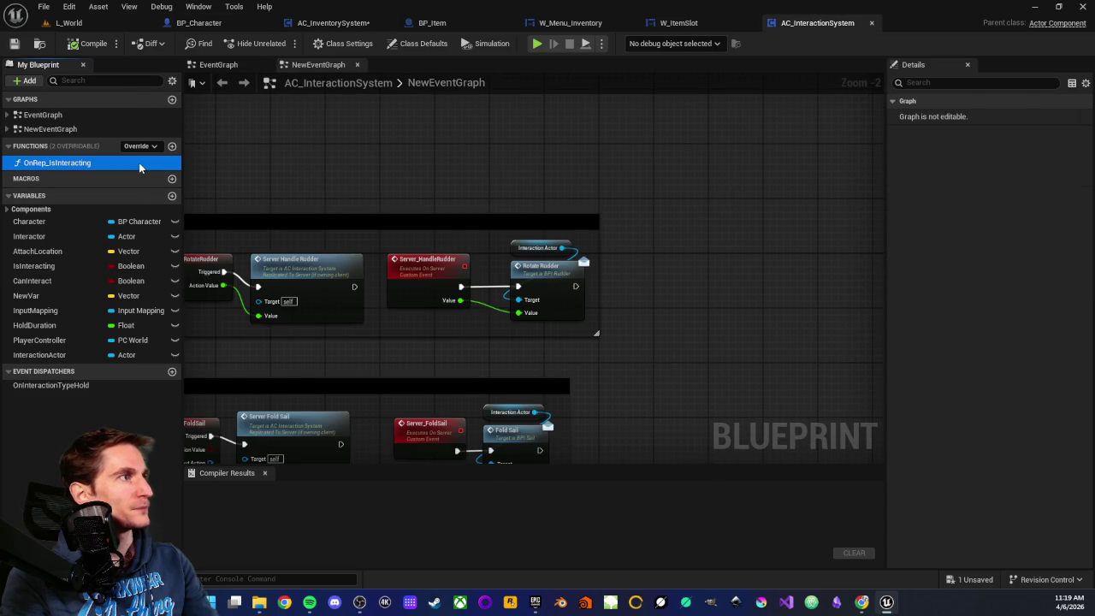
pyautogui.press('F2')
pyautogui.hotkey('ctrl', 'v')
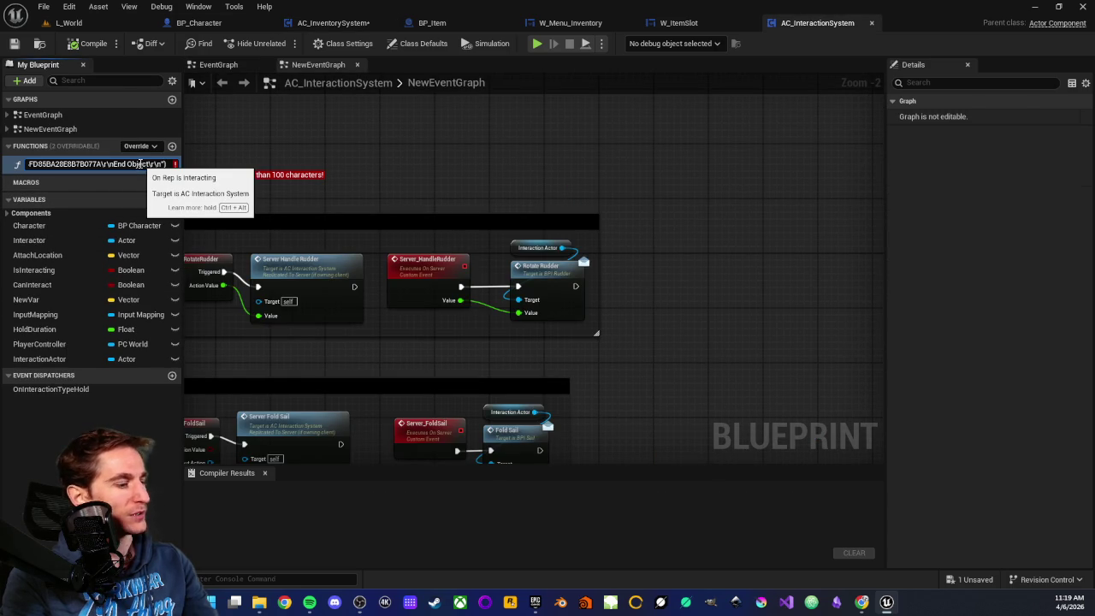
pyautogui.rightClick(251, 139)
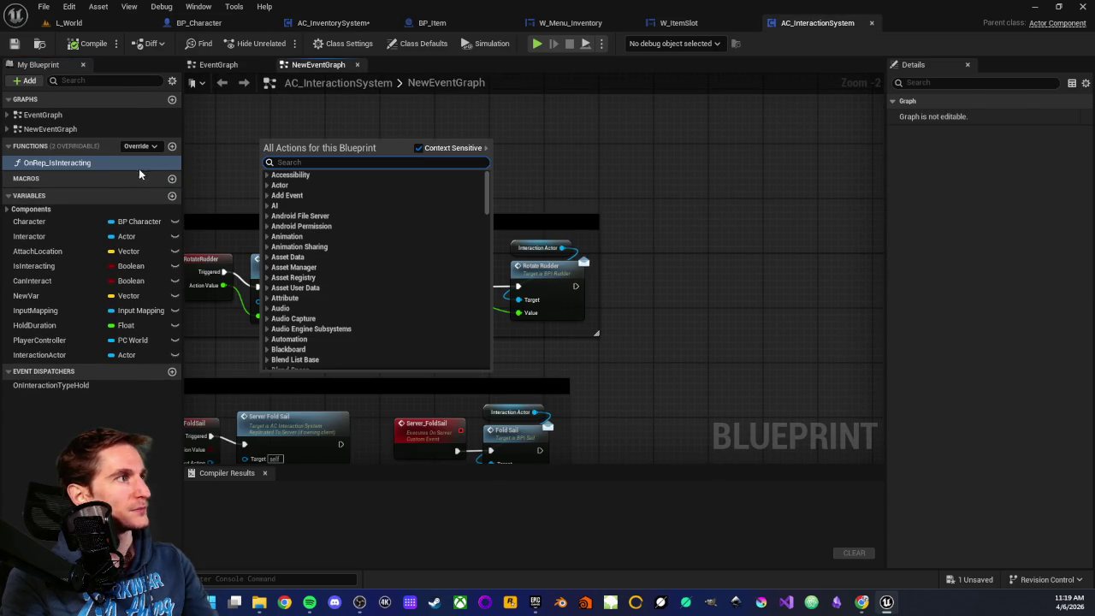
pyautogui.click(201, 169)
pyautogui.click(98, 149)
pyautogui.click(98, 147)
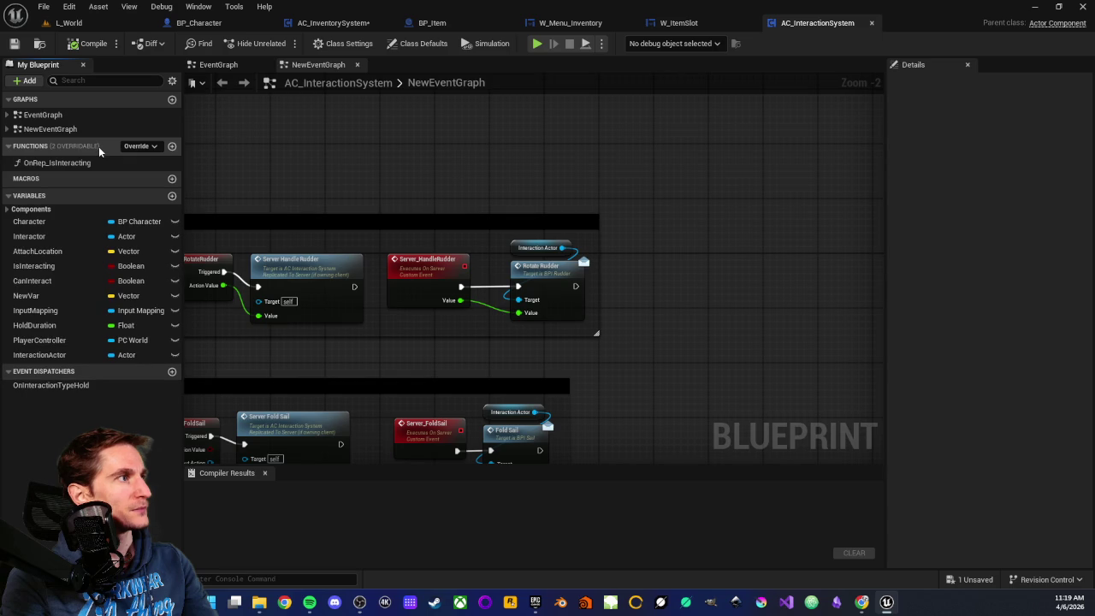
pyautogui.hotkey('ctrl', 'v')
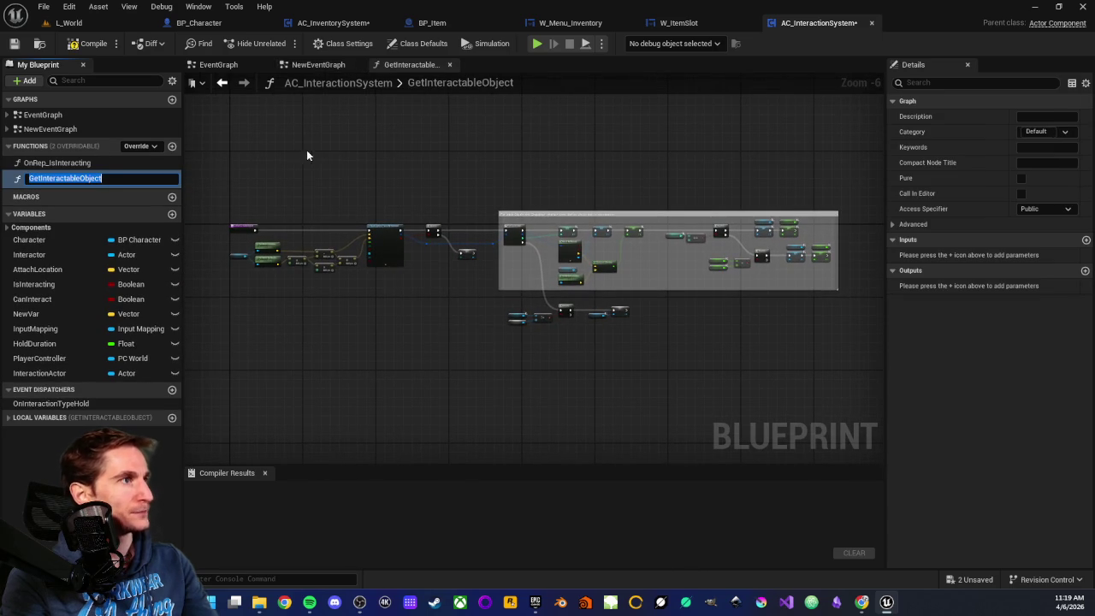
pyautogui.press('Return')
# Step: Save and close AC_InteractionSystem, then select Get Interactable Object in AC_InventorySystem
pyautogui.scroll(4, 365, 168)
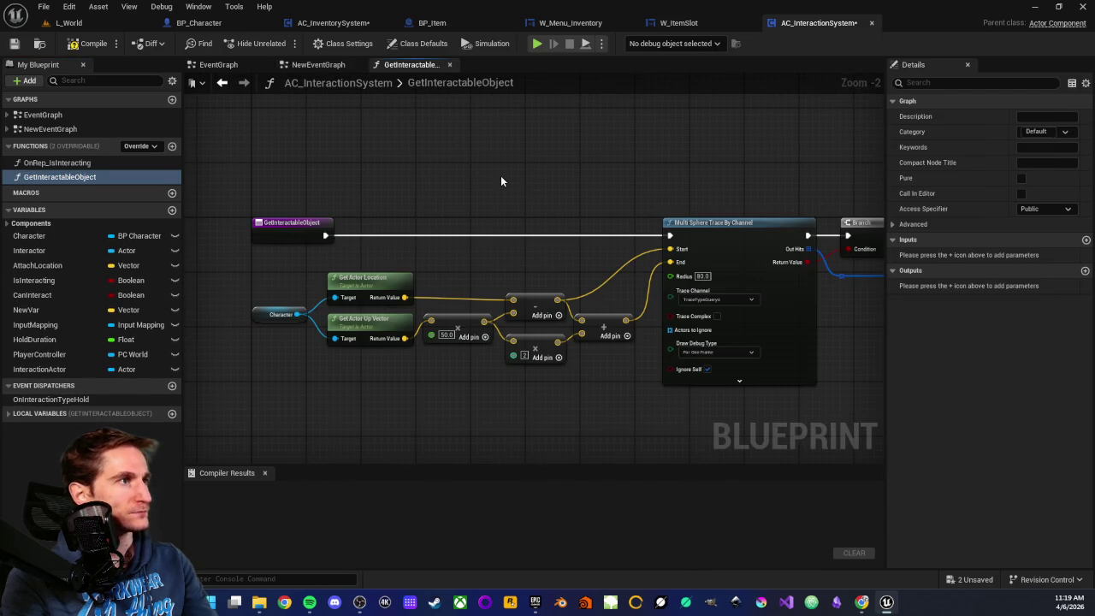
pyautogui.moveTo(538, 197); pyautogui.dragTo(256, 202)
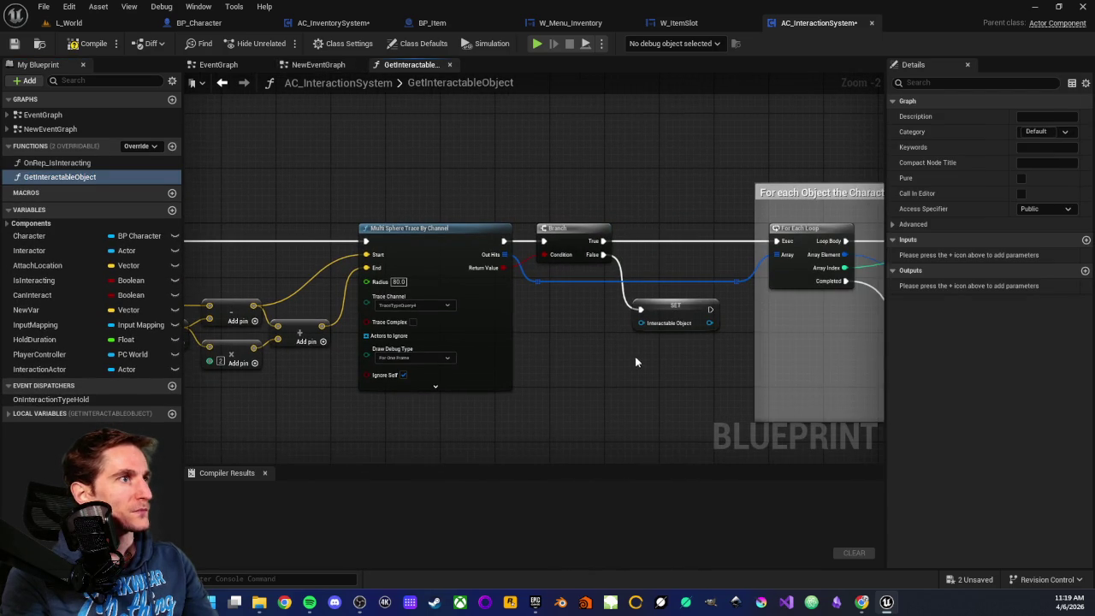
pyautogui.scroll(2, 636, 363)
pyautogui.scroll(-10, 628, 335)
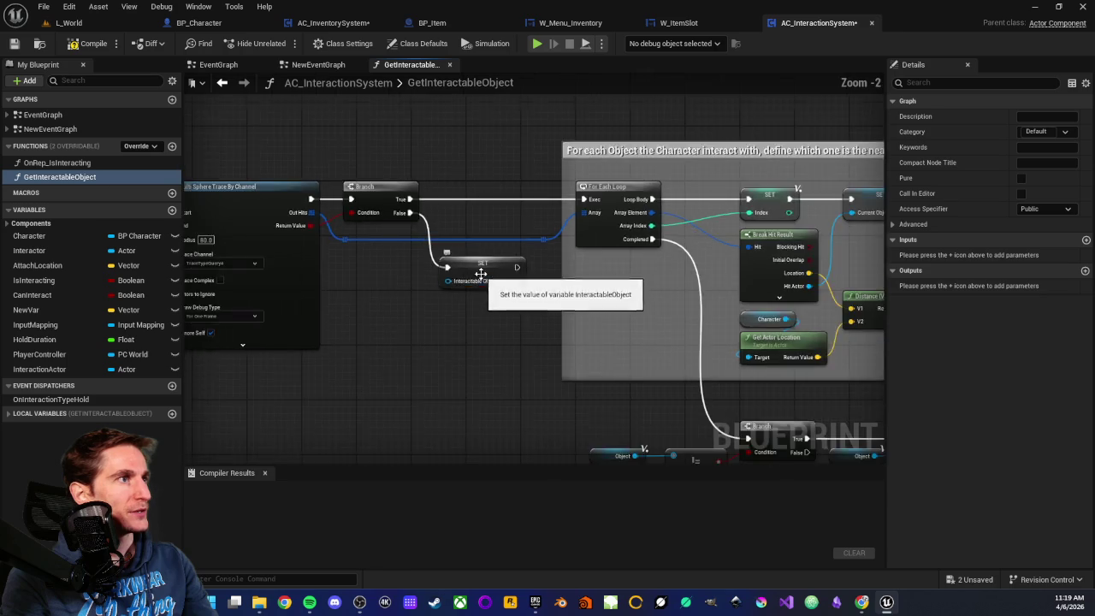
pyautogui.scroll(2, 551, 335)
pyautogui.scroll(1, 552, 335)
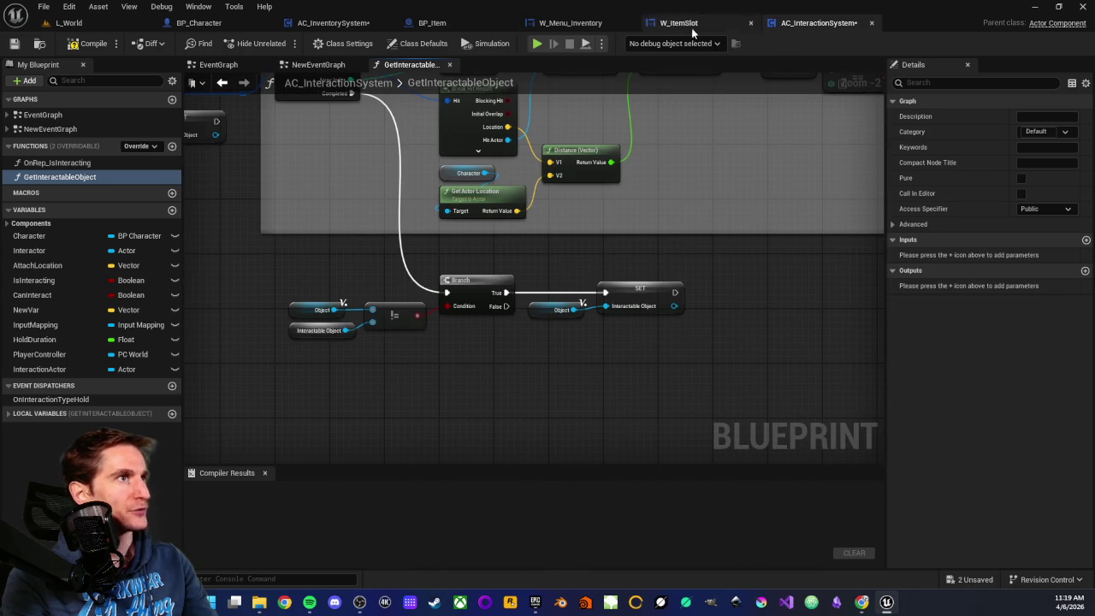
pyautogui.click(15, 44)
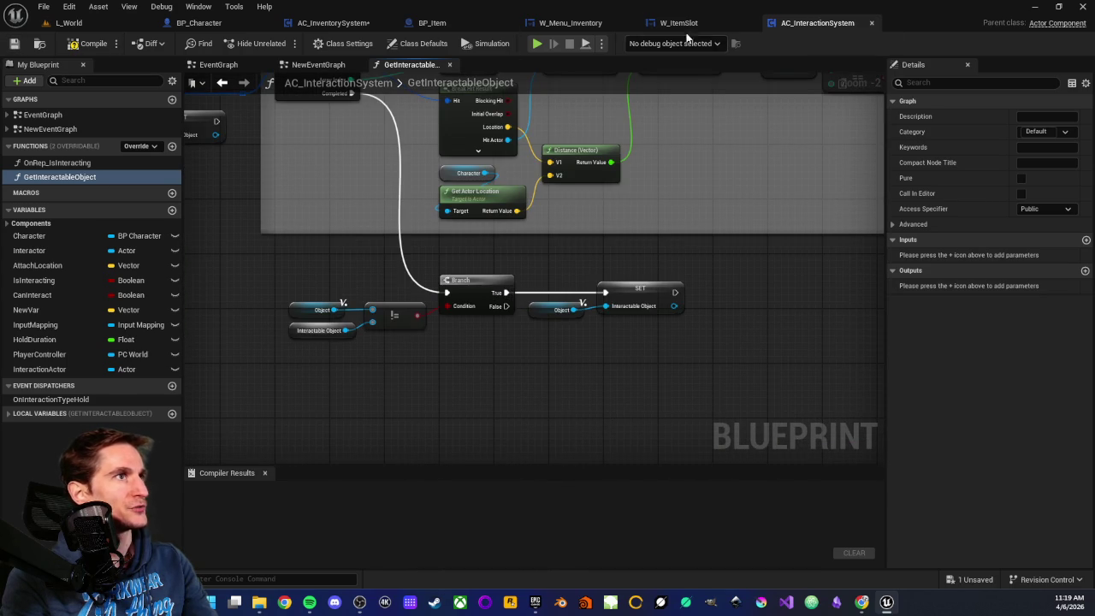
pyautogui.middleClick(801, 24)
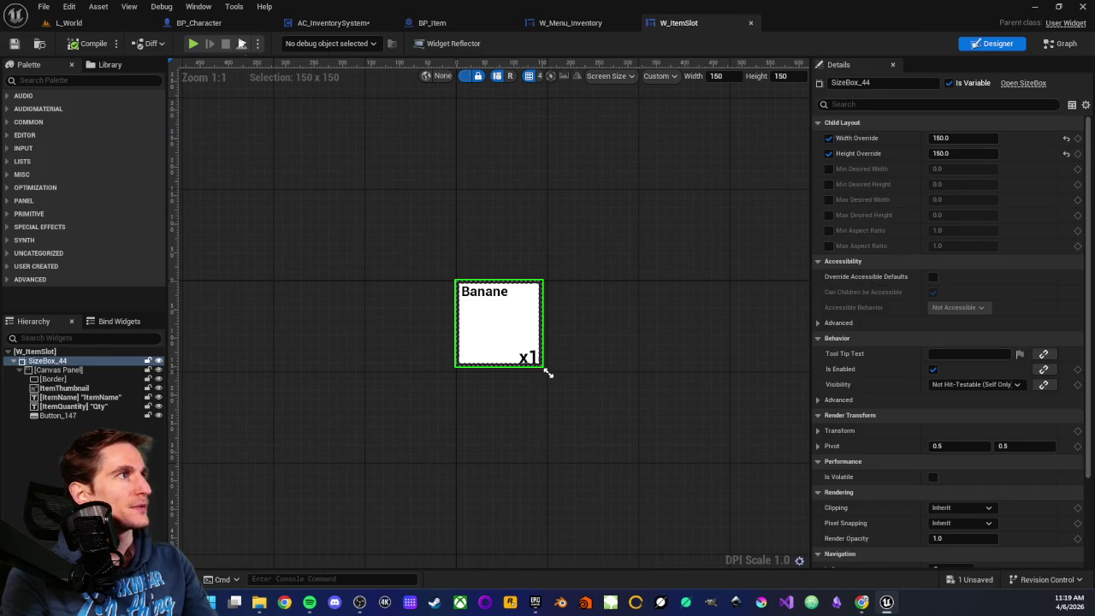
pyautogui.click(333, 23)
pyautogui.click(509, 308)
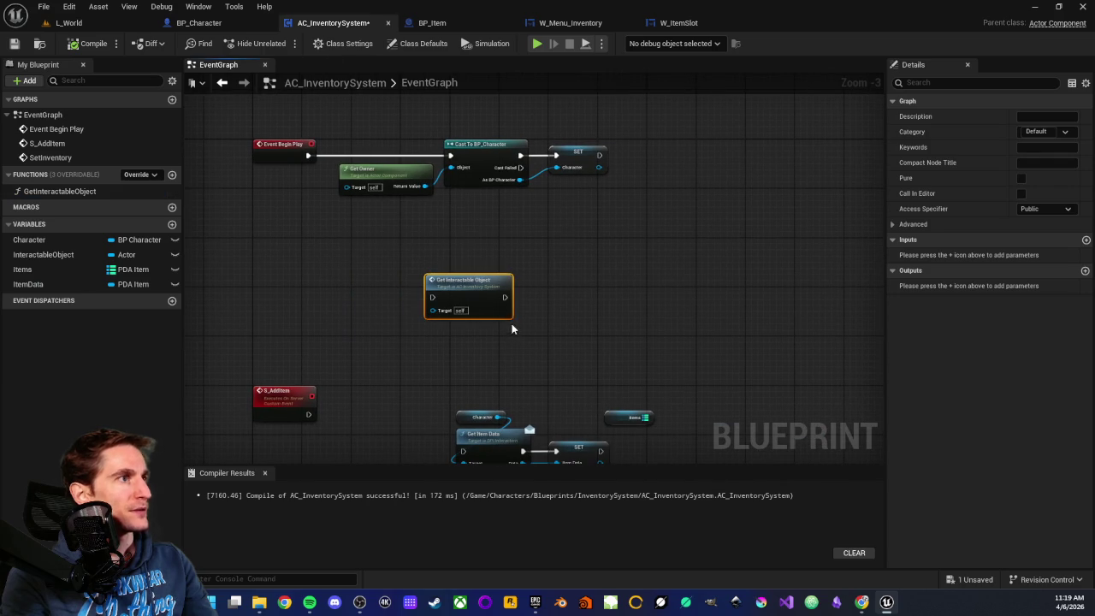
# Step: Delete the Get Interactable Object node, function and InteractableObject variable, then compile and save
pyautogui.press('Delete')
pyautogui.moveTo(450, 323); pyautogui.dragTo(566, 281)
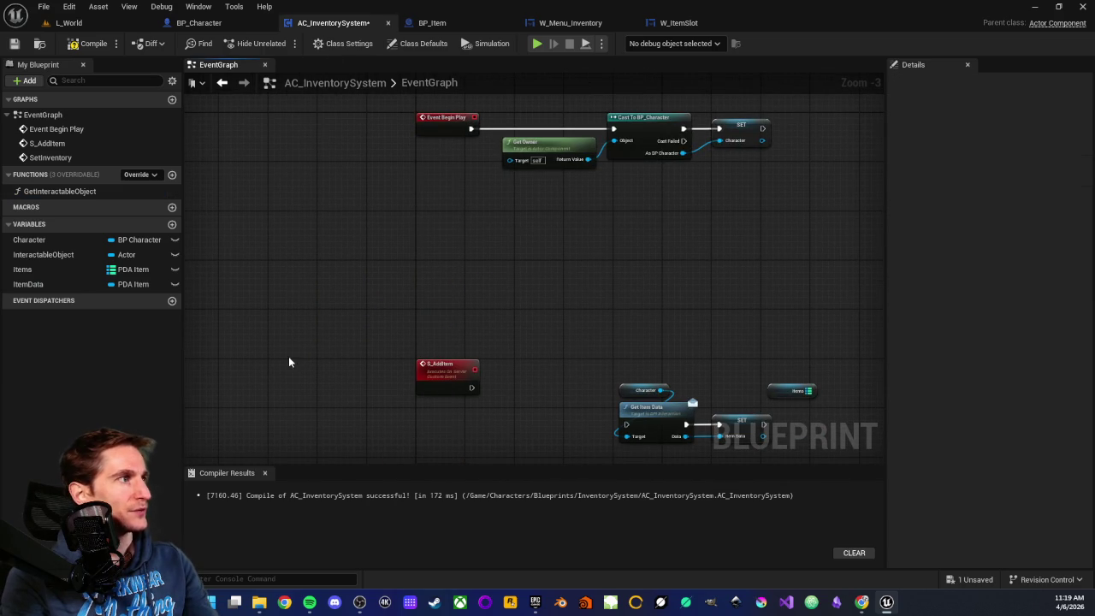
pyautogui.click(34, 258)
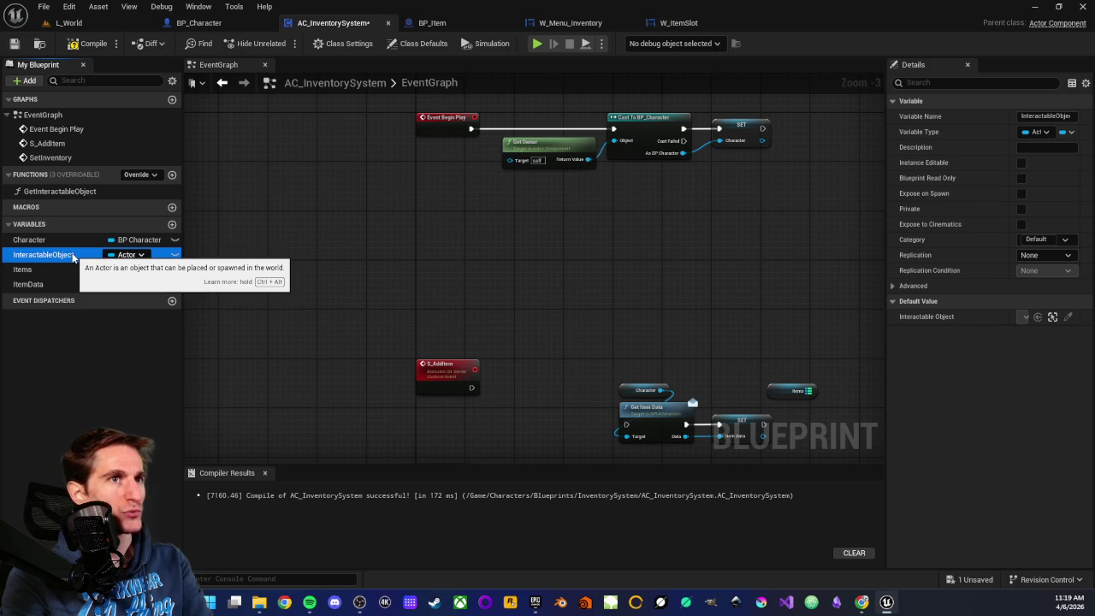
pyautogui.press('Delete')
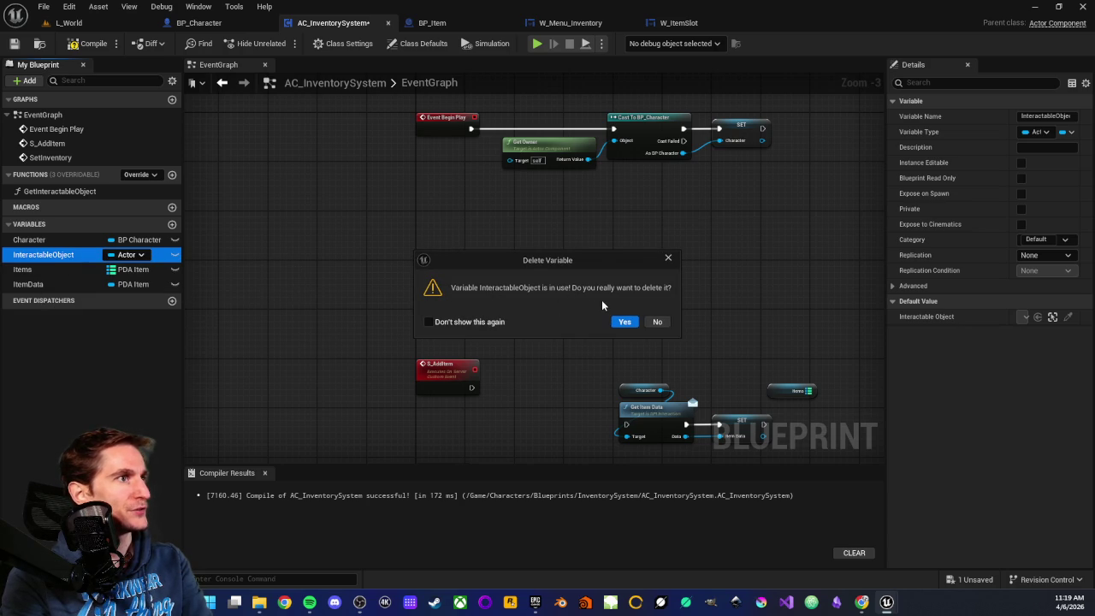
pyautogui.click(655, 323)
pyautogui.click(60, 192)
pyautogui.press('Delete')
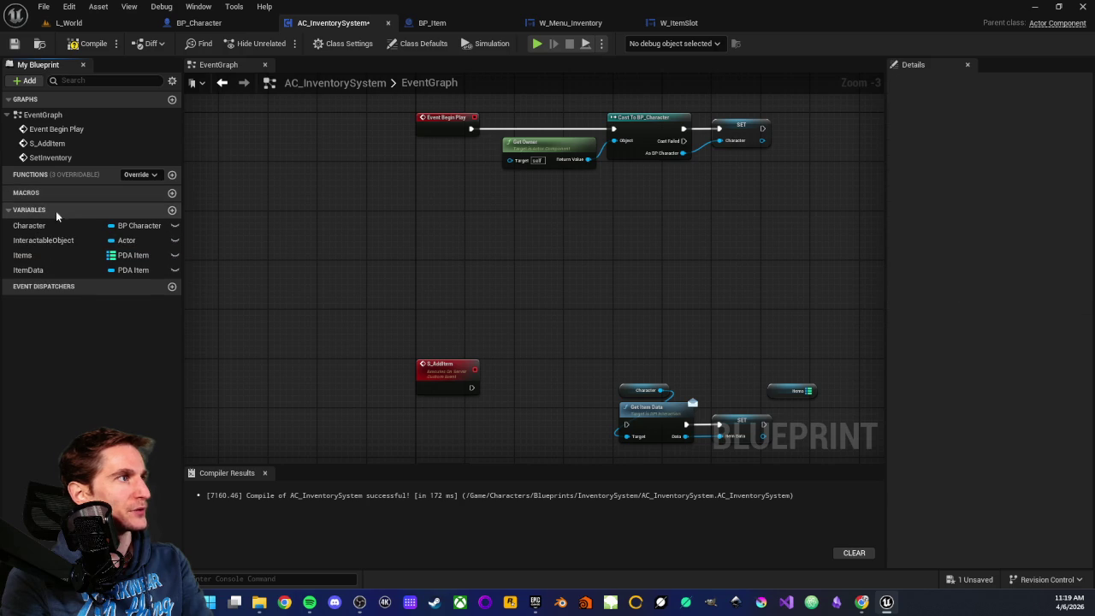
pyautogui.click(41, 241)
pyautogui.press('Delete')
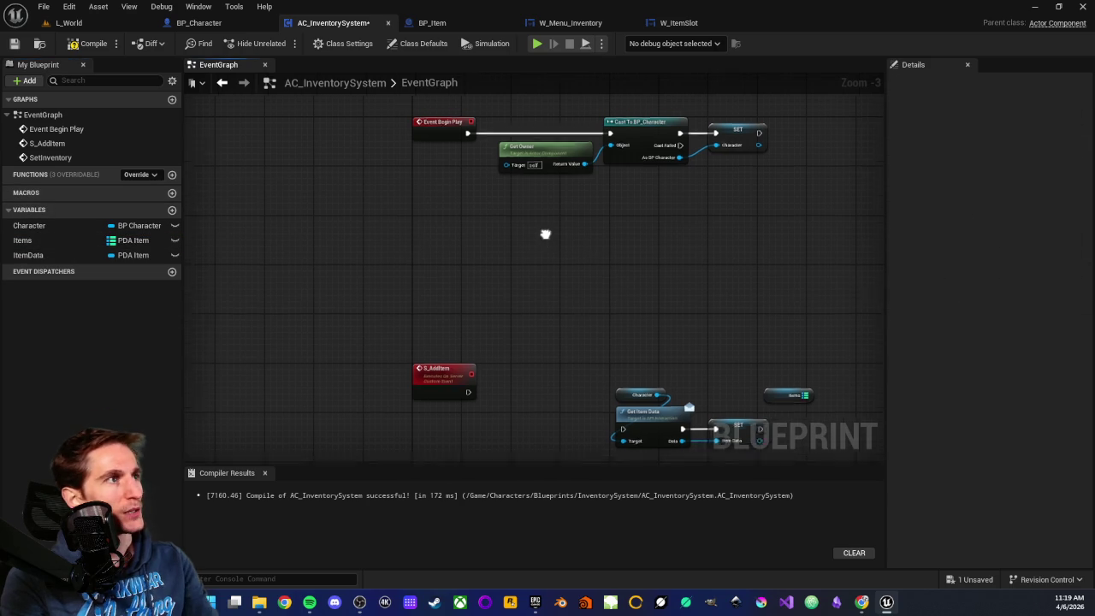
pyautogui.press('F7')
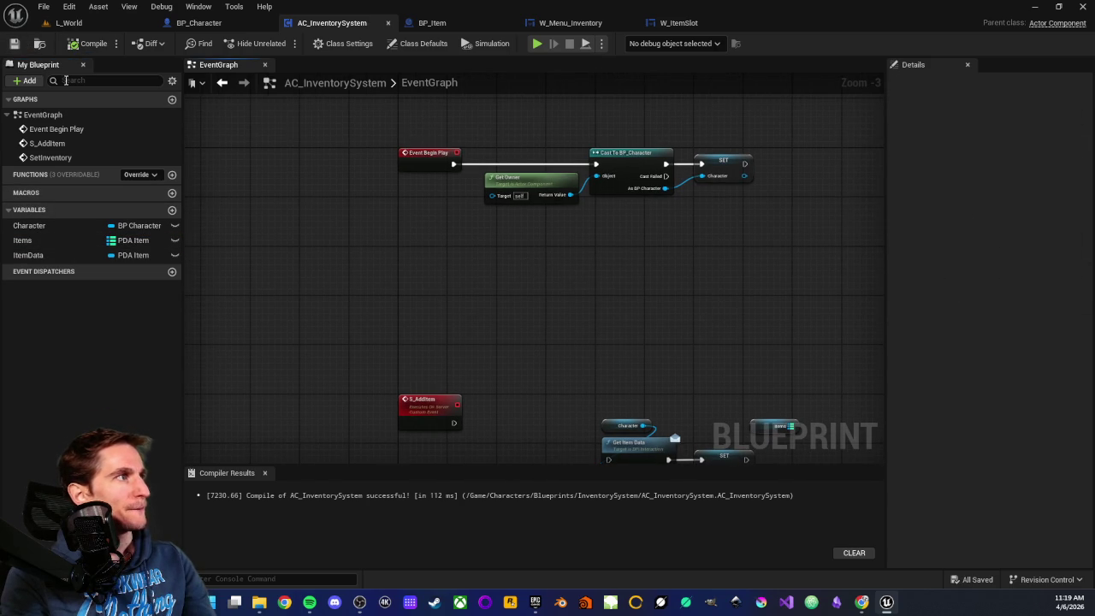
pyautogui.scroll(2, 537, 280)
pyautogui.moveTo(537, 280); pyautogui.dragTo(444, 268)
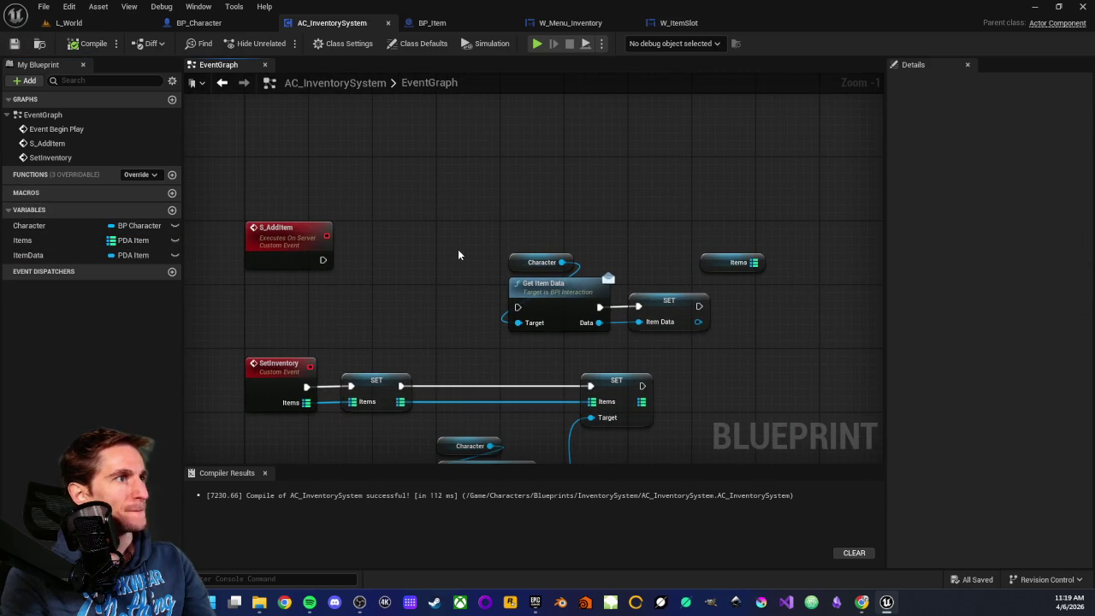
# Step: Move the Character, Get Item Data and SET nodes up and to the left
pyautogui.moveTo(459, 224); pyautogui.dragTo(650, 341)
pyautogui.scroll(1, 514, 279)
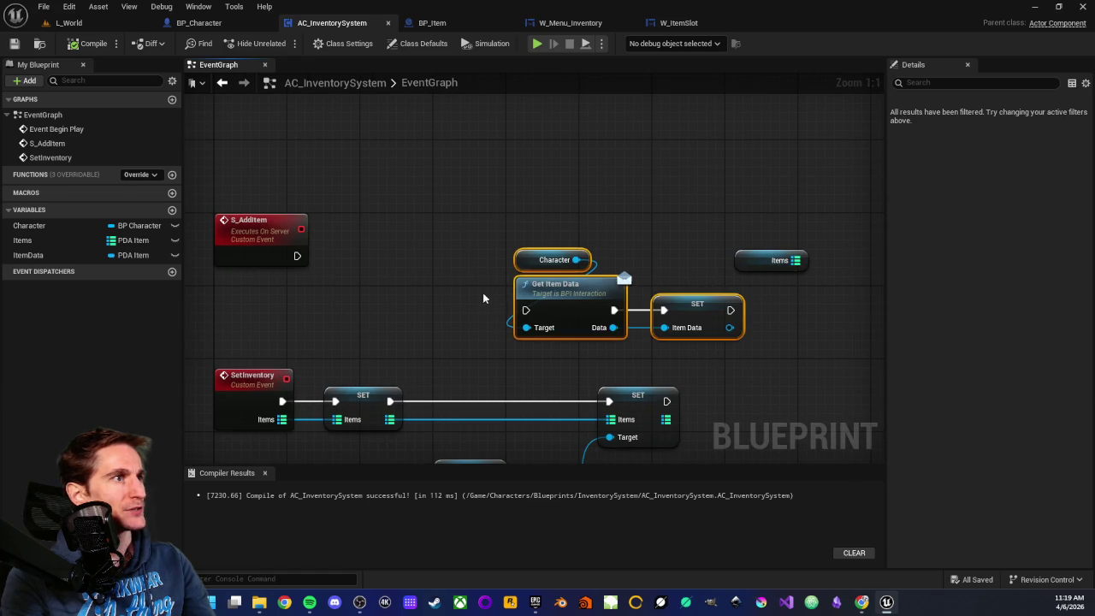
pyautogui.click(477, 295)
pyautogui.scroll(-1, 477, 295)
pyautogui.click(339, 45)
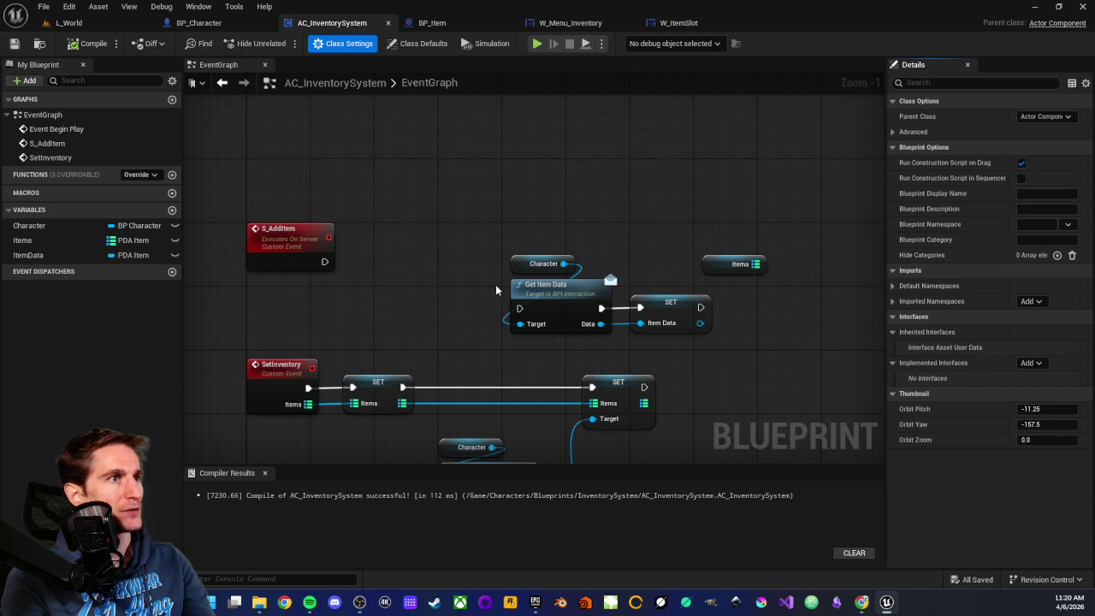
pyautogui.scroll(1, 450, 288)
pyautogui.moveTo(359, 219)
pyautogui.mouseDown()
pyautogui.moveTo(466, 347)
pyautogui.moveTo(575, 347)
pyautogui.mouseUp()
pyautogui.moveTo(575, 308)
pyautogui.mouseDown()
pyautogui.moveTo(537, 256)
pyautogui.moveTo(503, 163)
pyautogui.mouseUp()
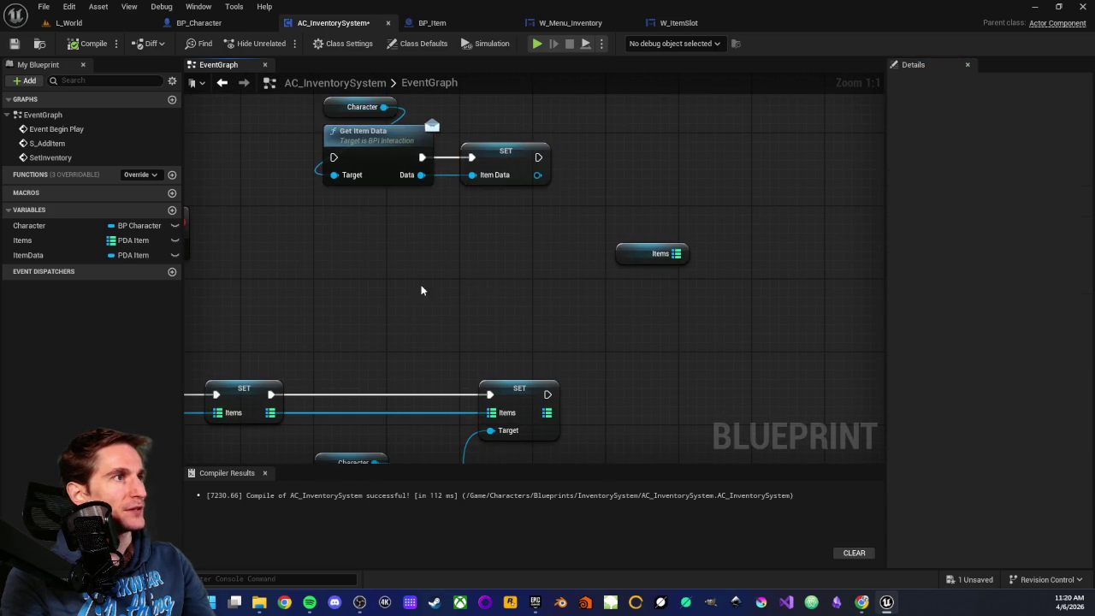
pyautogui.scroll(-2, 425, 291)
# Step: Delete the unused loose Items getter node
pyautogui.moveTo(537, 306); pyautogui.dragTo(650, 346)
pyautogui.scroll(2, 619, 355)
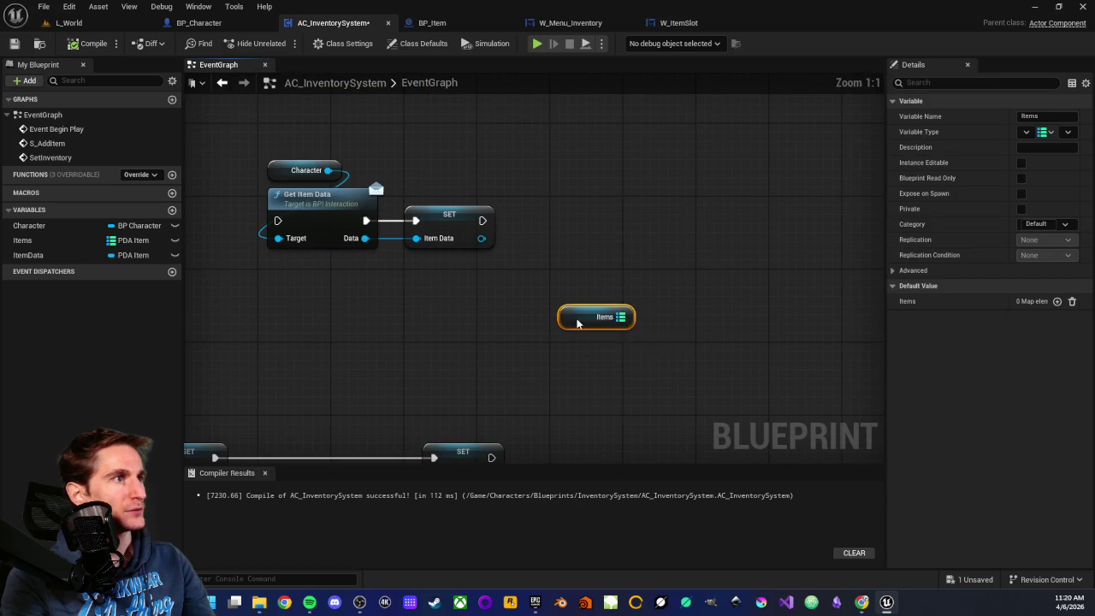
pyautogui.press('Delete')
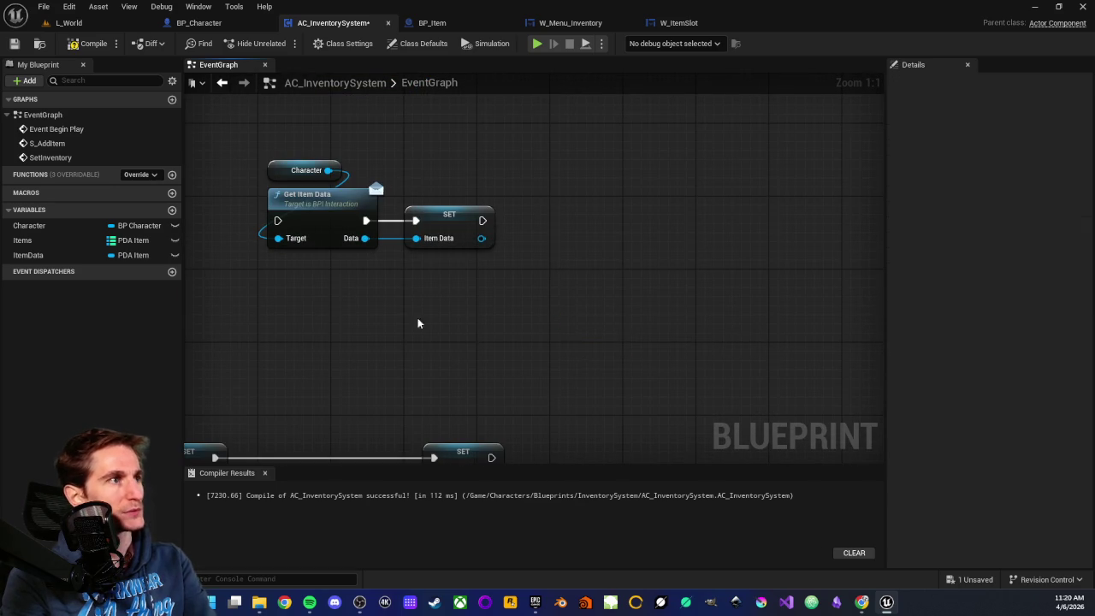
# Step: Rename the S_AddItem event to Server_AddItem
pyautogui.moveTo(336, 302); pyautogui.dragTo(637, 286)
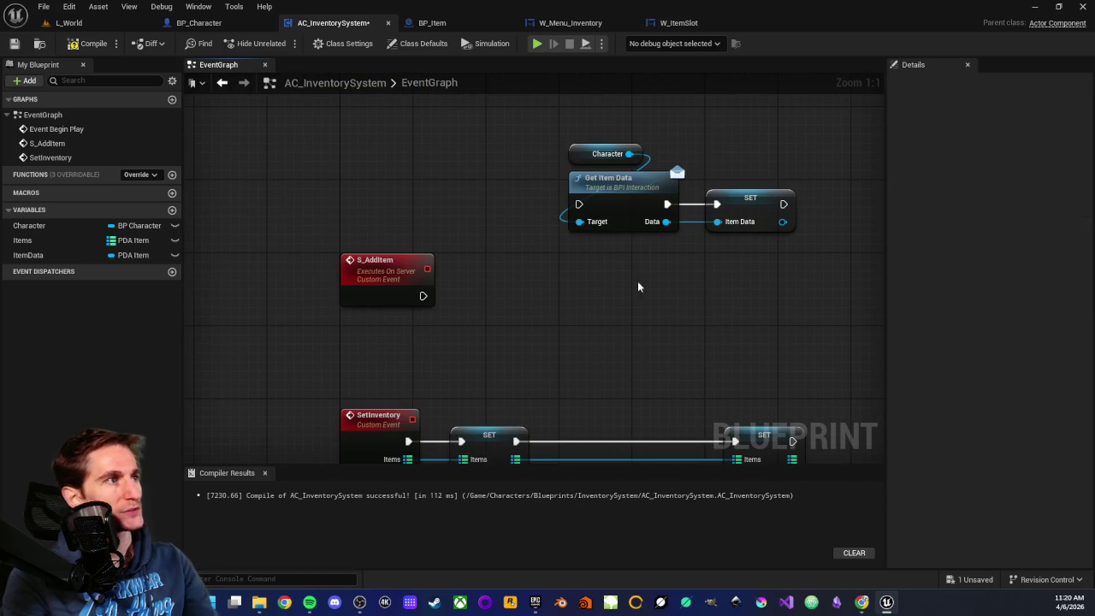
pyautogui.click(383, 278)
pyautogui.press('F2')
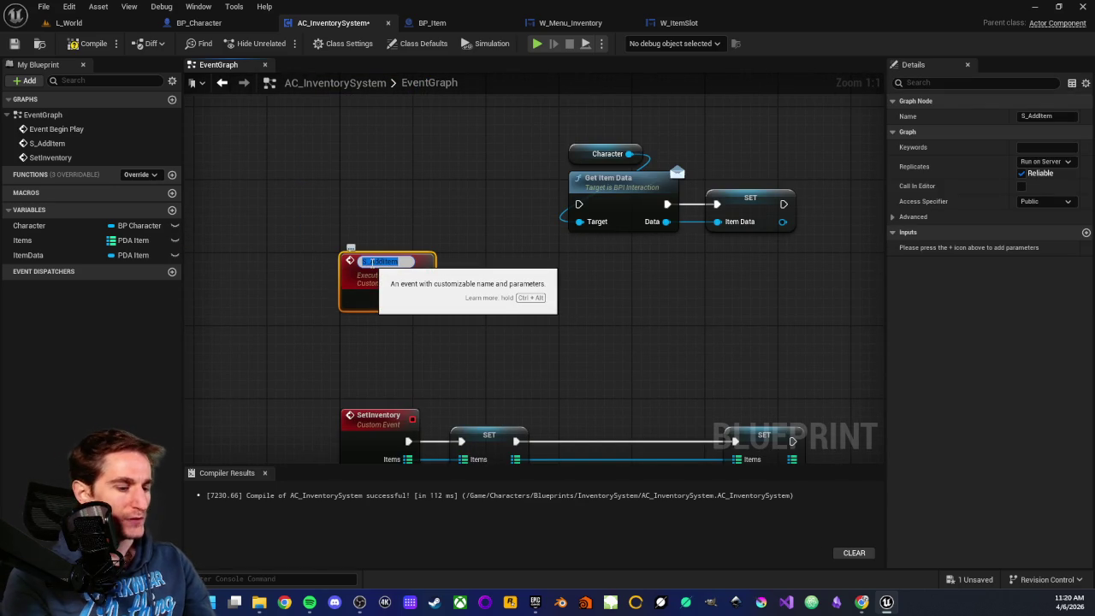
pyautogui.click(371, 260)
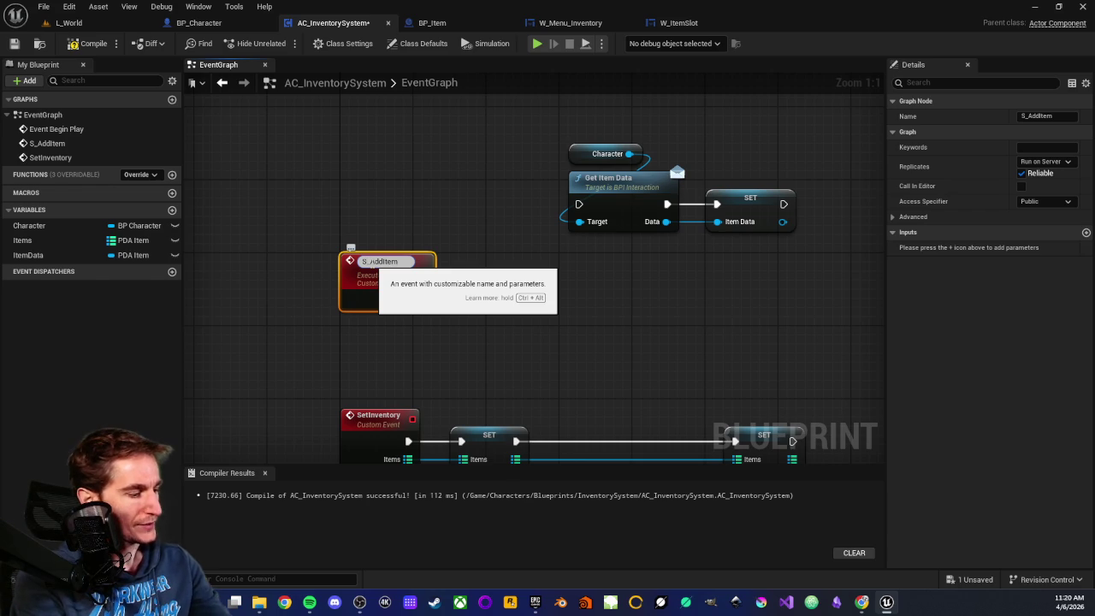
pyautogui.write('erver')
pyautogui.press('Return')
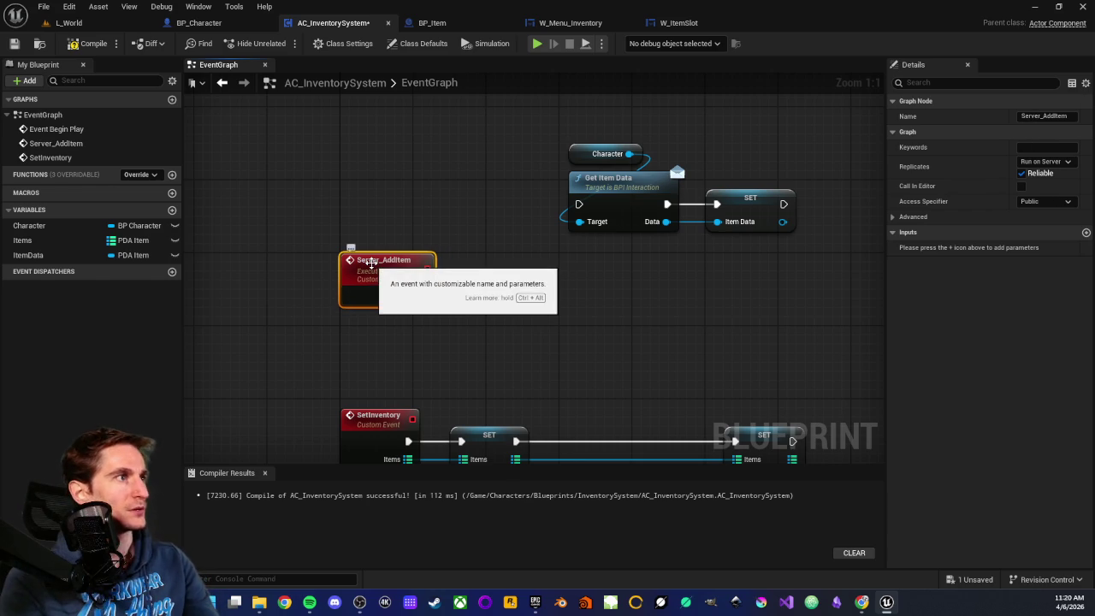
# Step: Look over the graph around the renamed Server_AddItem event
pyautogui.moveTo(570, 304)
pyautogui.mouseDown()
pyautogui.moveTo(563, 236)
pyautogui.moveTo(503, 266)
pyautogui.mouseUp()
pyautogui.scroll(-2, 560, 236)
pyautogui.click(297, 213)
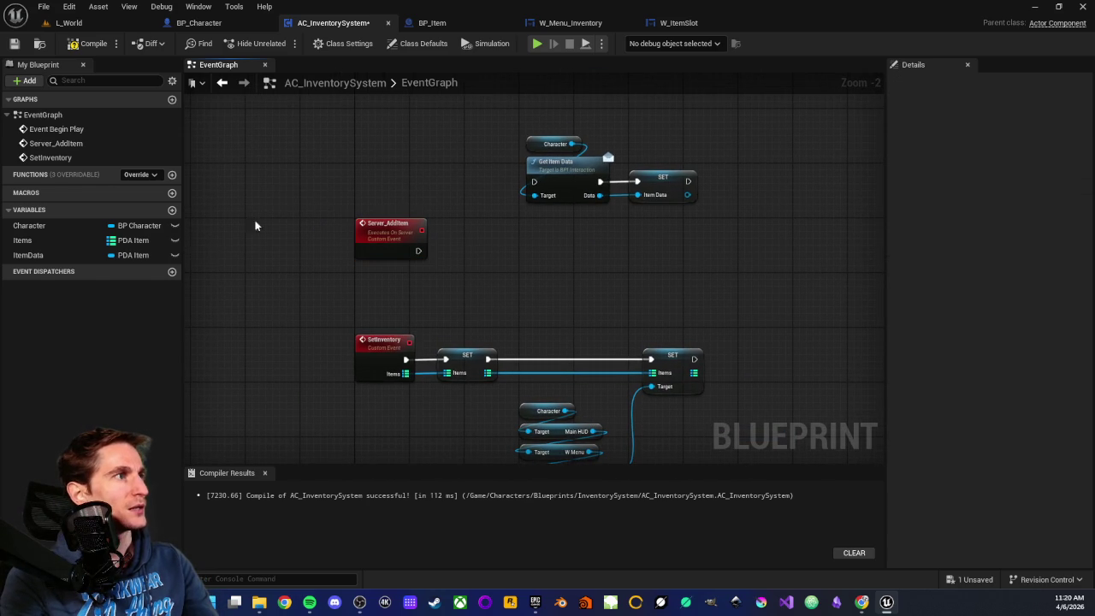
pyautogui.click(361, 224)
pyautogui.click(435, 274)
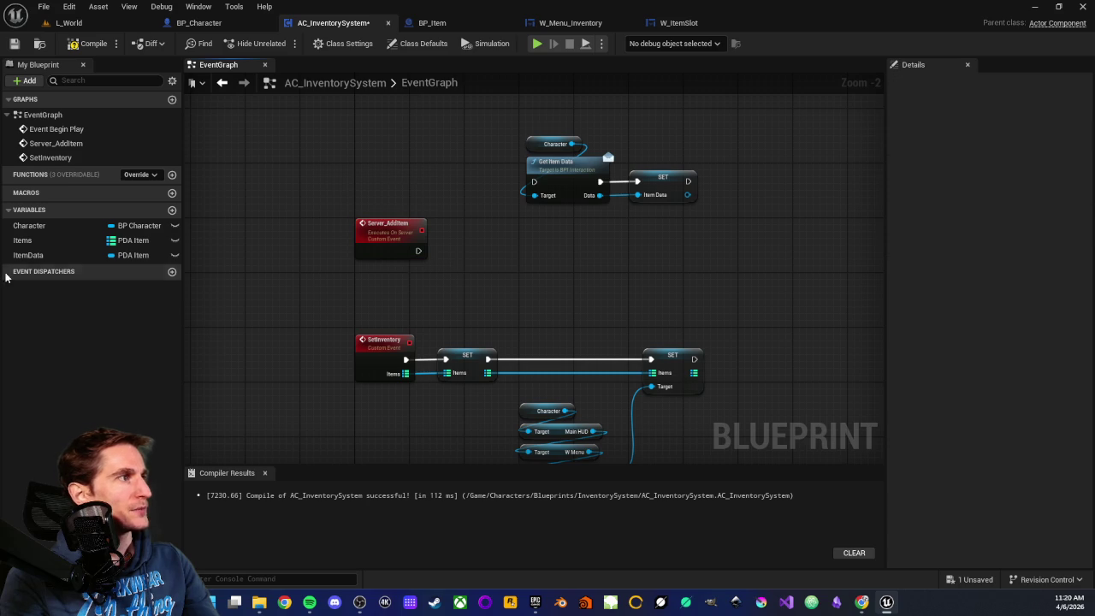
pyautogui.moveTo(399, 220); pyautogui.dragTo(382, 243)
pyautogui.scroll(2, 508, 276)
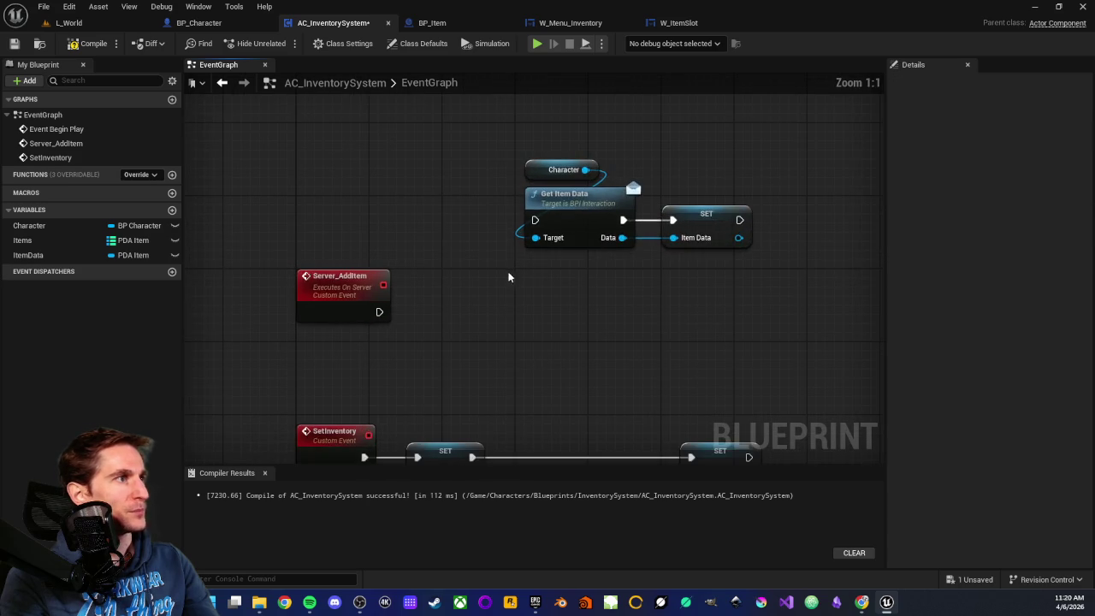
pyautogui.moveTo(508, 276); pyautogui.dragTo(376, 287)
pyautogui.moveTo(325, 142); pyautogui.dragTo(552, 257)
# Step: Check the Get Item Data nodes, then bring BP_Item's Event BeginPlay, Event Interact and Load nodes into view
pyautogui.moveTo(487, 325)
pyautogui.mouseDown()
pyautogui.moveTo(596, 171)
pyautogui.moveTo(432, 206)
pyautogui.mouseUp()
pyautogui.click(561, 217)
pyautogui.moveTo(372, 229); pyautogui.dragTo(819, 401)
pyautogui.click(784, 366)
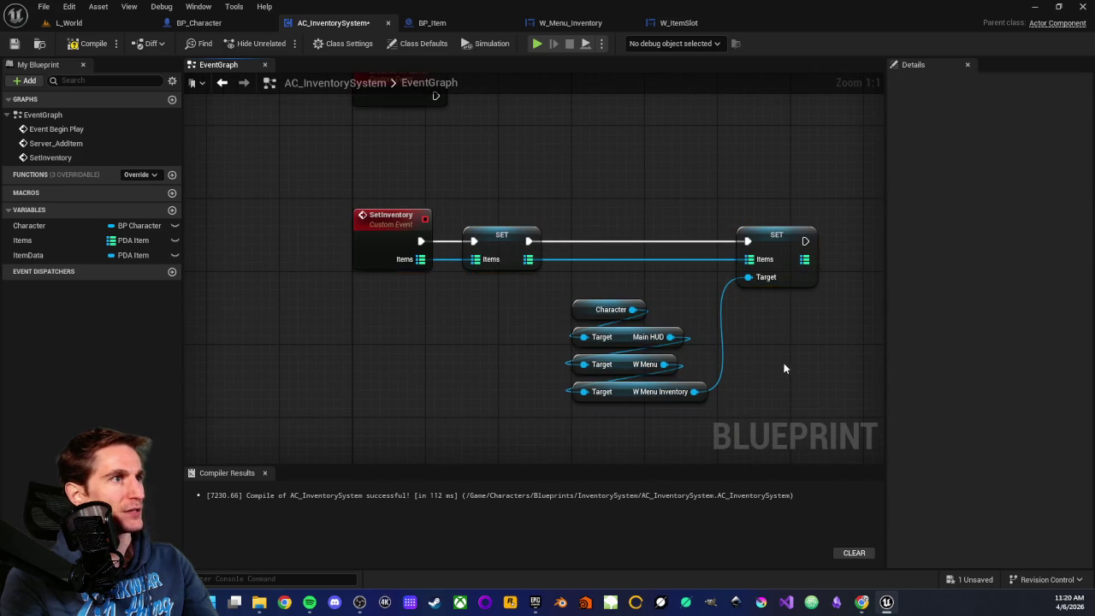
pyautogui.scroll(-1, 784, 366)
pyautogui.moveTo(381, 178)
pyautogui.mouseDown()
pyautogui.moveTo(454, 260)
pyautogui.moveTo(609, 251)
pyautogui.mouseUp()
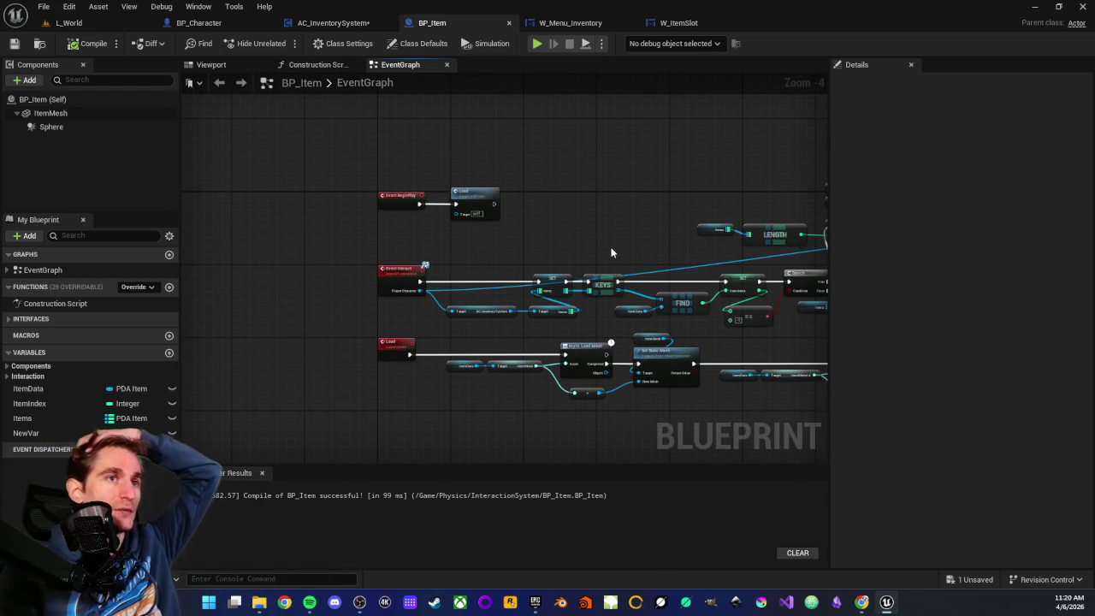
pyautogui.scroll(2, 611, 252)
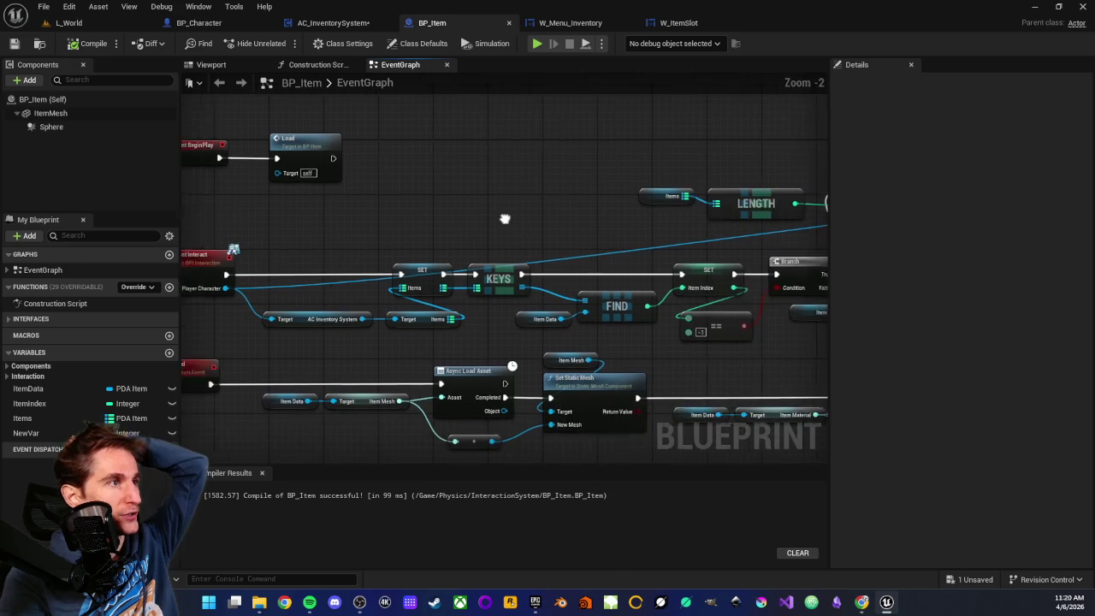
pyautogui.moveTo(494, 254); pyautogui.dragTo(409, 280)
pyautogui.moveTo(632, 299); pyautogui.dragTo(335, 311)
pyautogui.moveTo(567, 289)
pyautogui.mouseDown()
pyautogui.moveTo(501, 312)
pyautogui.moveTo(487, 337)
pyautogui.mouseUp()
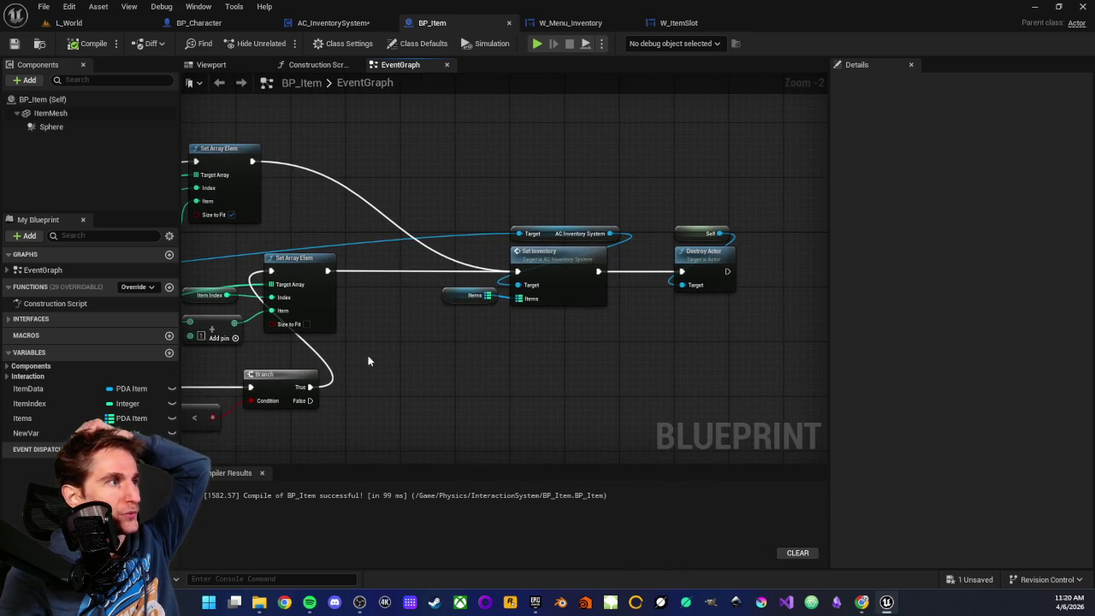
pyautogui.moveTo(374, 362); pyautogui.dragTo(483, 351)
pyautogui.moveTo(347, 333); pyautogui.dragTo(538, 308)
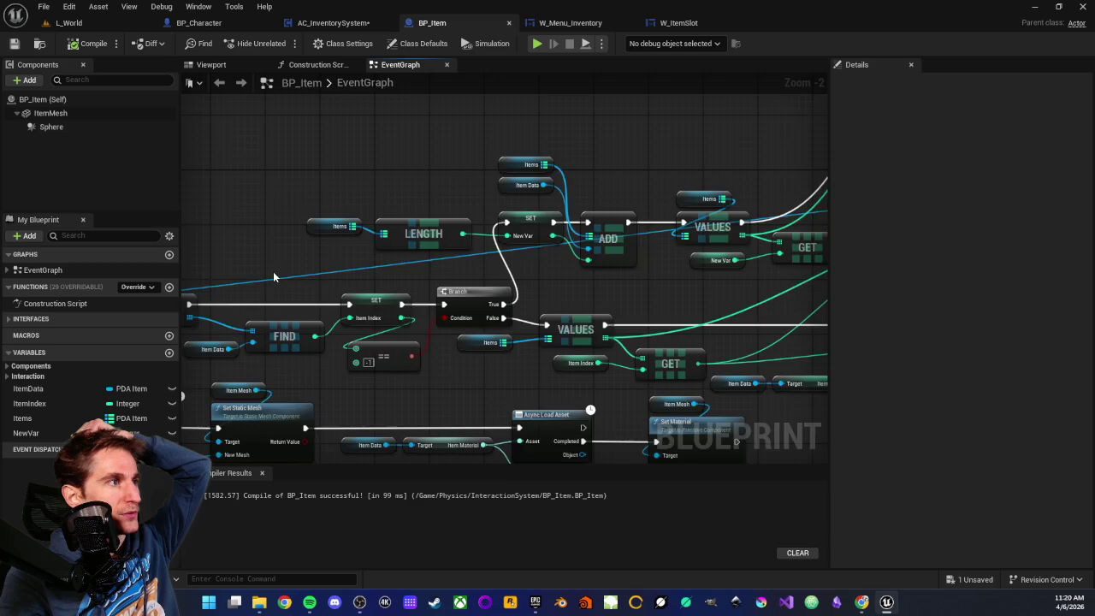
pyautogui.moveTo(275, 276); pyautogui.dragTo(544, 237)
pyautogui.moveTo(344, 228); pyautogui.dragTo(586, 249)
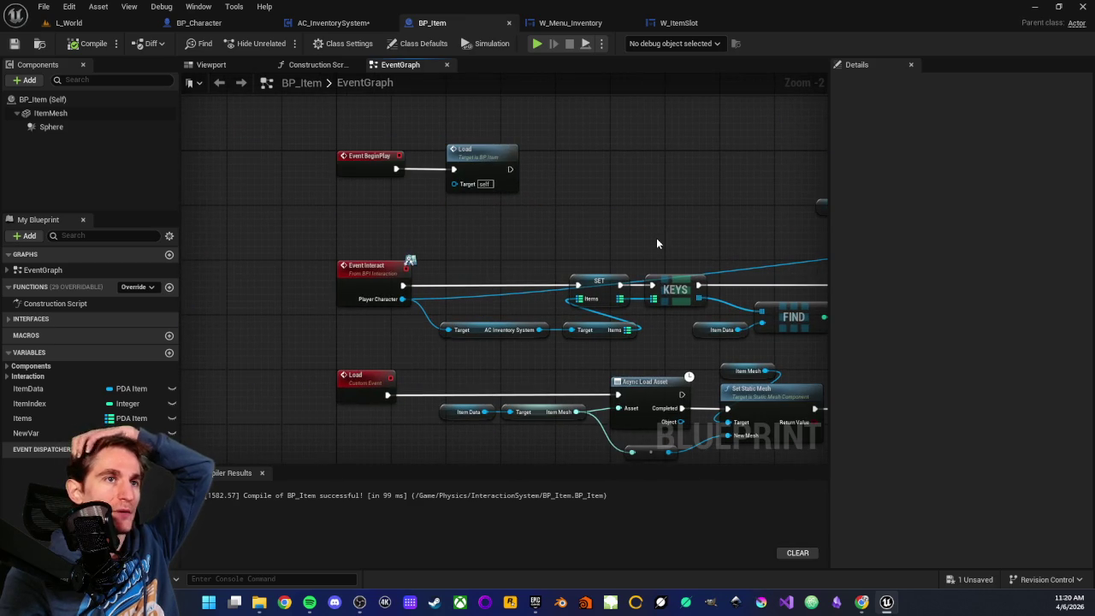
pyautogui.moveTo(660, 242); pyautogui.dragTo(566, 247)
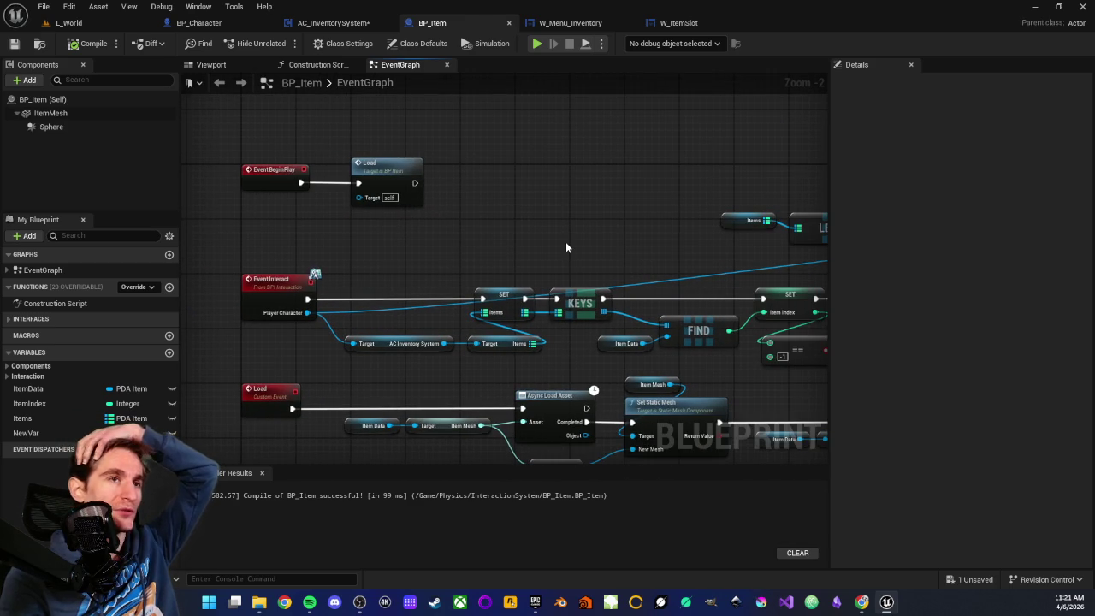
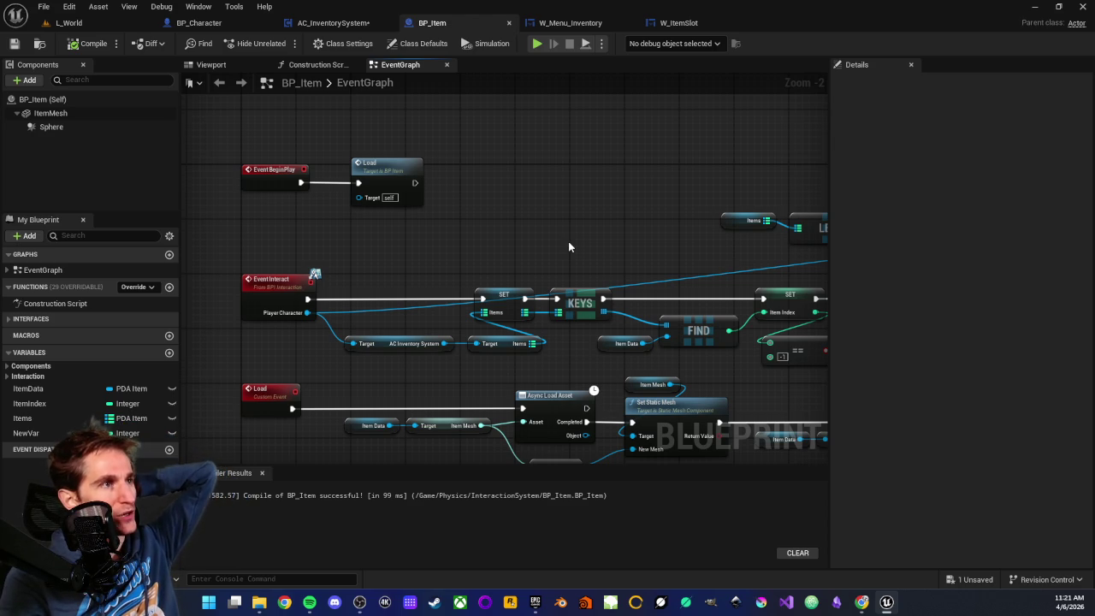
# Step: Review the test level in the L_World viewport, zooming in
pyautogui.moveTo(614, 231); pyautogui.dragTo(521, 241)
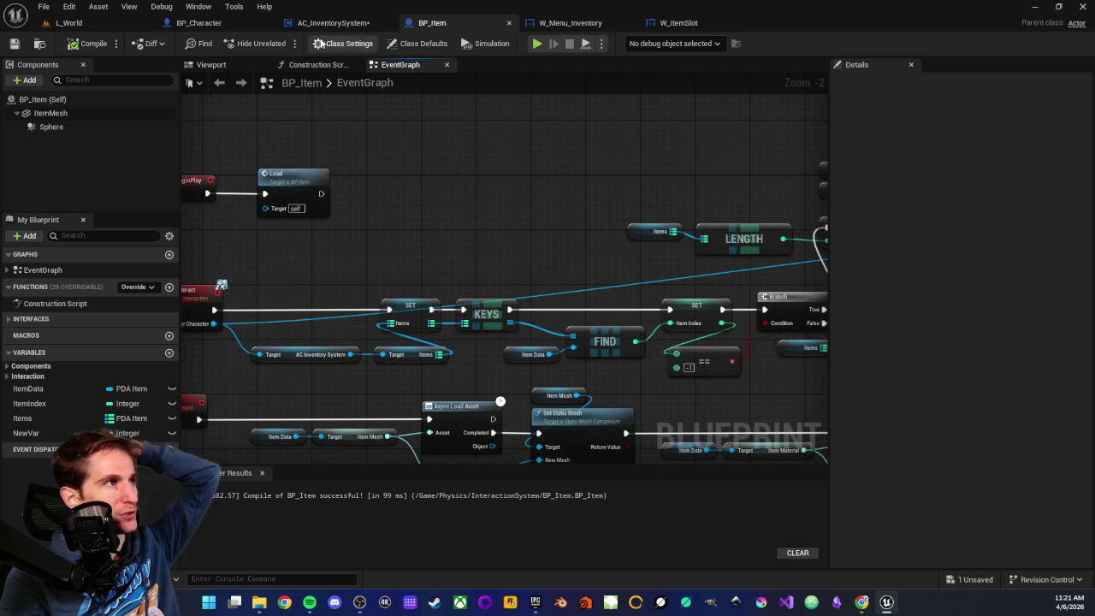
pyautogui.click(81, 24)
pyautogui.scroll(3, 443, 211)
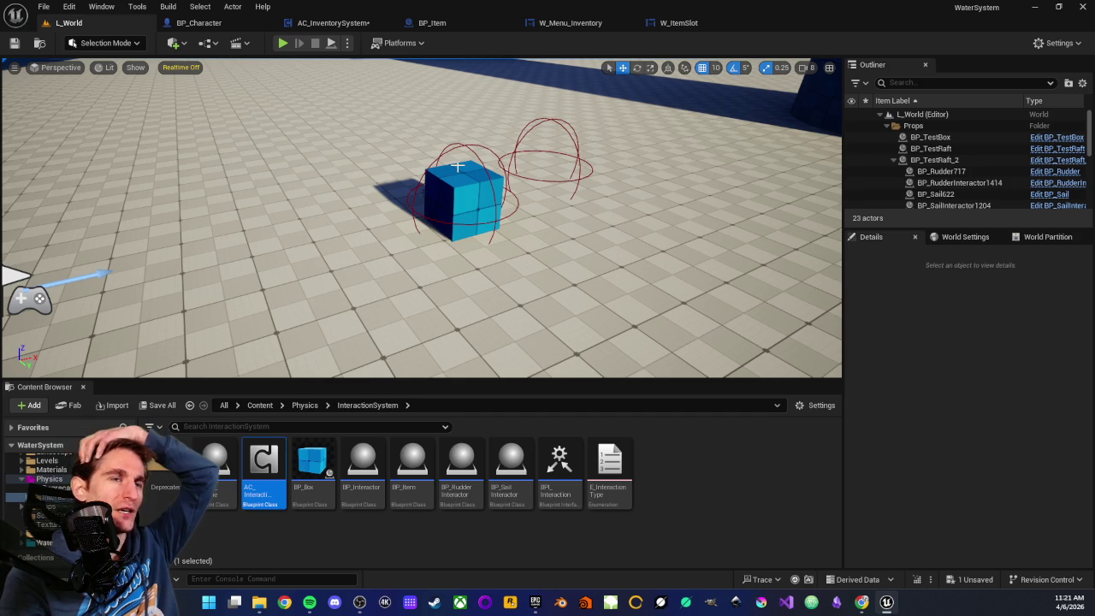
# Step: Open BP_Item from the Content Browser and pan to its event nodes
pyautogui.click(289, 525)
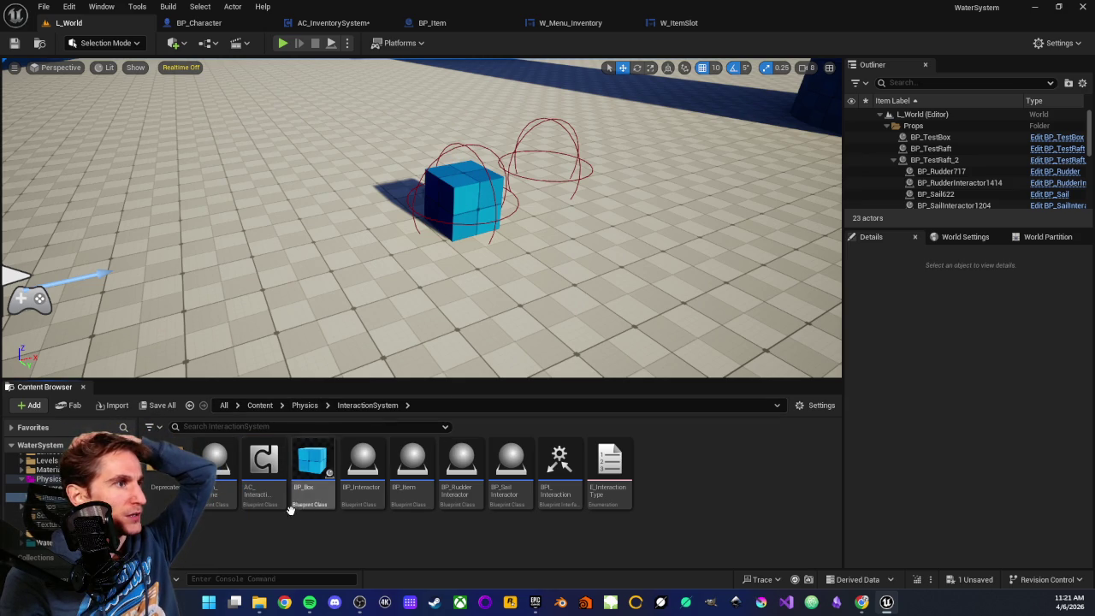
pyautogui.doubleClick(411, 477)
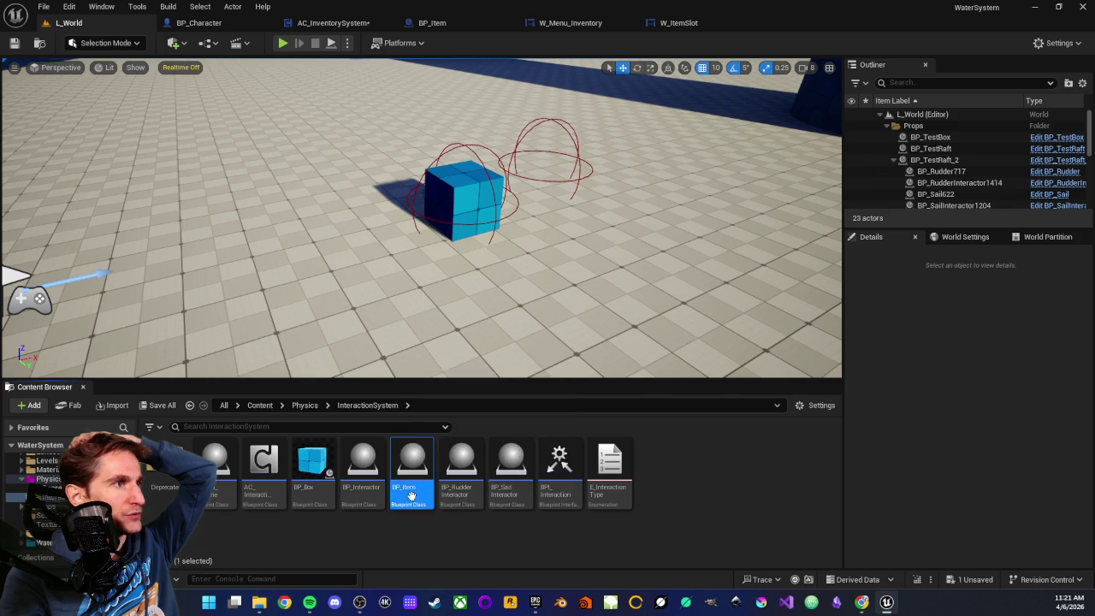
pyautogui.moveTo(333, 277)
pyautogui.mouseDown()
pyautogui.moveTo(420, 205)
pyautogui.moveTo(461, 238)
pyautogui.mouseUp()
pyautogui.scroll(2, 462, 239)
pyautogui.moveTo(408, 264); pyautogui.dragTo(480, 268)
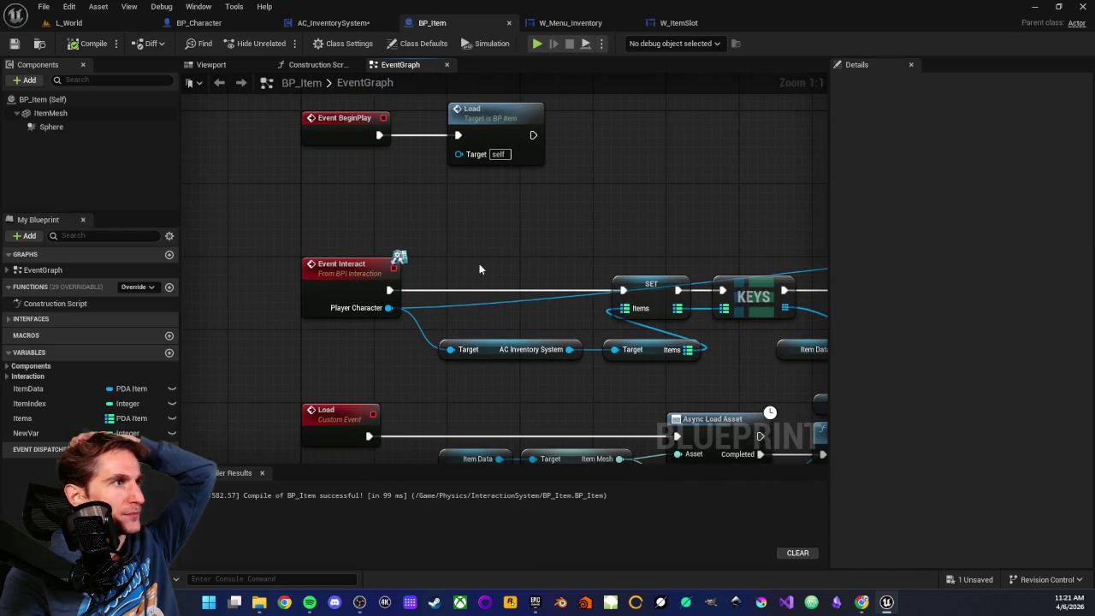
pyautogui.moveTo(272, 238); pyautogui.dragTo(410, 346)
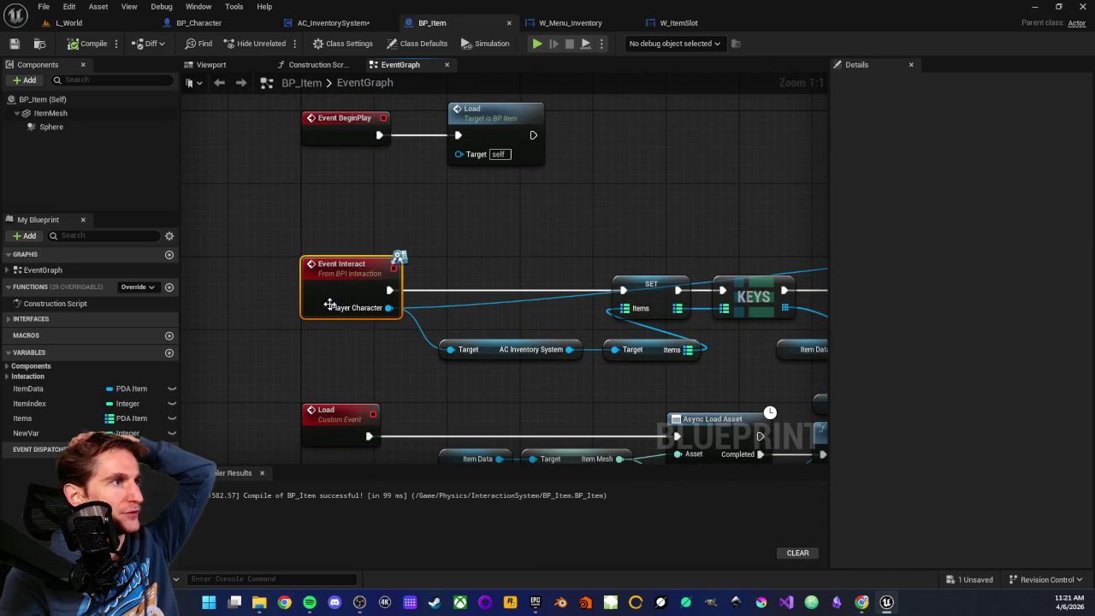
pyautogui.click(473, 303)
pyautogui.moveTo(511, 244); pyautogui.dragTo(411, 237)
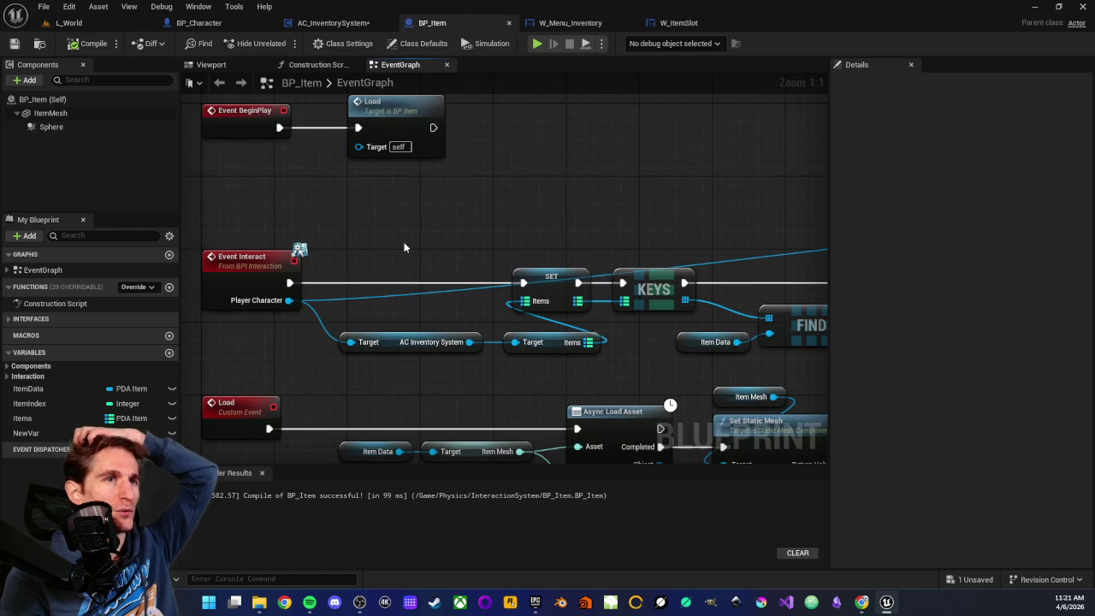
pyautogui.moveTo(417, 236)
pyautogui.mouseDown()
pyautogui.moveTo(508, 245)
pyautogui.moveTo(442, 269)
pyautogui.mouseUp()
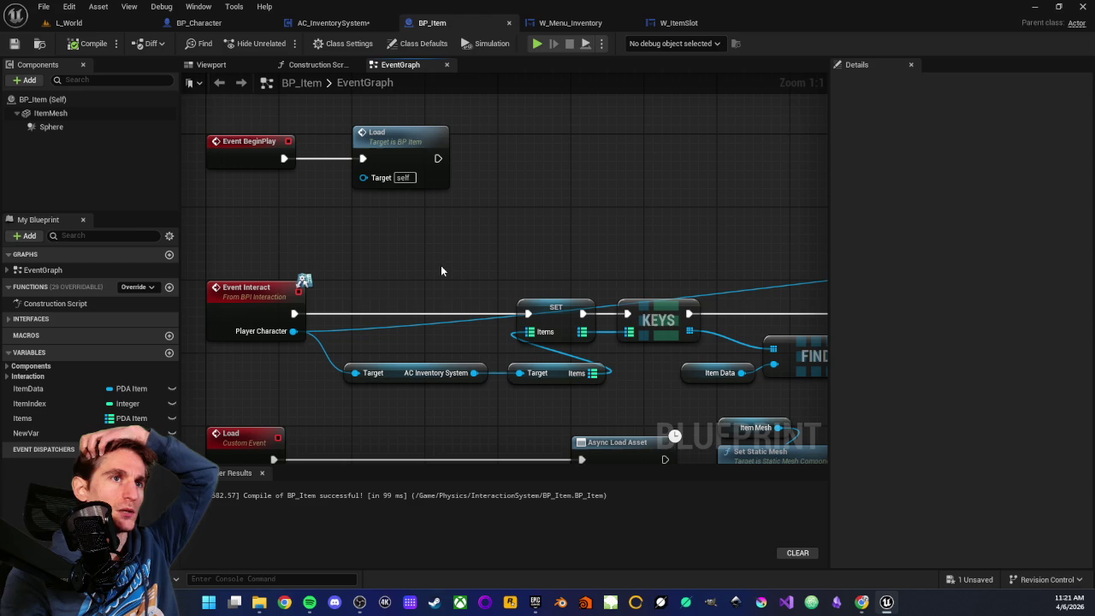
pyautogui.moveTo(391, 276)
pyautogui.mouseDown()
pyautogui.moveTo(574, 240)
pyautogui.moveTo(502, 254)
pyautogui.mouseUp()
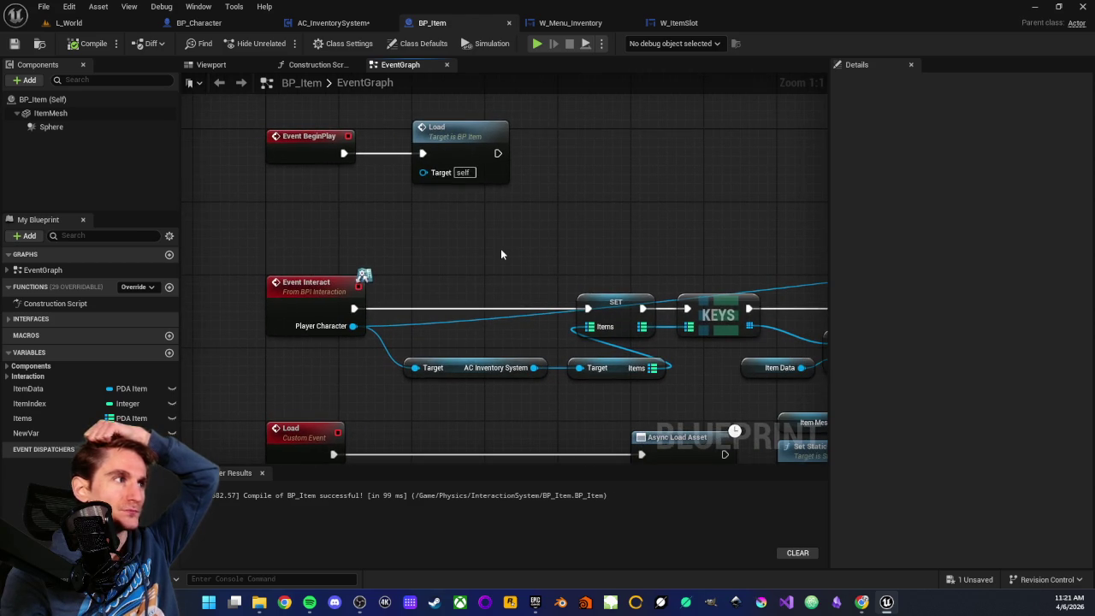
pyautogui.moveTo(570, 229); pyautogui.dragTo(513, 239)
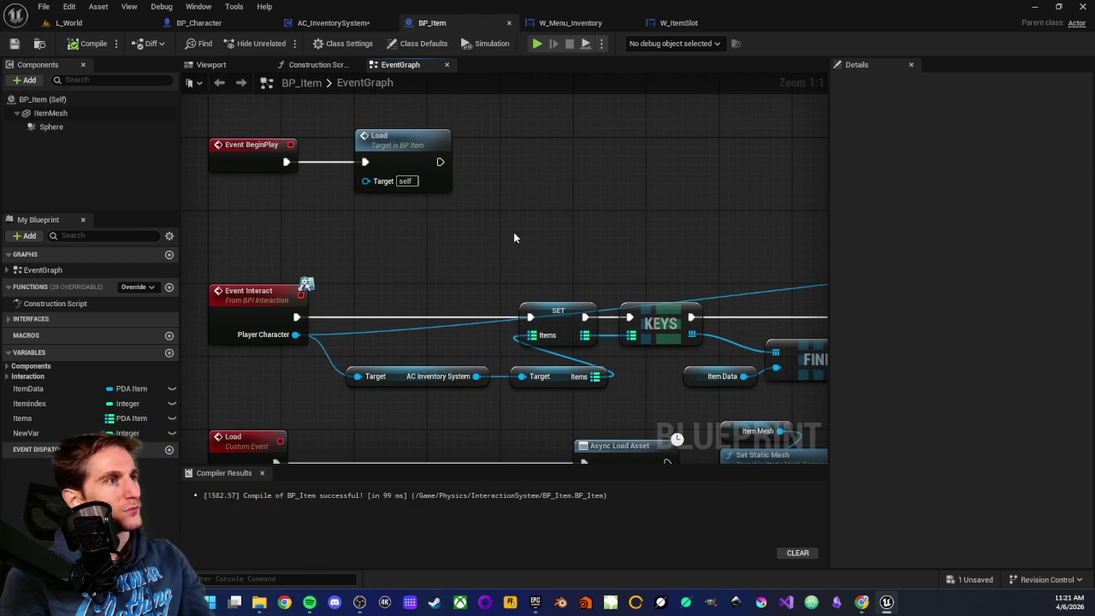
pyautogui.scroll(-6, 523, 227)
pyautogui.scroll(4, 543, 243)
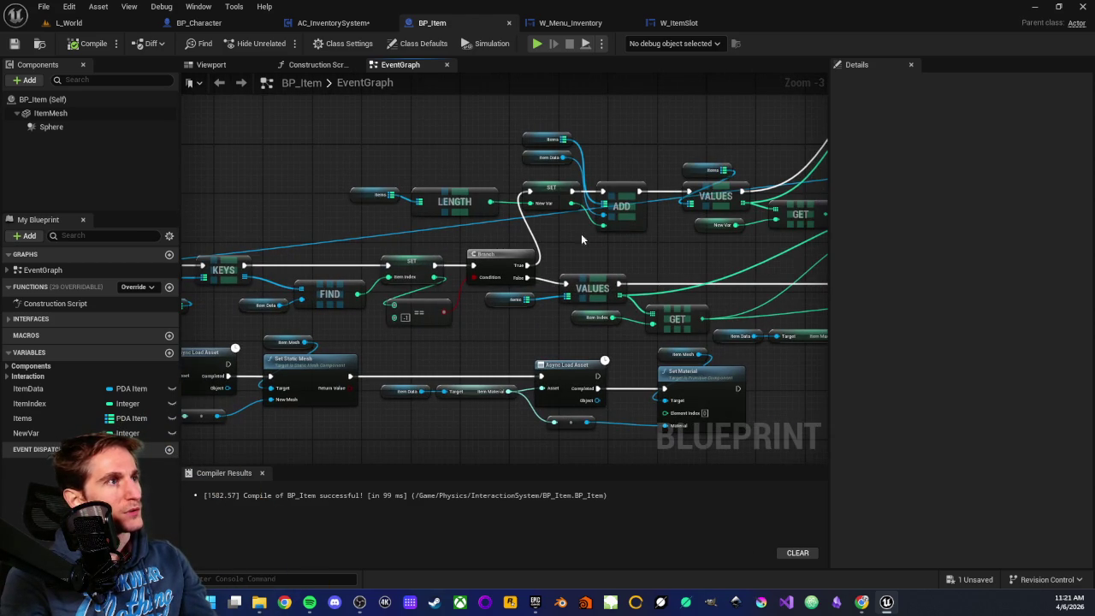
pyautogui.moveTo(336, 211); pyautogui.dragTo(506, 214)
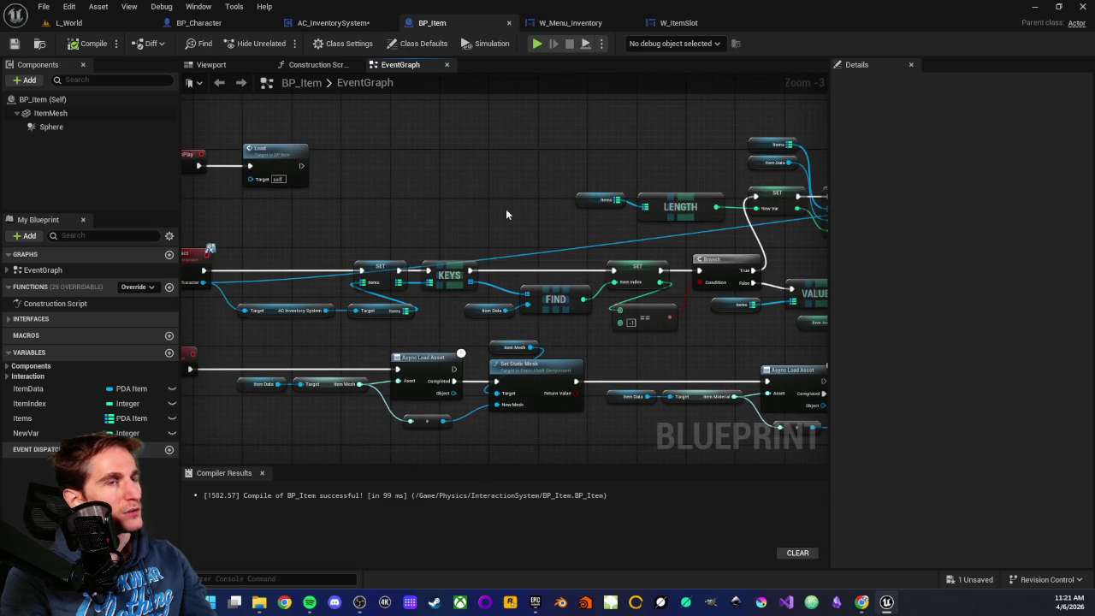
pyautogui.moveTo(439, 237)
pyautogui.mouseDown()
pyautogui.moveTo(587, 215)
pyautogui.moveTo(567, 225)
pyautogui.mouseUp()
pyautogui.scroll(2, 542, 220)
pyautogui.scroll(1, 500, 244)
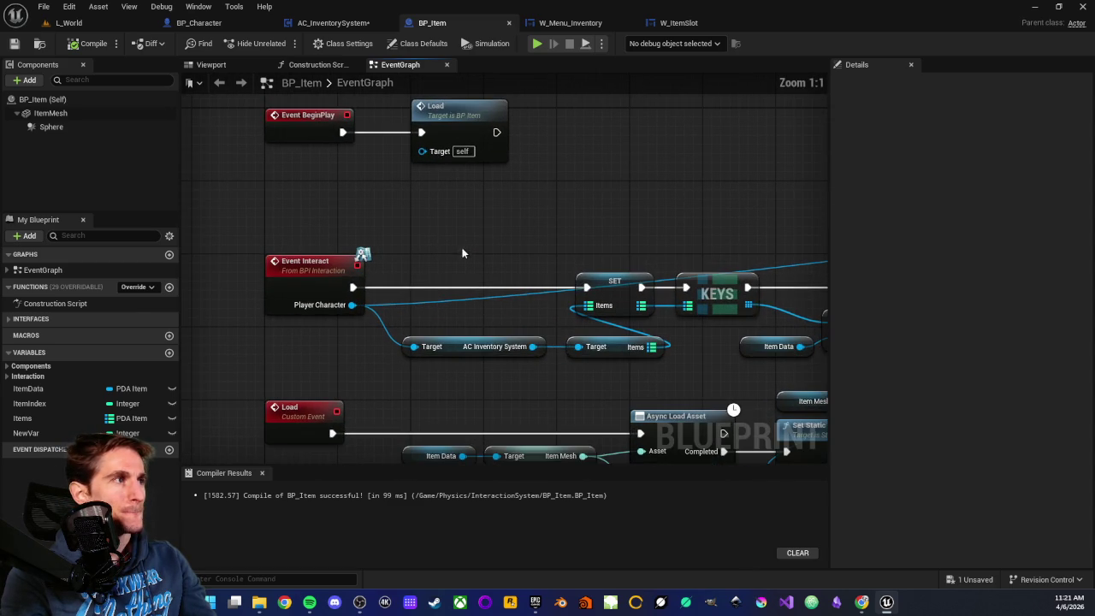
pyautogui.moveTo(239, 227)
pyautogui.mouseDown()
pyautogui.moveTo(389, 339)
pyautogui.moveTo(324, 331)
pyautogui.mouseUp()
pyautogui.click(324, 331)
pyautogui.moveTo(433, 264)
pyautogui.mouseDown()
pyautogui.moveTo(387, 272)
pyautogui.moveTo(549, 256)
pyautogui.mouseUp()
pyautogui.moveTo(411, 299)
pyautogui.mouseDown()
pyautogui.moveTo(531, 242)
pyautogui.moveTo(530, 218)
pyautogui.moveTo(522, 229)
pyautogui.mouseUp()
pyautogui.click(529, 205)
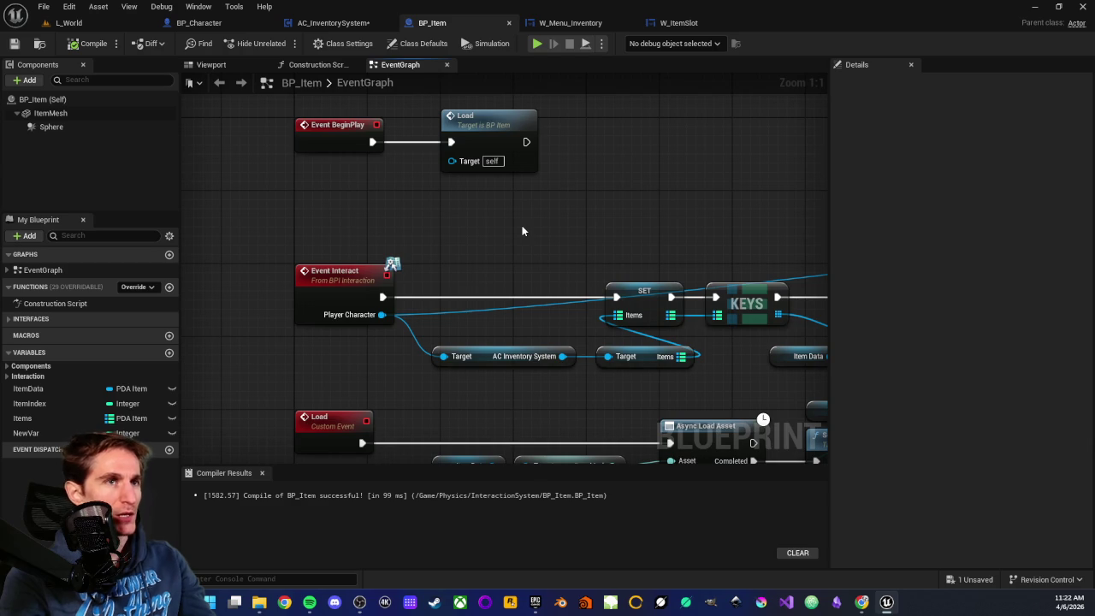
pyautogui.moveTo(668, 248)
pyautogui.mouseDown()
pyautogui.moveTo(333, 240)
pyautogui.moveTo(345, 222)
pyautogui.moveTo(368, 235)
pyautogui.moveTo(338, 286)
pyautogui.mouseUp()
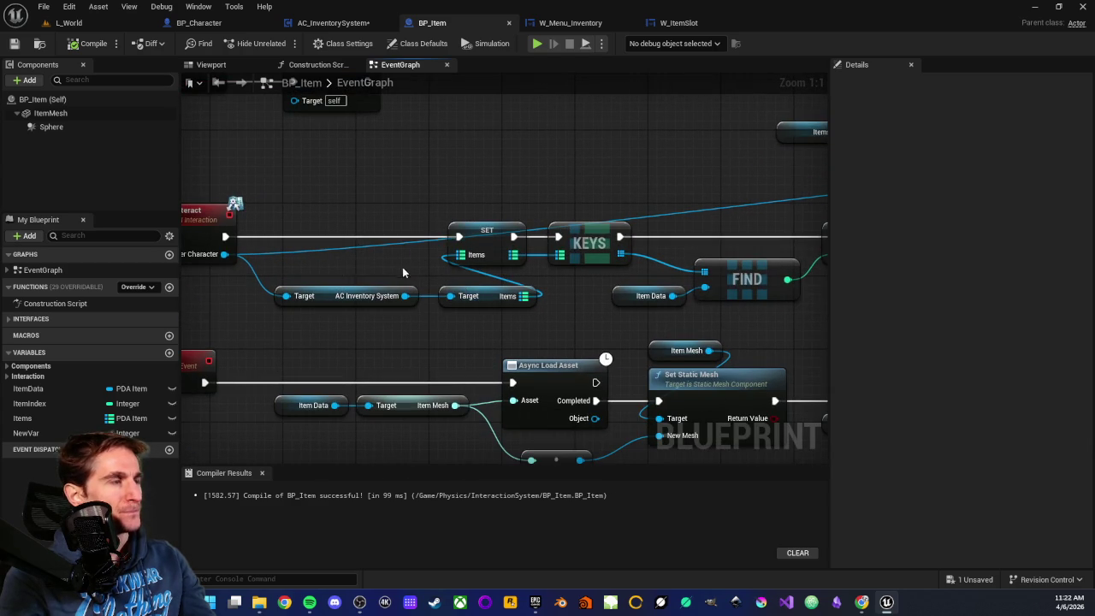
pyautogui.moveTo(442, 279); pyautogui.dragTo(380, 296)
pyautogui.moveTo(440, 225)
pyautogui.mouseDown()
pyautogui.moveTo(575, 230)
pyautogui.moveTo(577, 261)
pyautogui.mouseUp()
pyautogui.click(321, 379)
pyautogui.moveTo(408, 248)
pyautogui.mouseDown()
pyautogui.moveTo(520, 240)
pyautogui.moveTo(397, 212)
pyautogui.moveTo(534, 295)
pyautogui.moveTo(369, 304)
pyautogui.mouseUp()
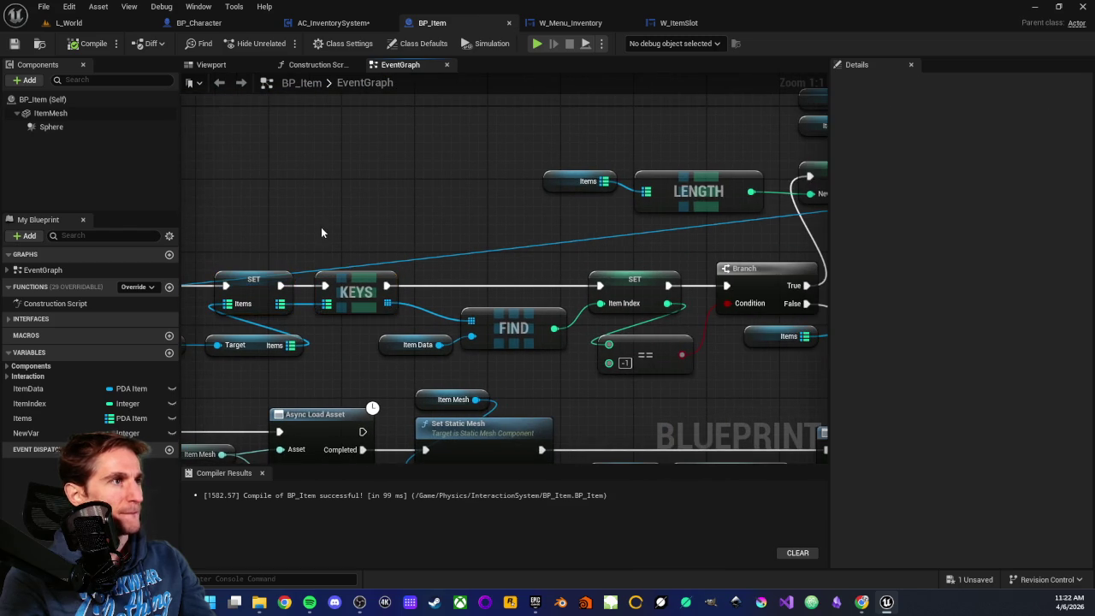
pyautogui.click(382, 205)
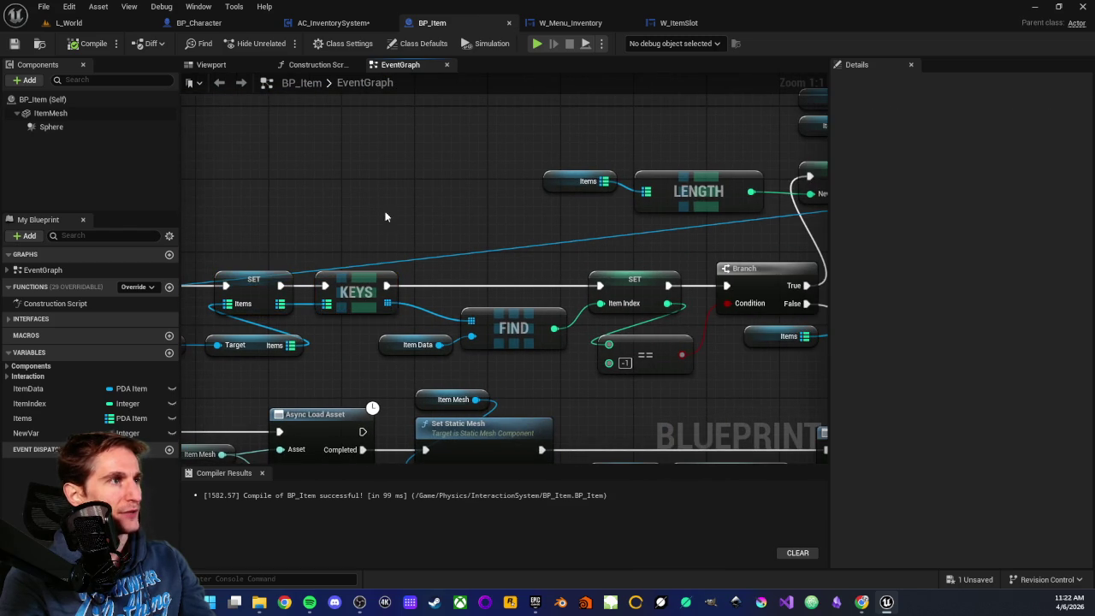
pyautogui.moveTo(505, 326); pyautogui.dragTo(451, 299)
pyautogui.moveTo(366, 289); pyautogui.dragTo(453, 347)
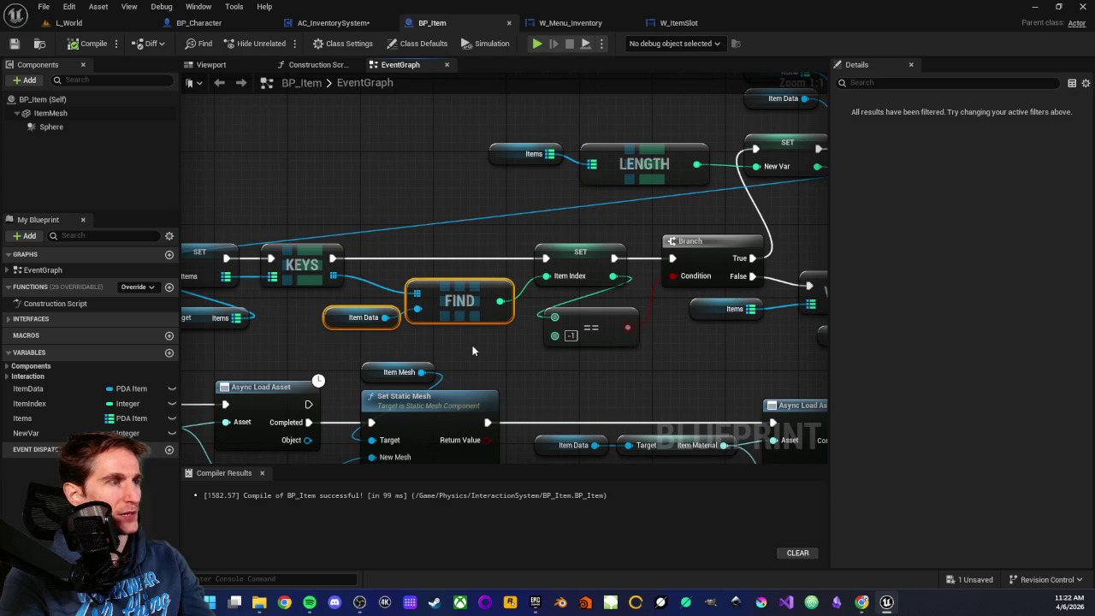
pyautogui.click(472, 345)
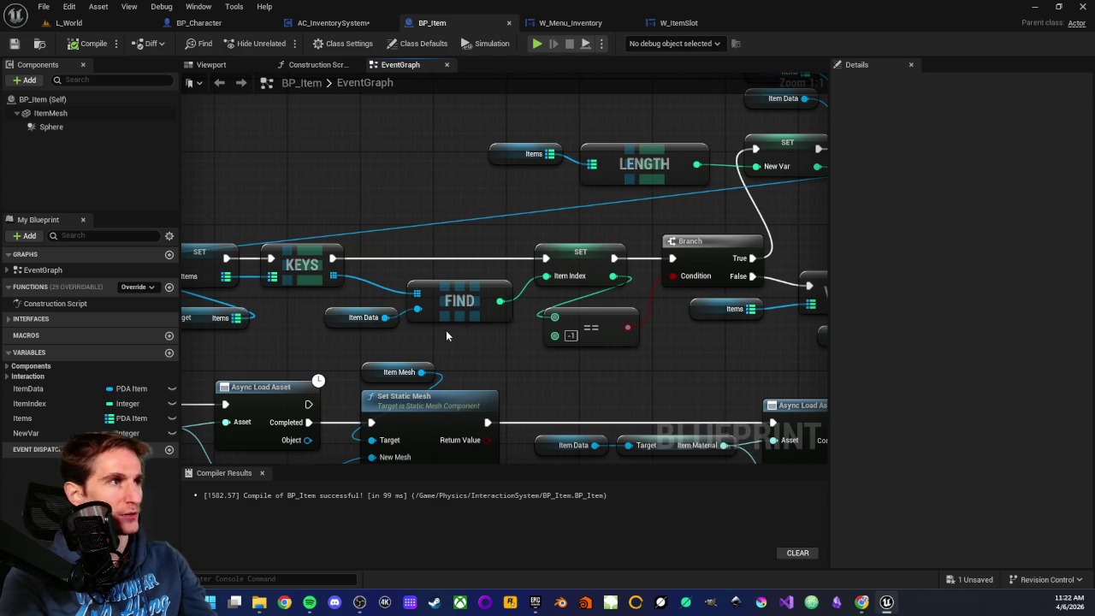
pyautogui.moveTo(478, 330); pyautogui.dragTo(363, 323)
pyautogui.moveTo(451, 220); pyautogui.dragTo(475, 337)
pyautogui.click(453, 255)
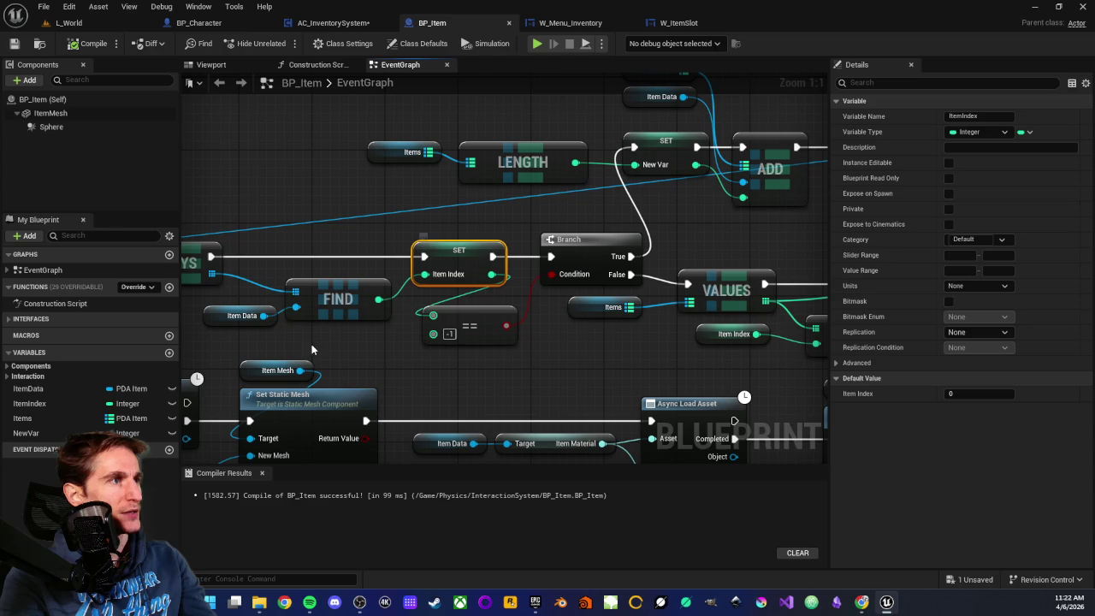
# Step: Review BP_Item's == comparison, Branch, LENGTH, SET, ADD and Set Array Elem nodes
pyautogui.click(376, 351)
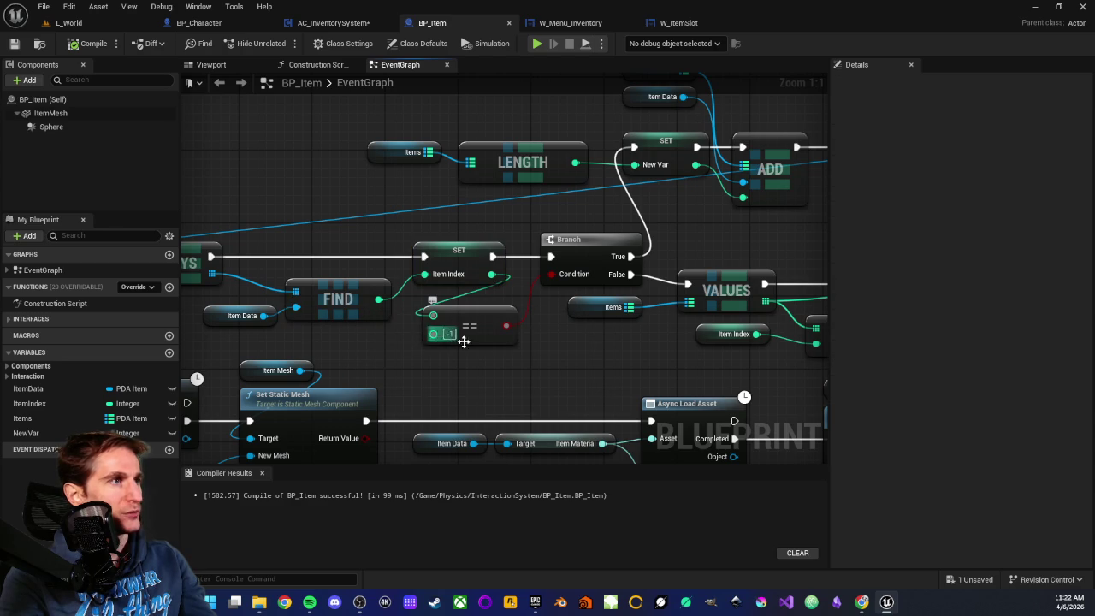
pyautogui.moveTo(473, 346)
pyautogui.mouseDown()
pyautogui.moveTo(437, 351)
pyautogui.moveTo(380, 386)
pyautogui.mouseUp()
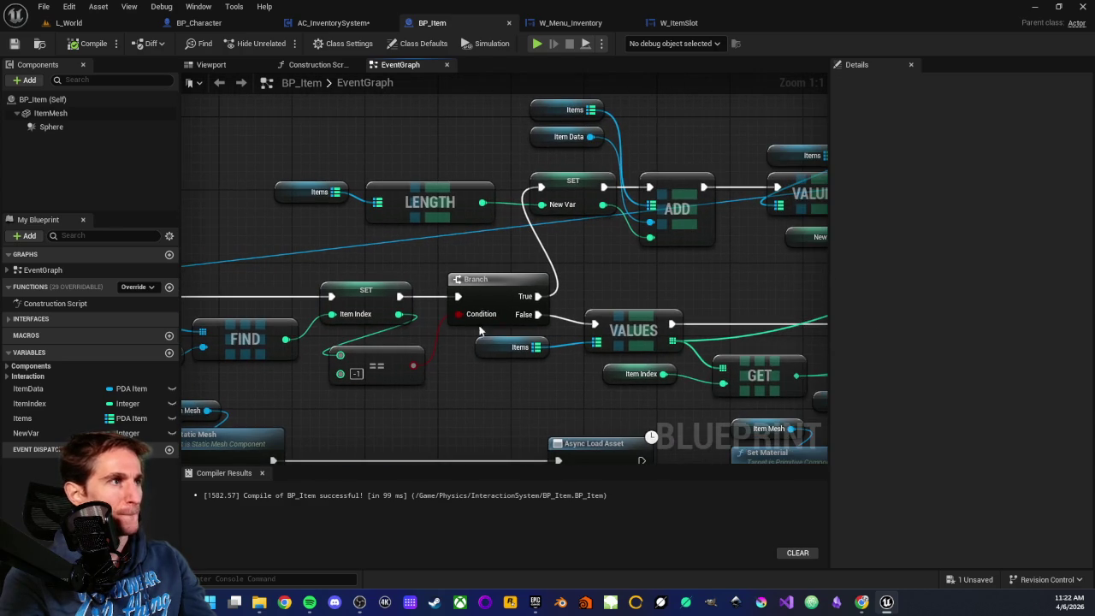
pyautogui.click(338, 355)
pyautogui.moveTo(499, 268); pyautogui.dragTo(527, 325)
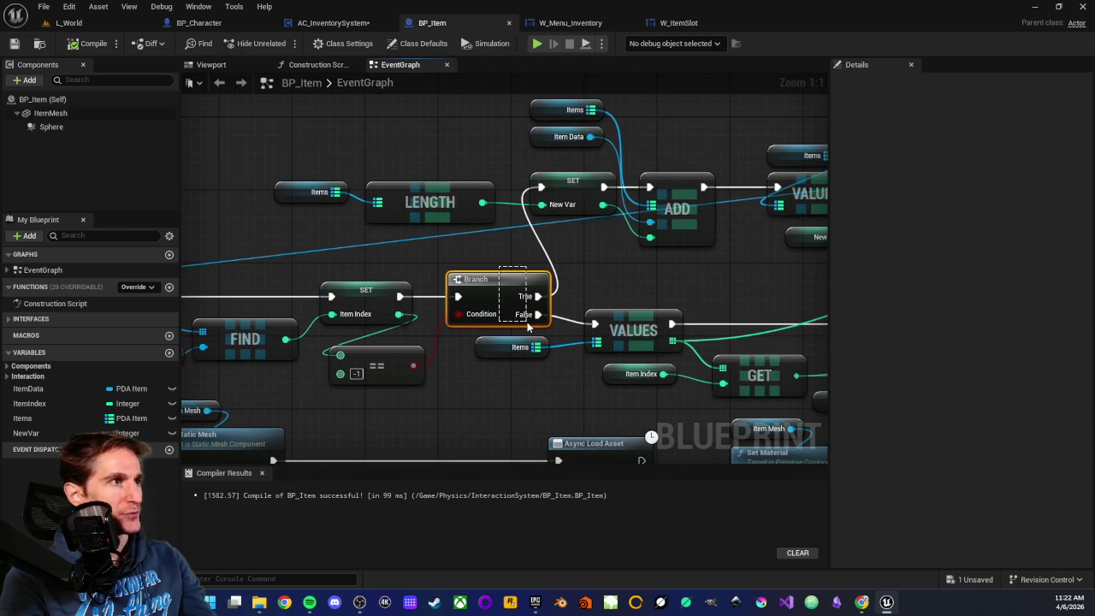
pyautogui.click(546, 301)
pyautogui.scroll(-2, 432, 233)
pyautogui.moveTo(328, 173); pyautogui.dragTo(596, 276)
pyautogui.moveTo(696, 284); pyautogui.dragTo(452, 306)
pyautogui.moveTo(440, 202)
pyautogui.mouseDown()
pyautogui.moveTo(504, 248)
pyautogui.moveTo(524, 290)
pyautogui.mouseUp()
pyautogui.moveTo(626, 130)
pyautogui.mouseDown()
pyautogui.moveTo(507, 145)
pyautogui.moveTo(702, 220)
pyautogui.moveTo(611, 216)
pyautogui.moveTo(577, 193)
pyautogui.moveTo(539, 234)
pyautogui.mouseUp()
pyautogui.scroll(3, 702, 220)
pyautogui.click(610, 217)
pyautogui.moveTo(281, 133)
pyautogui.mouseDown()
pyautogui.moveTo(366, 246)
pyautogui.moveTo(444, 281)
pyautogui.mouseUp()
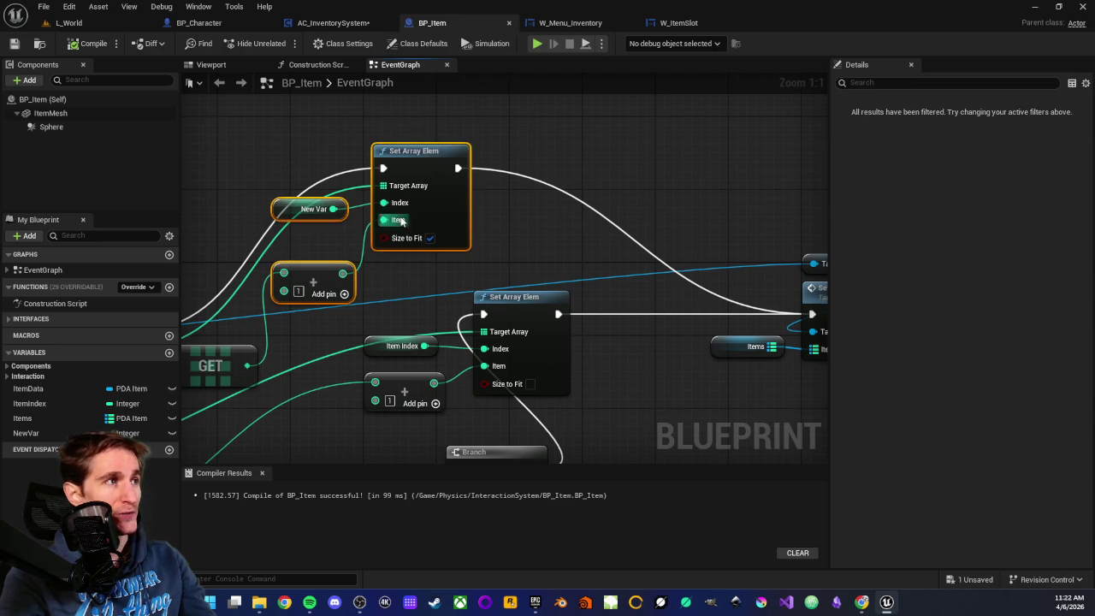
pyautogui.click(501, 237)
# Step: Inspect the Set Inventory call and the Self and Destroy Actor nodes further along
pyautogui.moveTo(571, 249)
pyautogui.mouseDown()
pyautogui.moveTo(523, 246)
pyautogui.moveTo(491, 327)
pyautogui.moveTo(436, 322)
pyautogui.mouseUp()
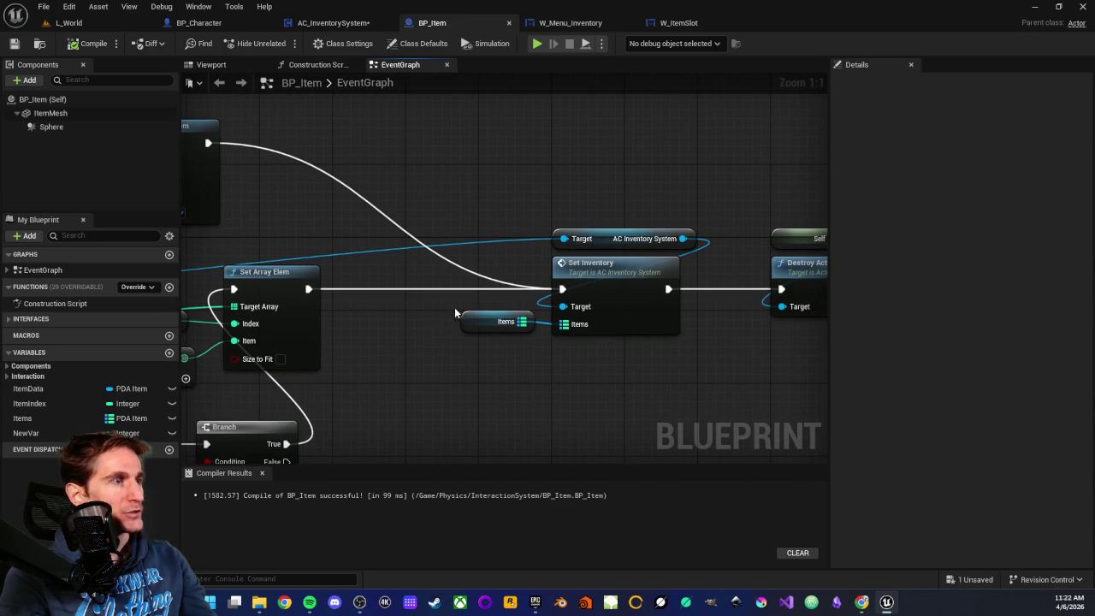
pyautogui.moveTo(493, 195); pyautogui.dragTo(598, 375)
pyautogui.click(641, 379)
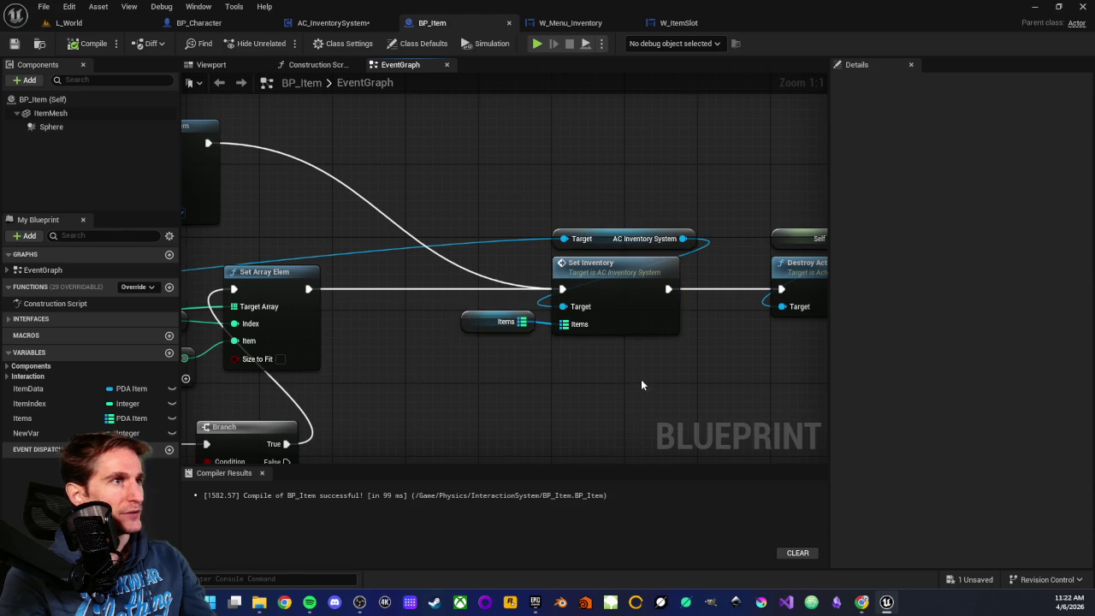
pyautogui.moveTo(778, 253); pyautogui.dragTo(504, 240)
pyautogui.moveTo(472, 171)
pyautogui.mouseDown()
pyautogui.moveTo(630, 391)
pyautogui.moveTo(615, 365)
pyautogui.mouseUp()
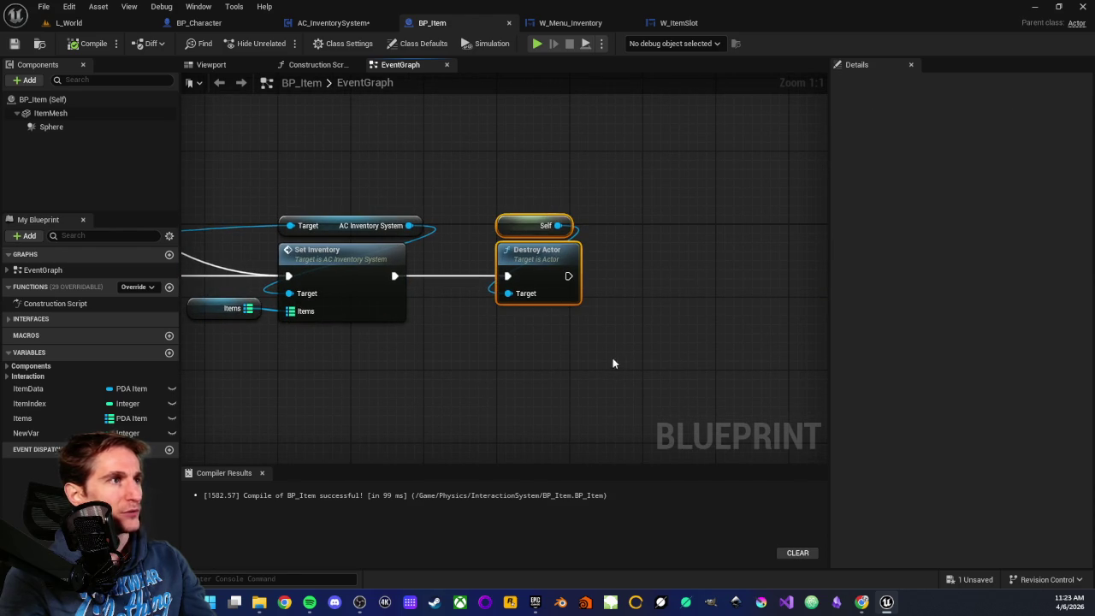
pyautogui.click(486, 367)
pyautogui.moveTo(486, 367); pyautogui.dragTo(886, 335)
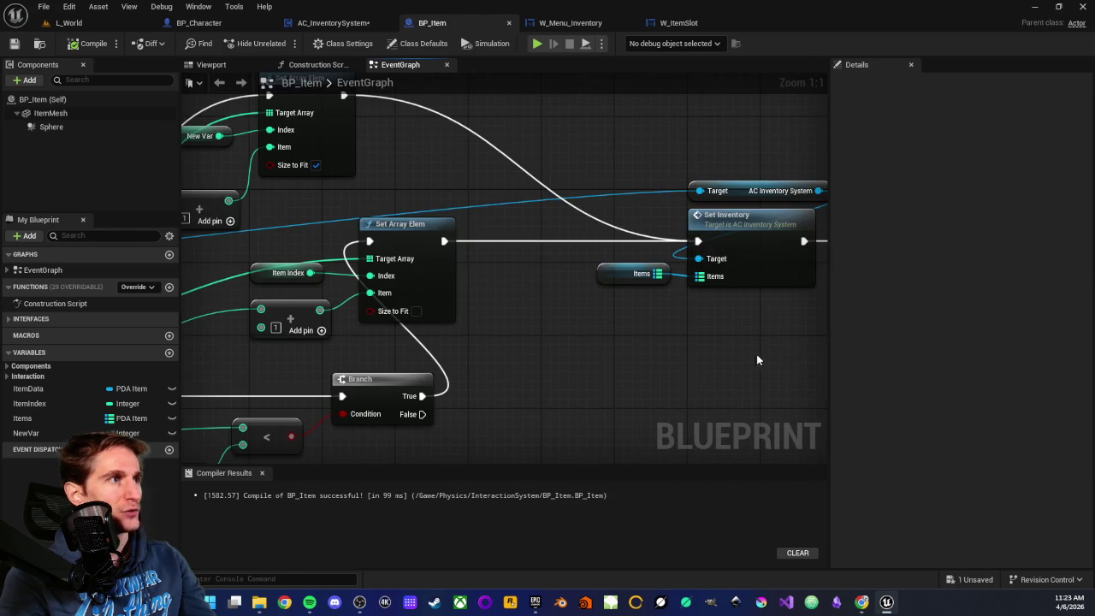
# Step: Check the lower Branch and the LENGTH, KEYS and FIND nodes, then return to AC_InventorySystem
pyautogui.scroll(-2, 643, 348)
pyautogui.scroll(-2, 542, 313)
pyautogui.scroll(2, 558, 302)
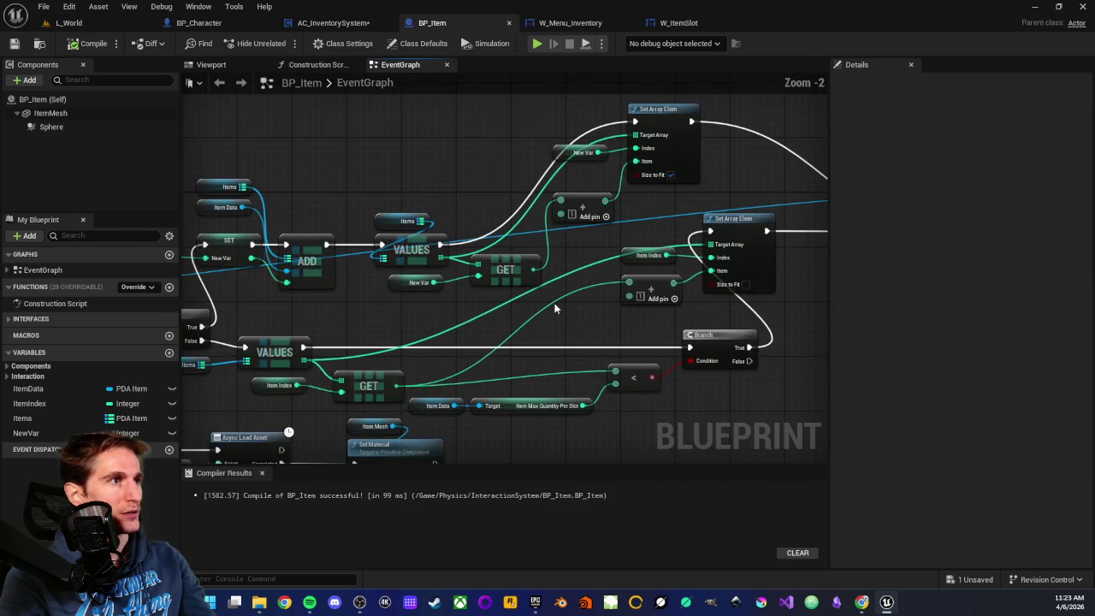
pyautogui.moveTo(576, 342); pyautogui.dragTo(430, 300)
pyautogui.moveTo(588, 346)
pyautogui.mouseDown()
pyautogui.moveTo(733, 362)
pyautogui.moveTo(531, 418)
pyautogui.moveTo(622, 361)
pyautogui.mouseUp()
pyautogui.scroll(2, 486, 252)
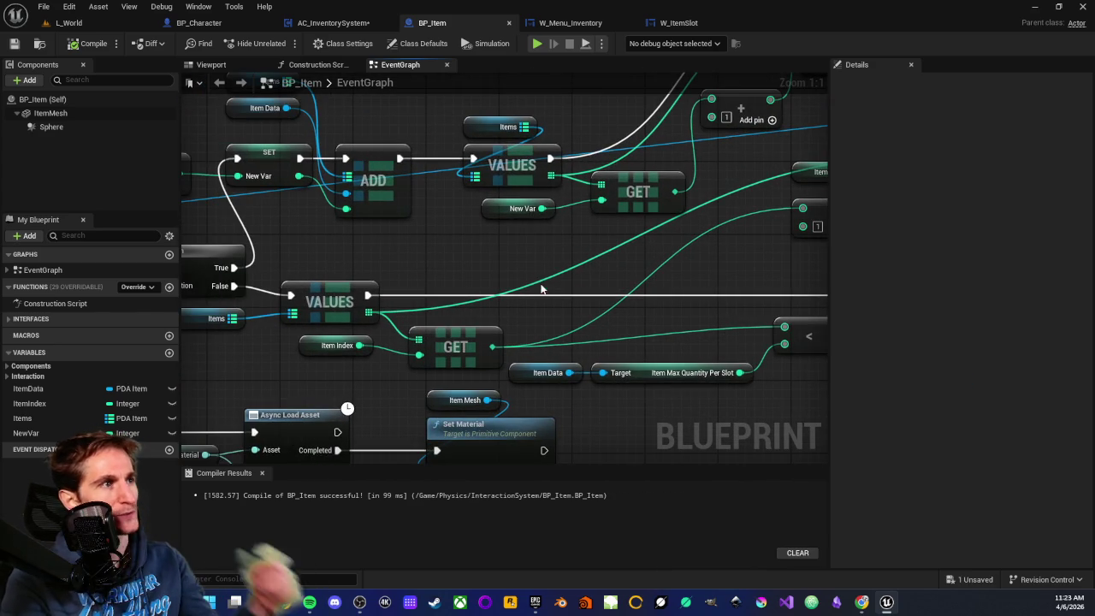
pyautogui.scroll(-4, 541, 289)
pyautogui.scroll(1, 596, 304)
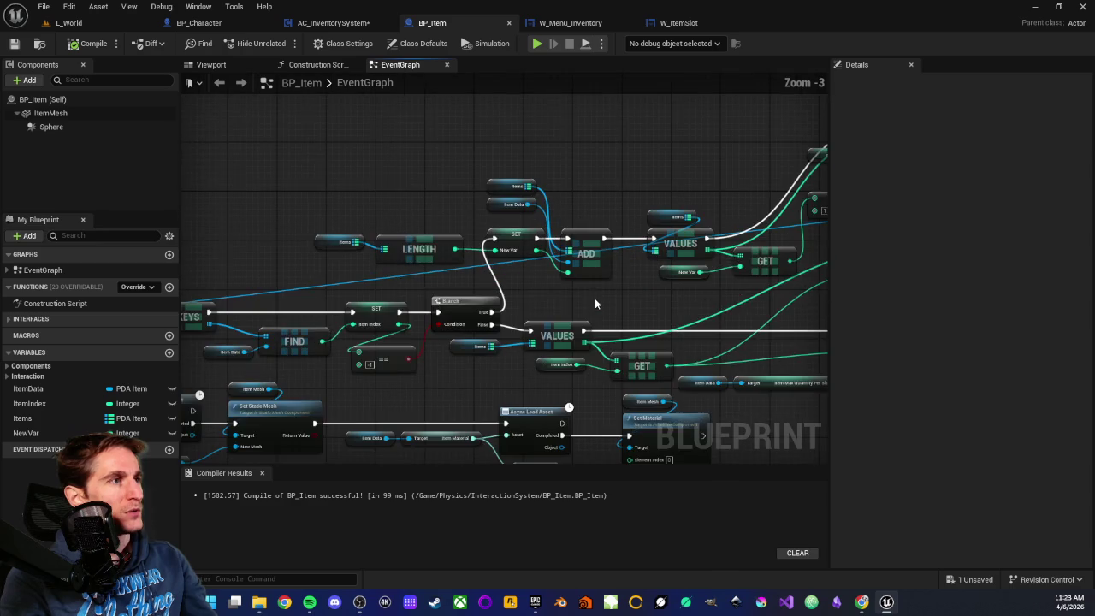
pyautogui.moveTo(389, 248); pyautogui.dragTo(598, 250)
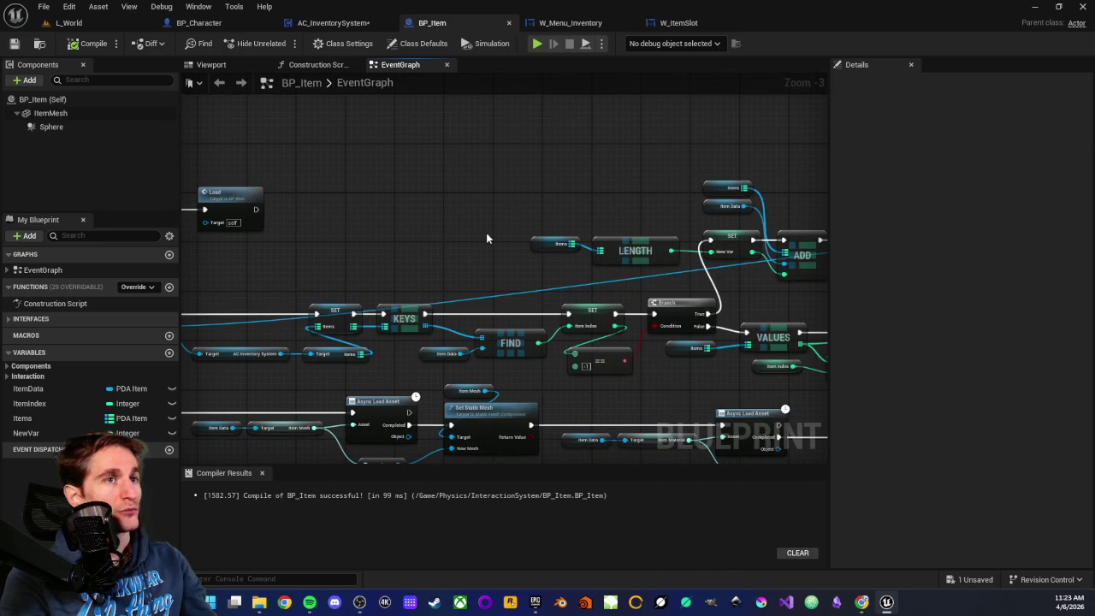
pyautogui.click(333, 22)
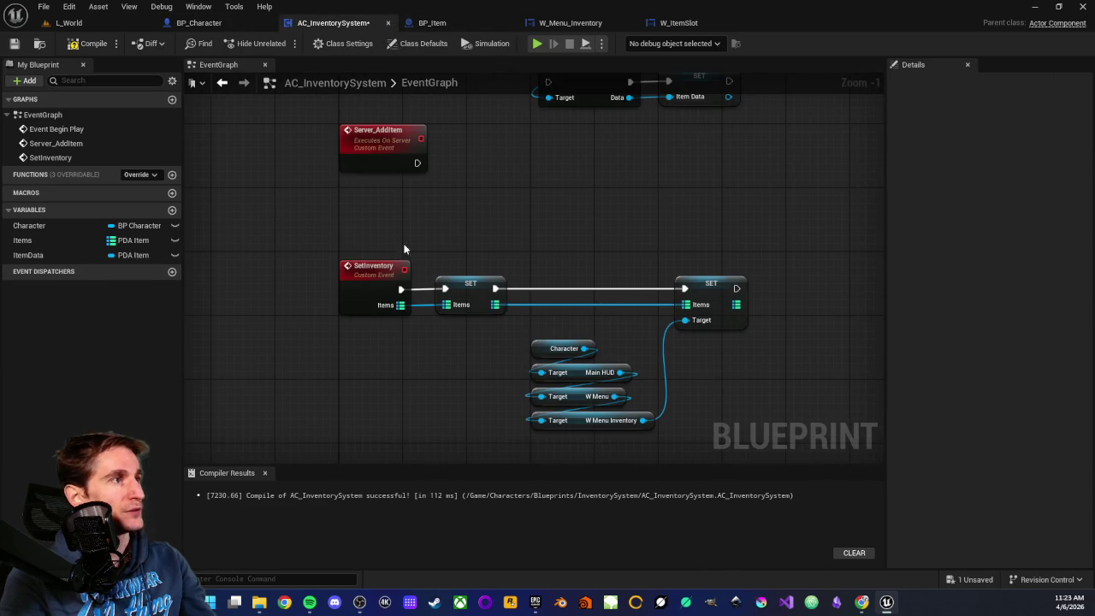
pyautogui.scroll(1, 429, 312)
pyautogui.moveTo(408, 320); pyautogui.dragTo(478, 271)
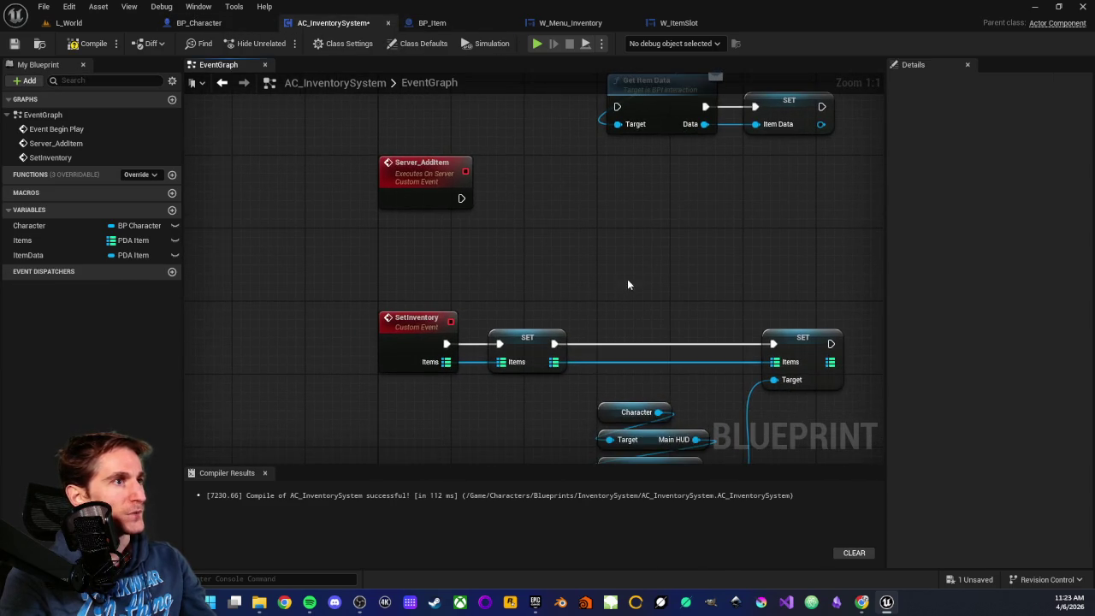
pyautogui.moveTo(625, 285); pyautogui.dragTo(538, 201)
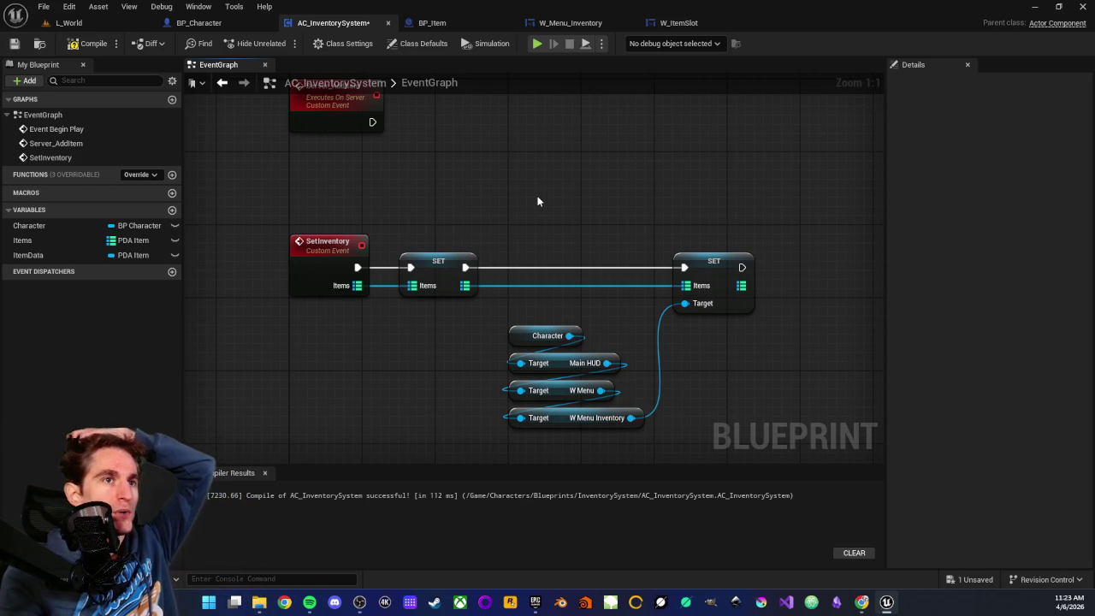
pyautogui.moveTo(537, 201); pyautogui.dragTo(488, 269)
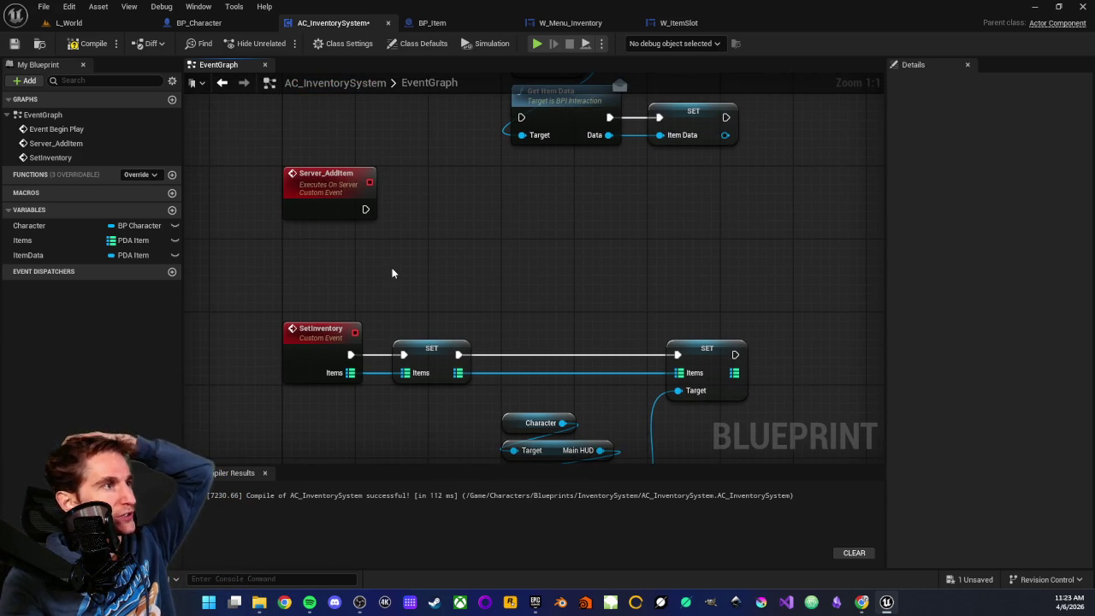
pyautogui.click(20, 256)
pyautogui.click(71, 339)
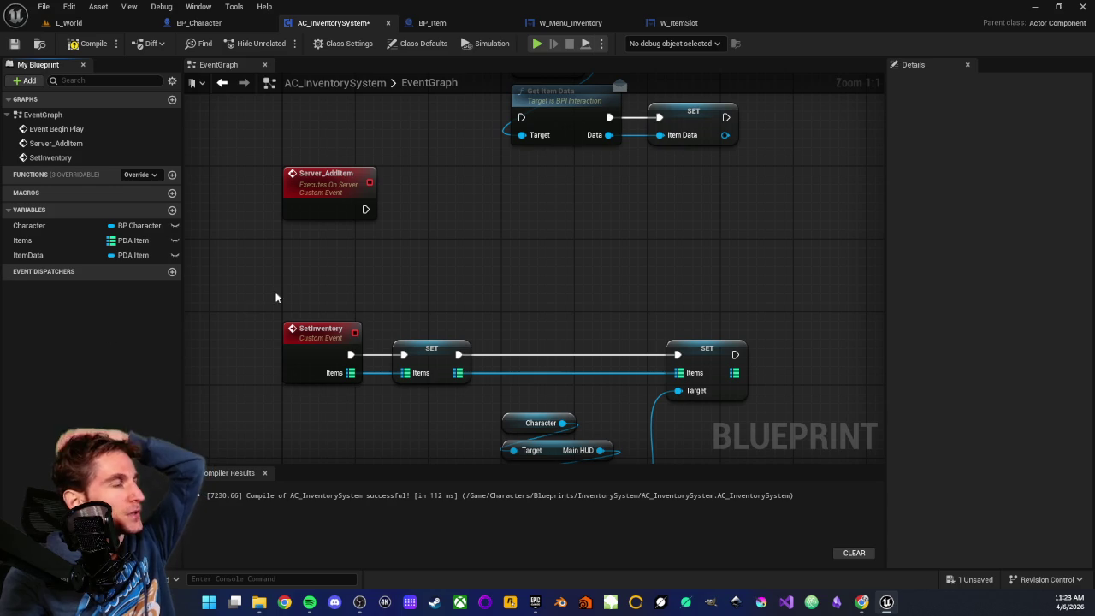
pyautogui.moveTo(279, 288)
pyautogui.mouseDown()
pyautogui.moveTo(305, 286)
pyautogui.moveTo(305, 296)
pyautogui.mouseUp()
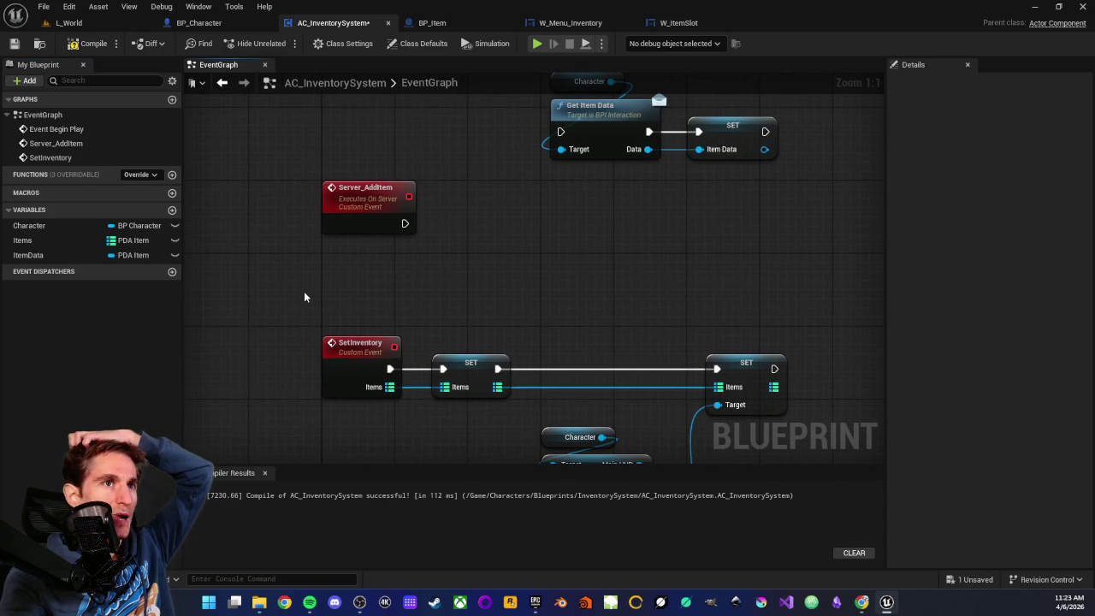
pyautogui.click(172, 209)
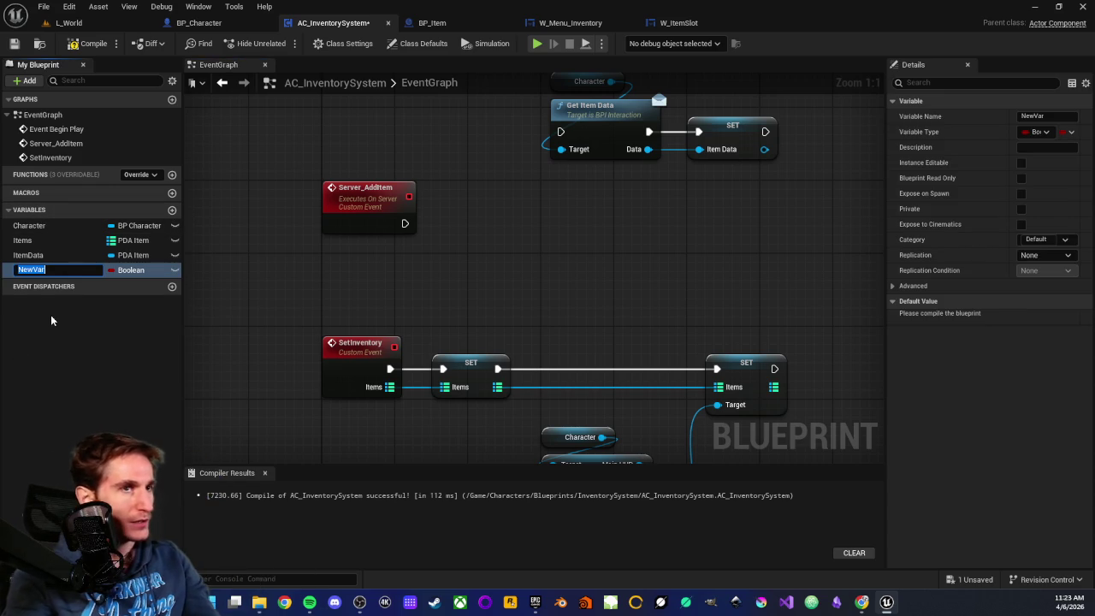
# Step: Name the new variable 'Inventory'
pyautogui.write('Inventory')
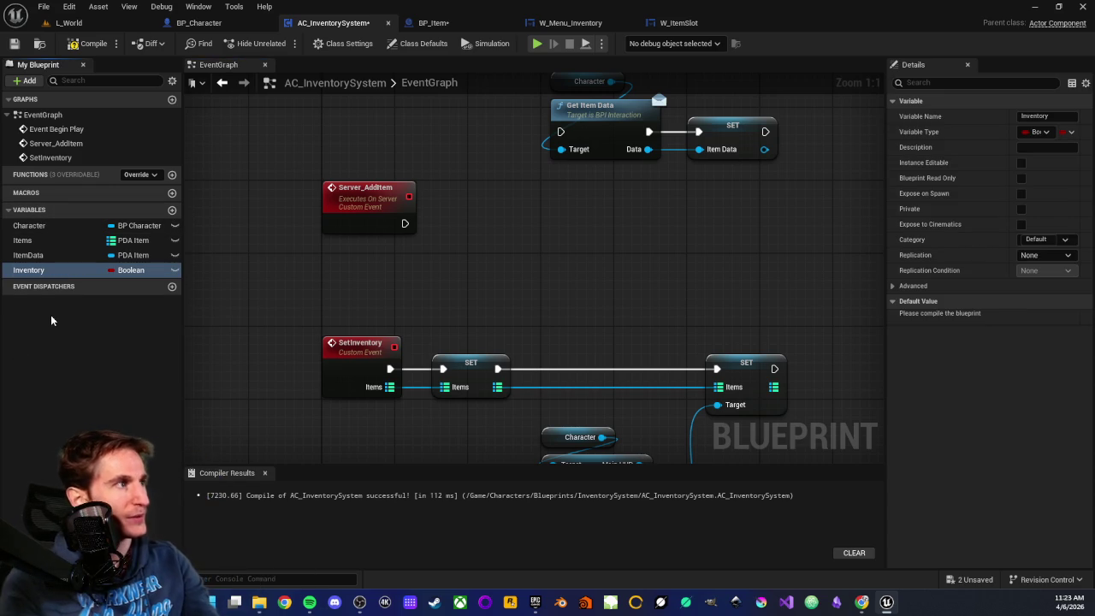
pyautogui.press('Return')
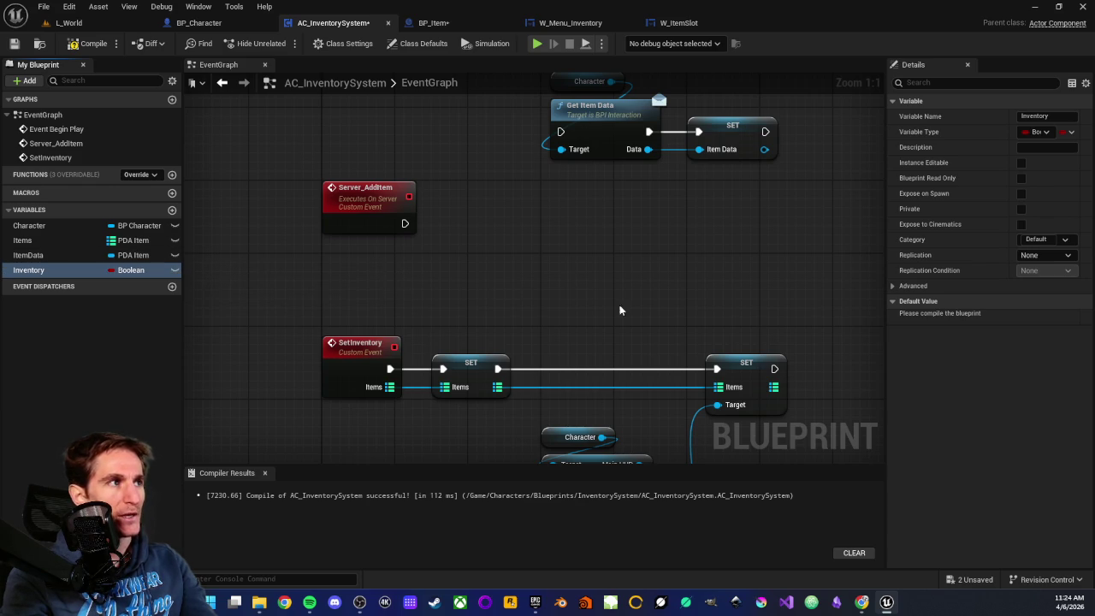
pyautogui.scroll(-2, 539, 277)
pyautogui.scroll(-3, 538, 282)
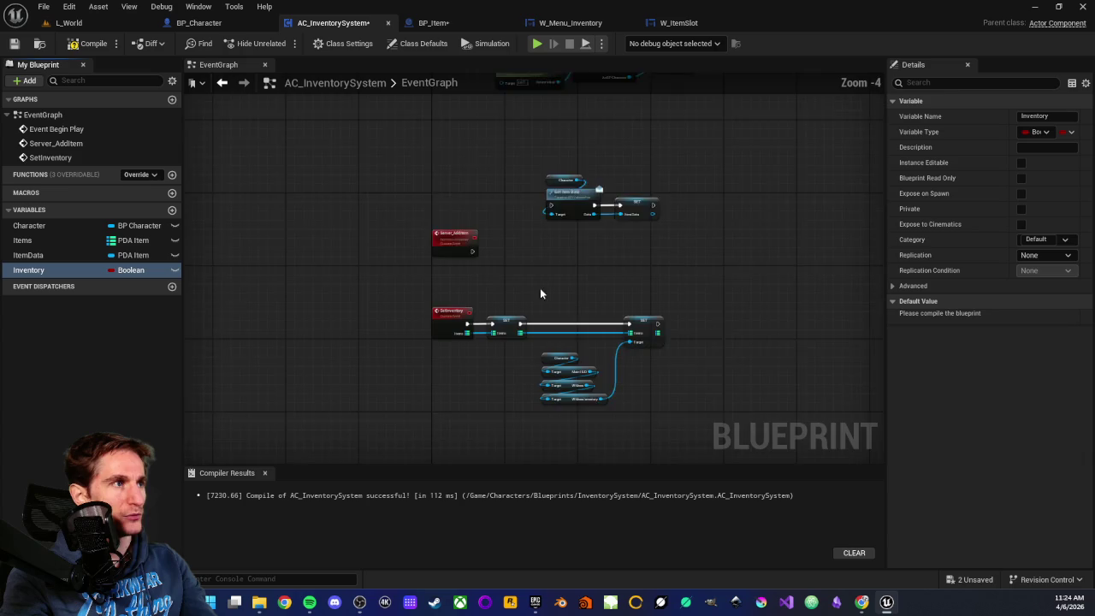
pyautogui.scroll(2, 552, 265)
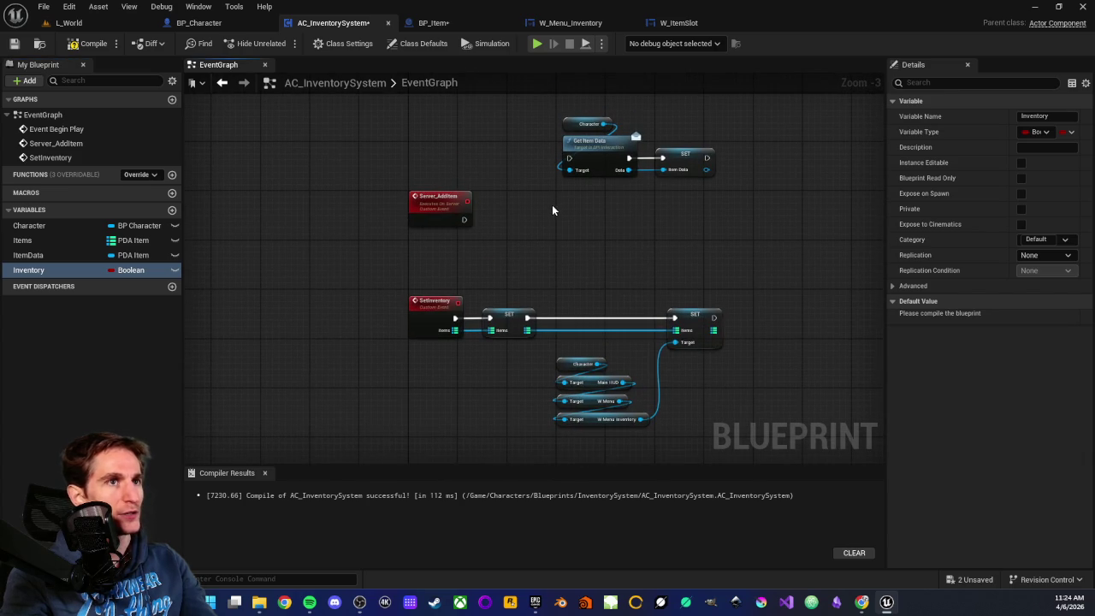
pyautogui.scroll(2, 553, 257)
pyautogui.scroll(2, 650, 251)
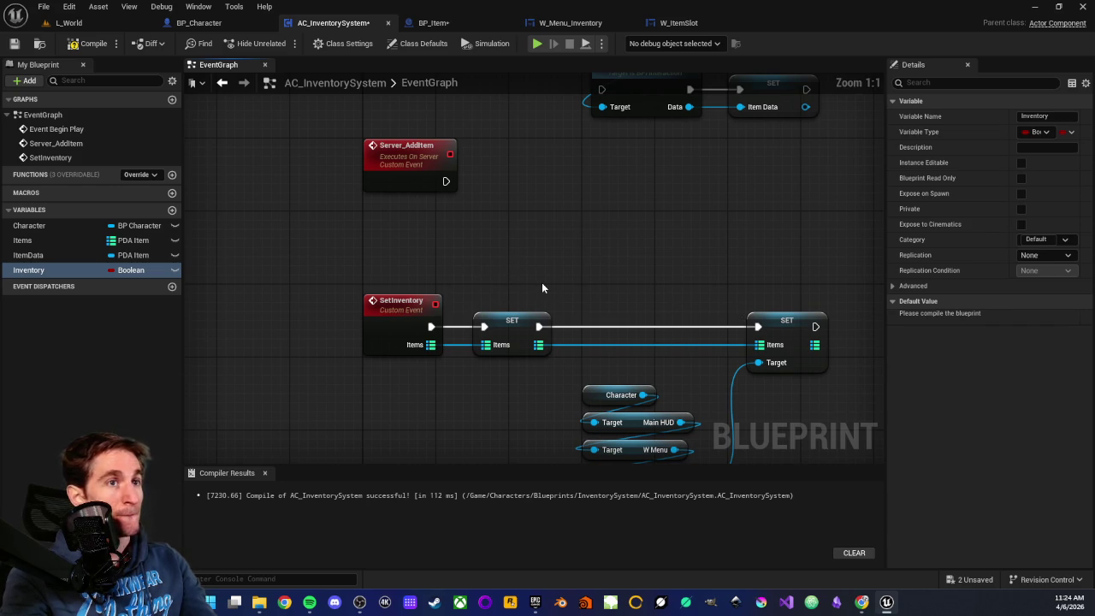
# Step: Set Inventory's type to S Inventory, compile, and expand its Default Value
pyautogui.click(130, 270)
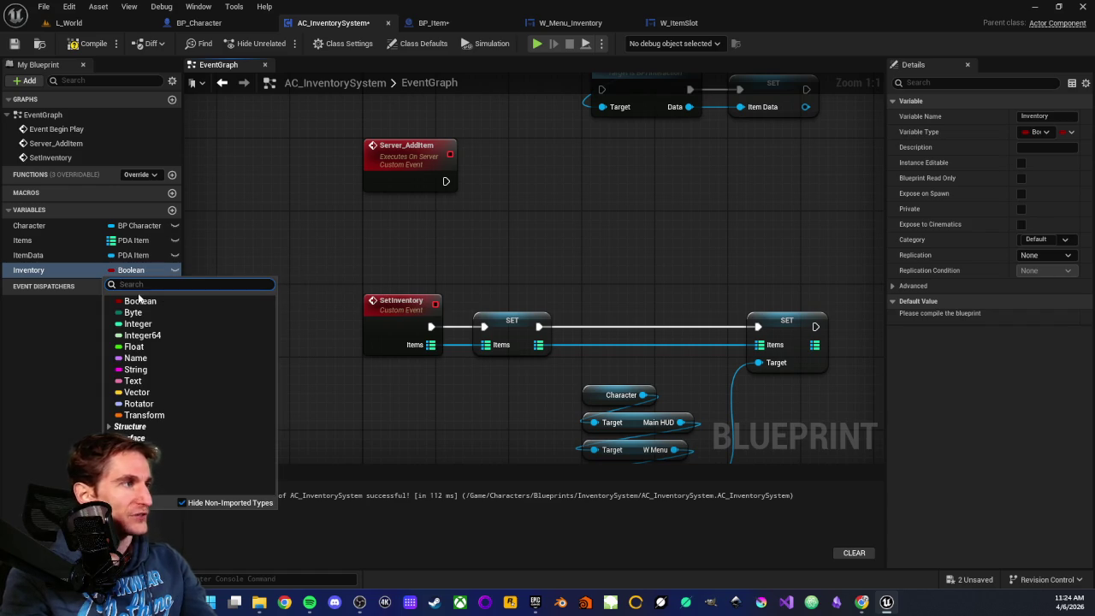
pyautogui.write('s in')
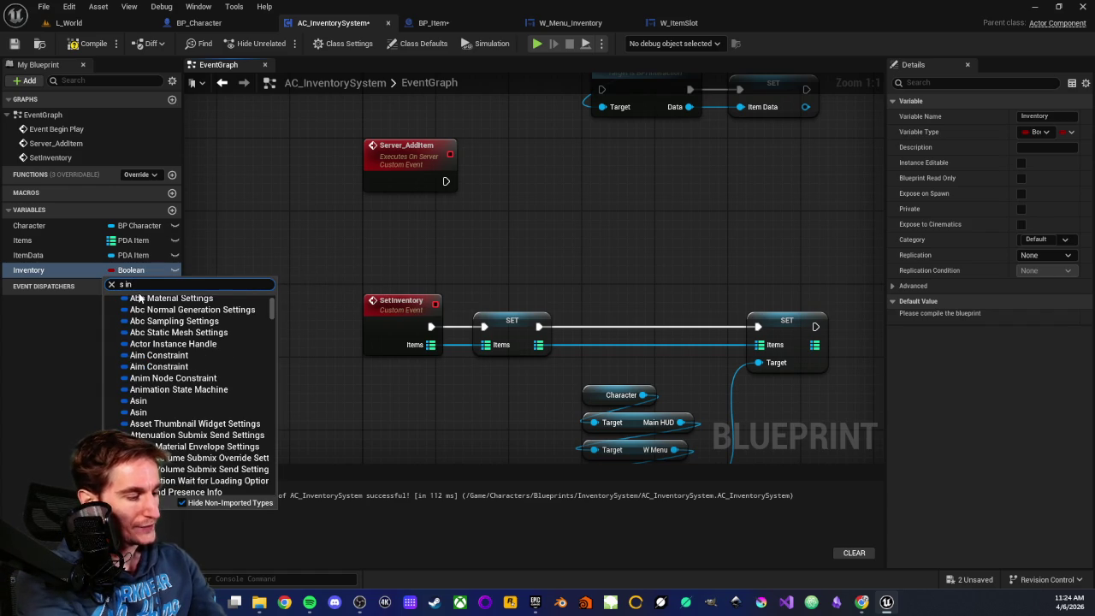
pyautogui.write('ventory')
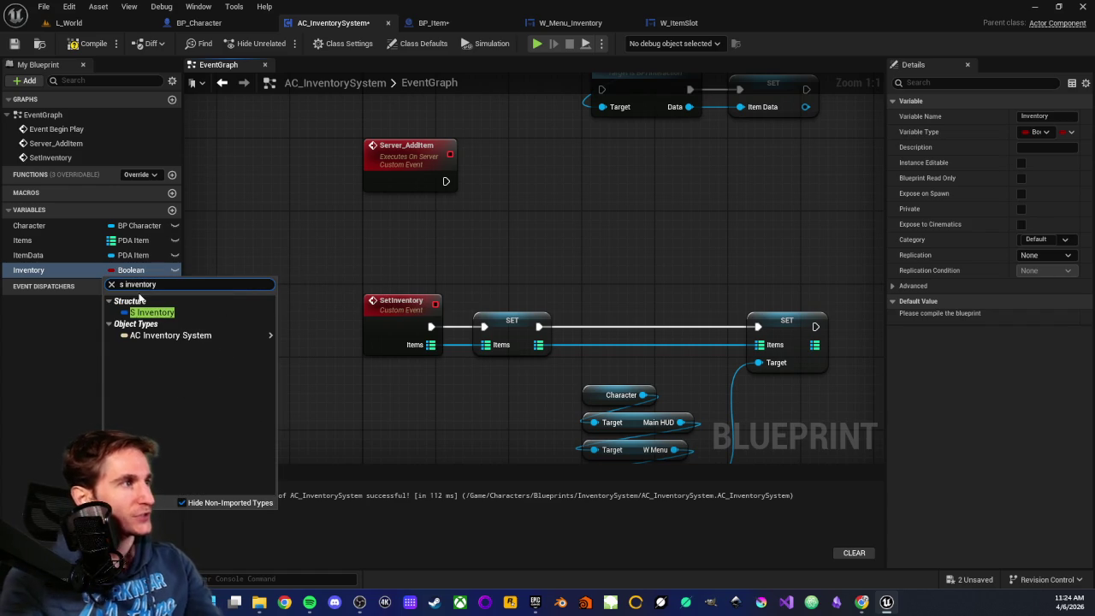
pyautogui.click(146, 313)
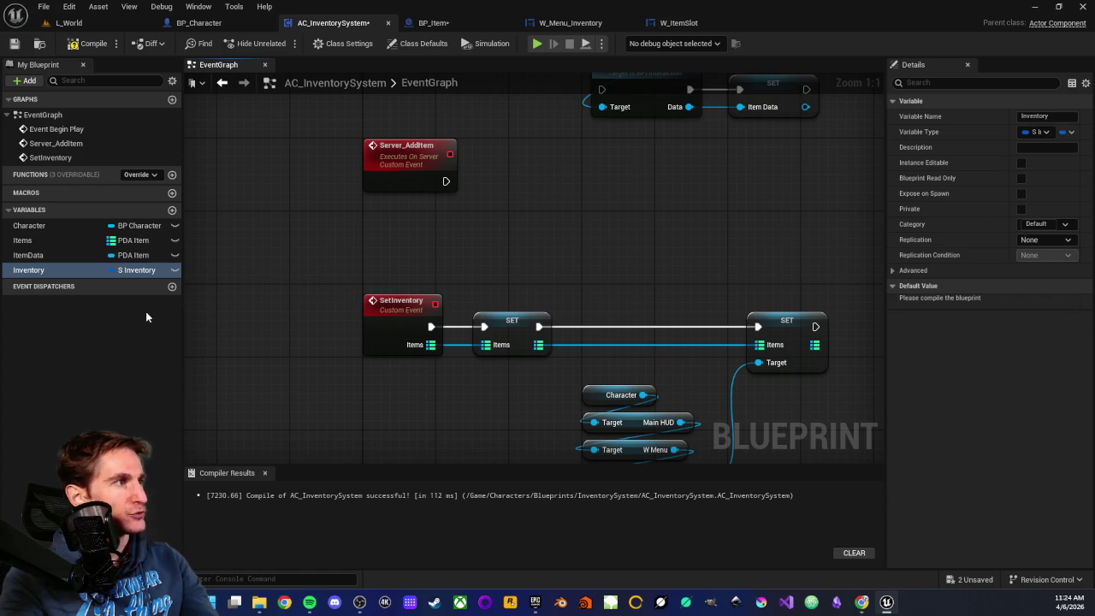
pyautogui.click(77, 43)
pyautogui.click(13, 43)
pyautogui.click(895, 301)
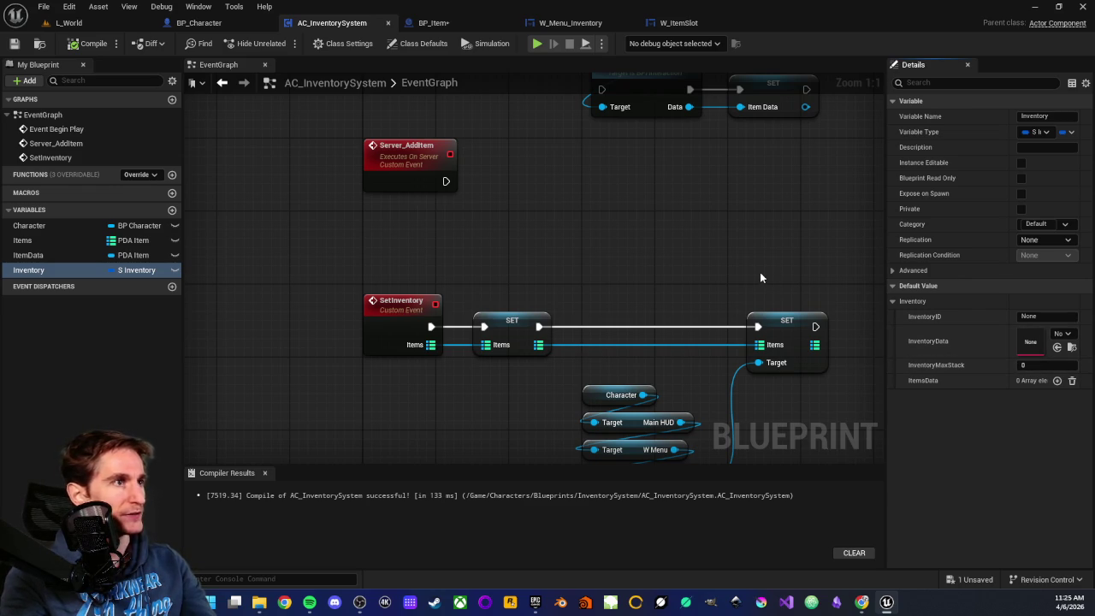
pyautogui.moveTo(752, 266); pyautogui.dragTo(663, 254)
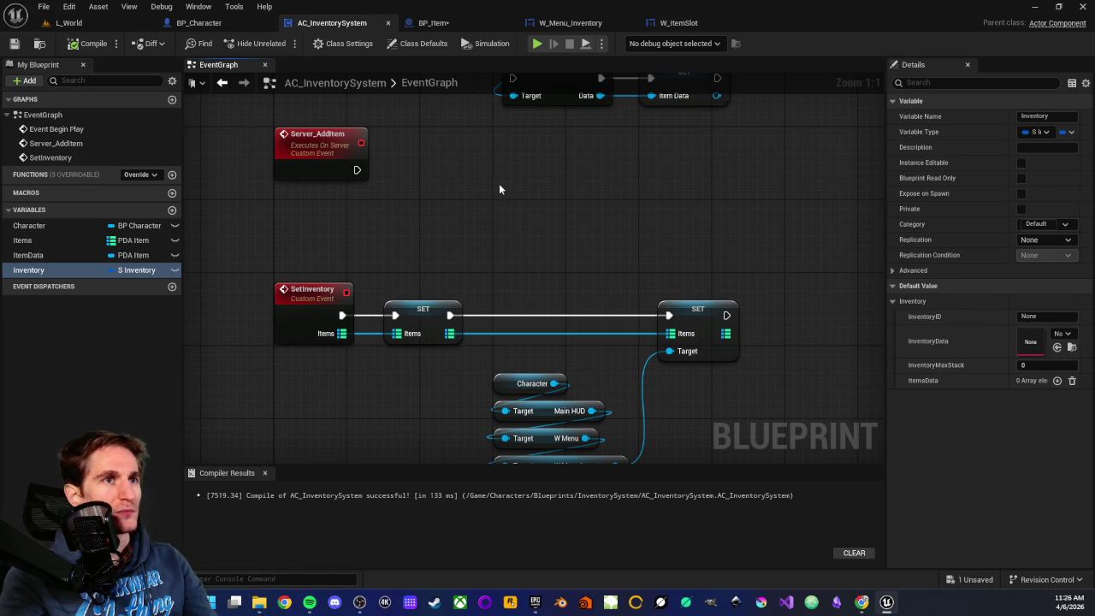
pyautogui.moveTo(603, 296); pyautogui.dragTo(542, 286)
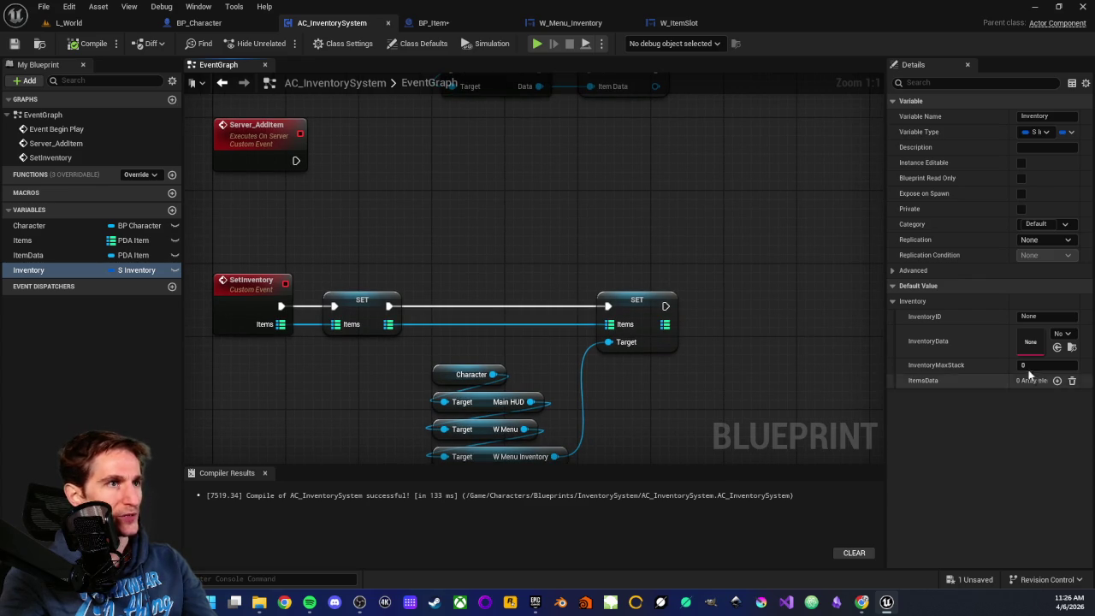
pyautogui.moveTo(552, 189); pyautogui.dragTo(622, 254)
pyautogui.scroll(-1, 623, 254)
pyautogui.scroll(1, 623, 251)
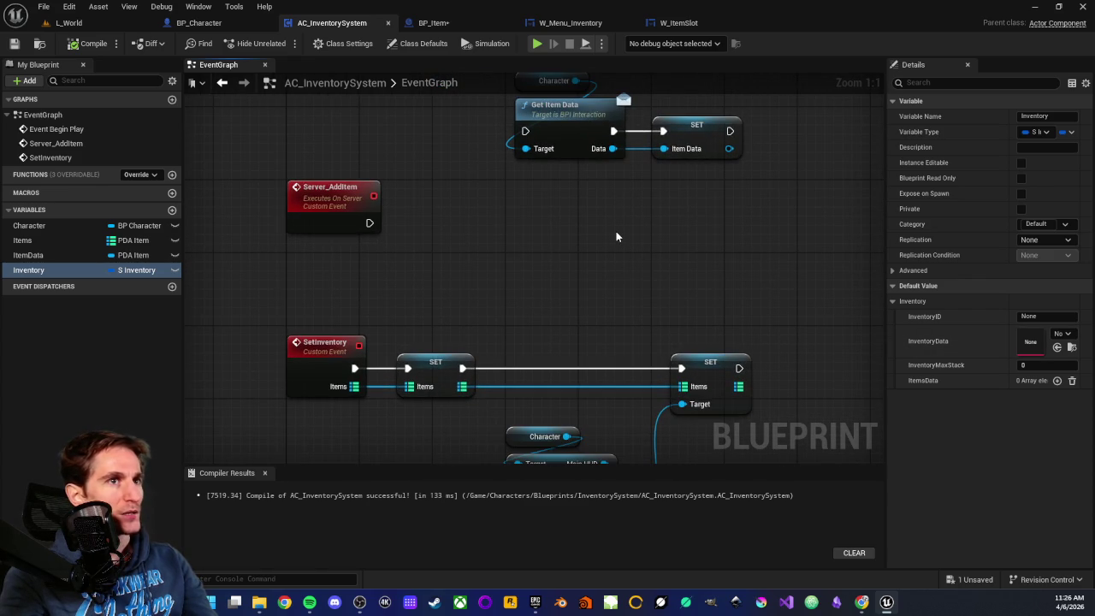
pyautogui.moveTo(617, 224)
pyautogui.mouseDown()
pyautogui.moveTo(579, 220)
pyautogui.moveTo(599, 242)
pyautogui.mouseUp()
pyautogui.moveTo(659, 294)
pyautogui.mouseDown()
pyautogui.moveTo(526, 278)
pyautogui.moveTo(688, 265)
pyautogui.mouseUp()
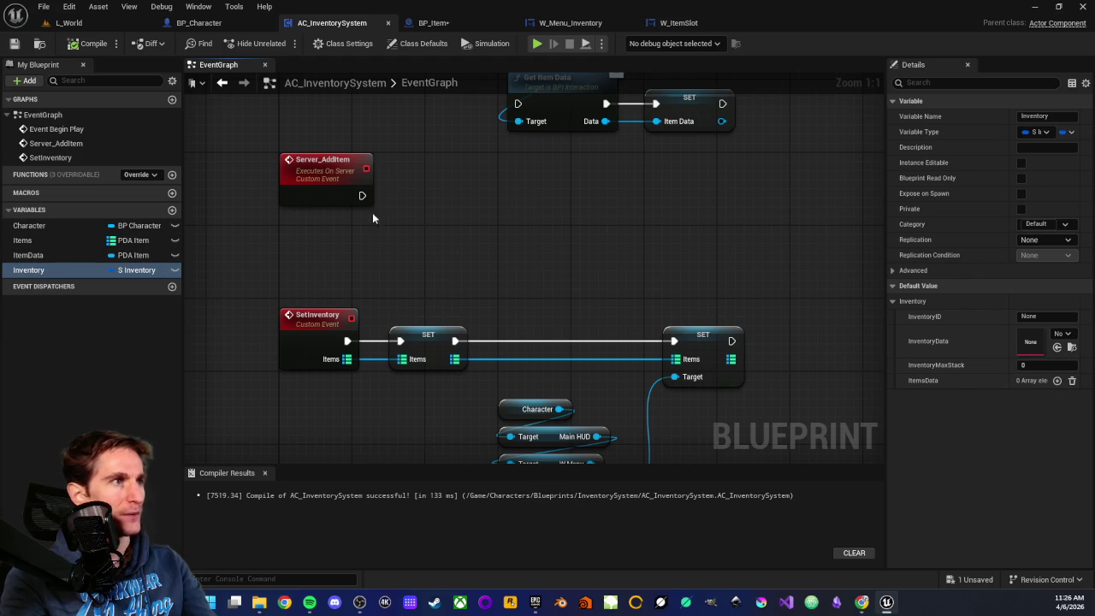
# Step: Add another variable named 'Item'
pyautogui.click(172, 209)
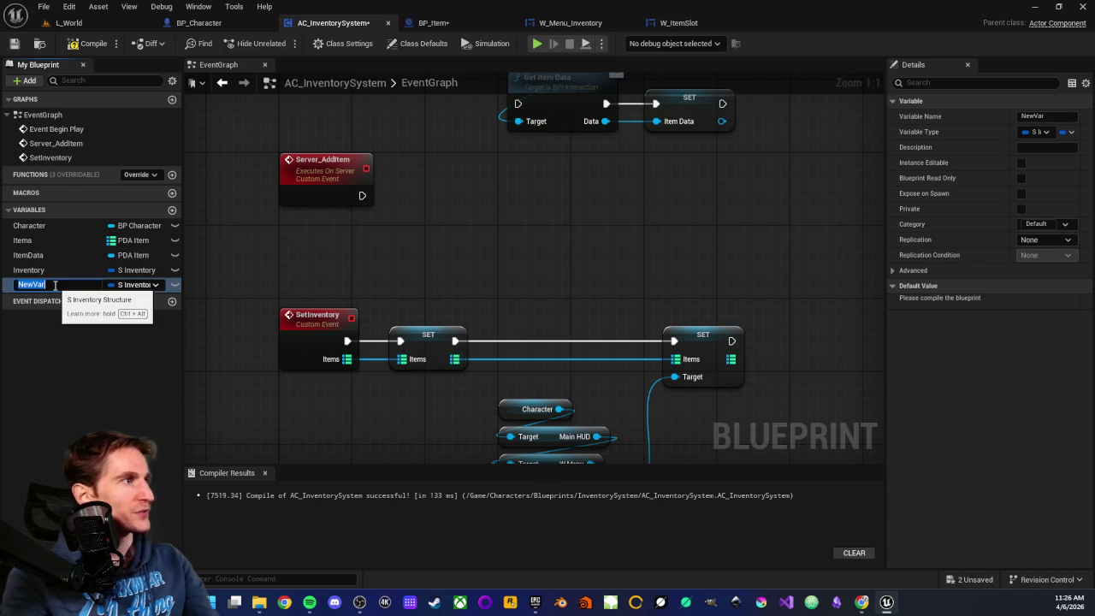
pyautogui.write('Item')
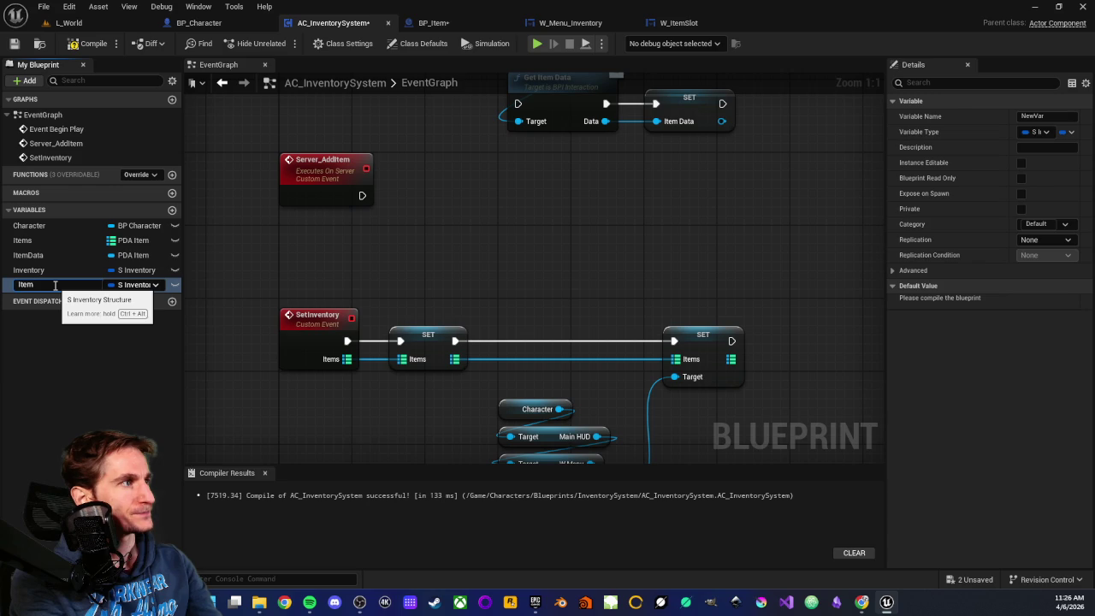
pyautogui.press('Return')
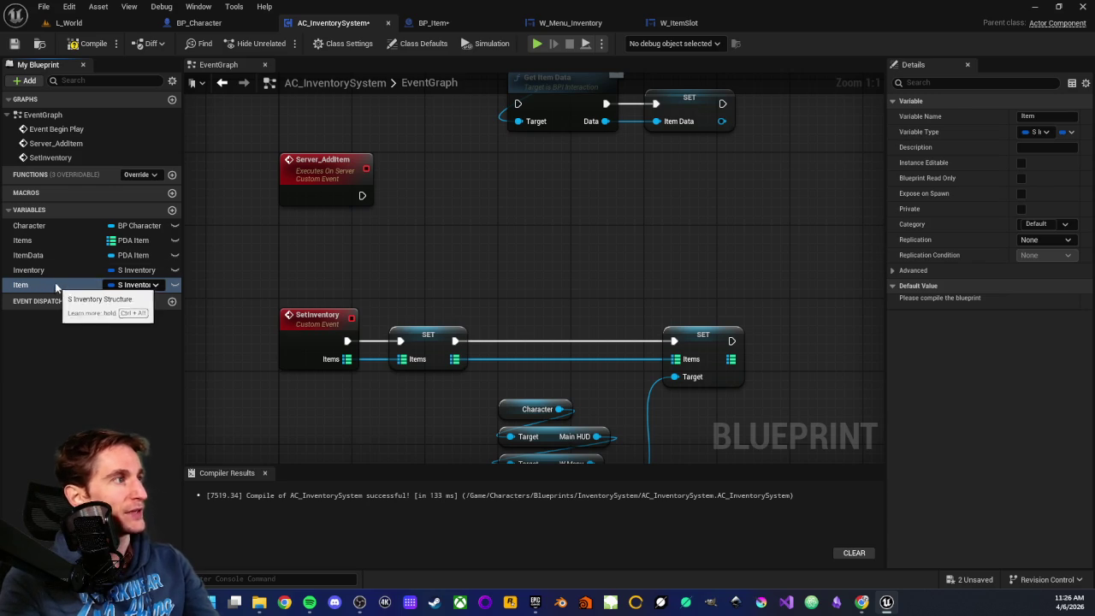
# Step: Set Item's type to S Item, compile, and expand its Default Value
pyautogui.click(141, 284)
pyautogui.write('s item')
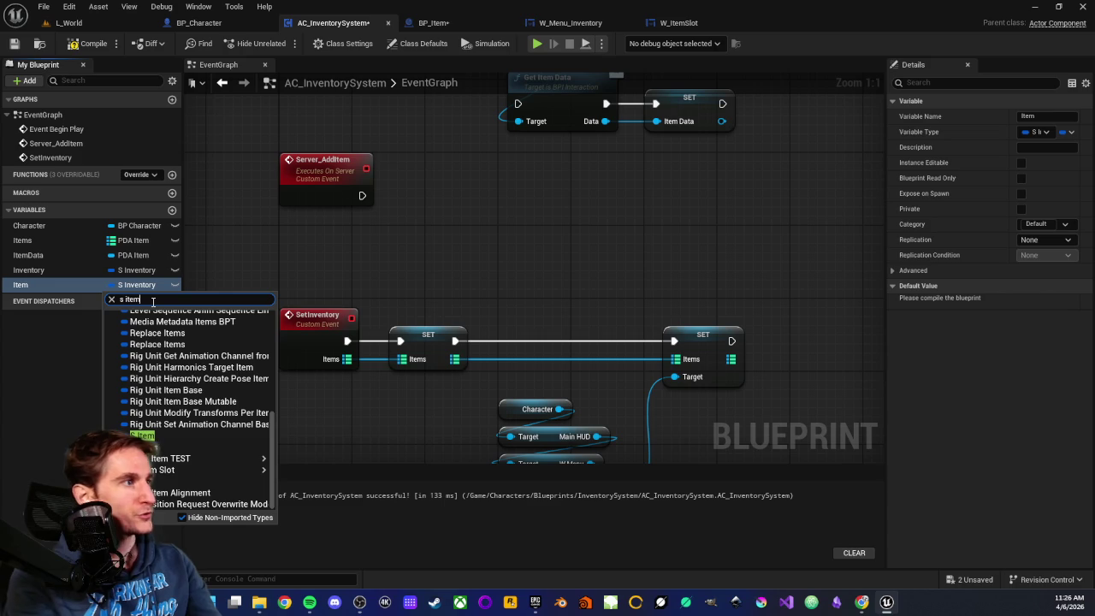
pyautogui.click(166, 436)
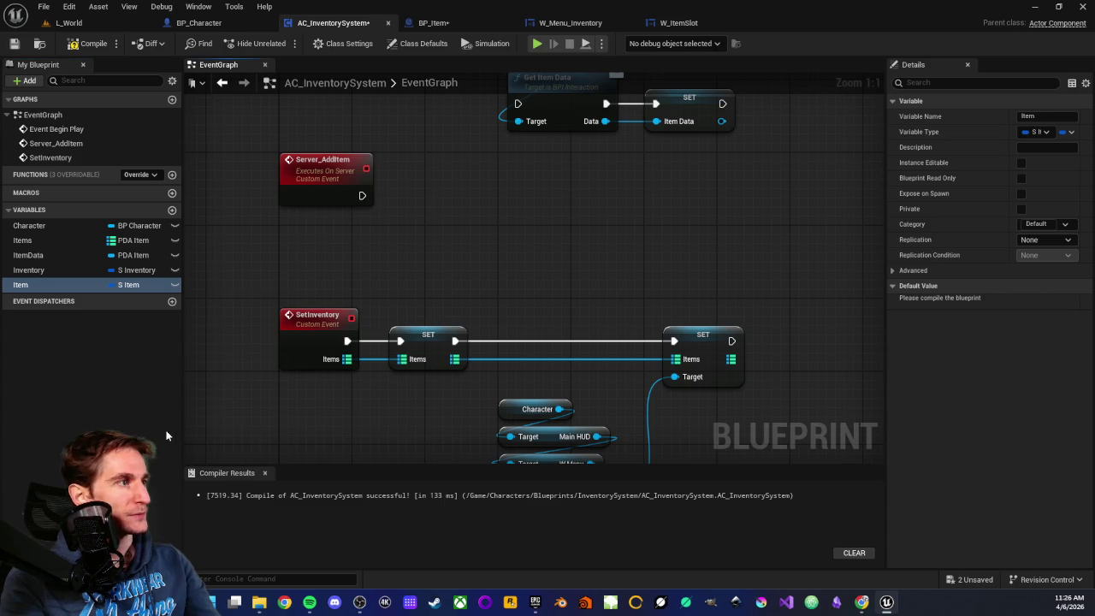
pyautogui.click(71, 348)
pyautogui.click(38, 284)
pyautogui.click(89, 43)
pyautogui.click(14, 43)
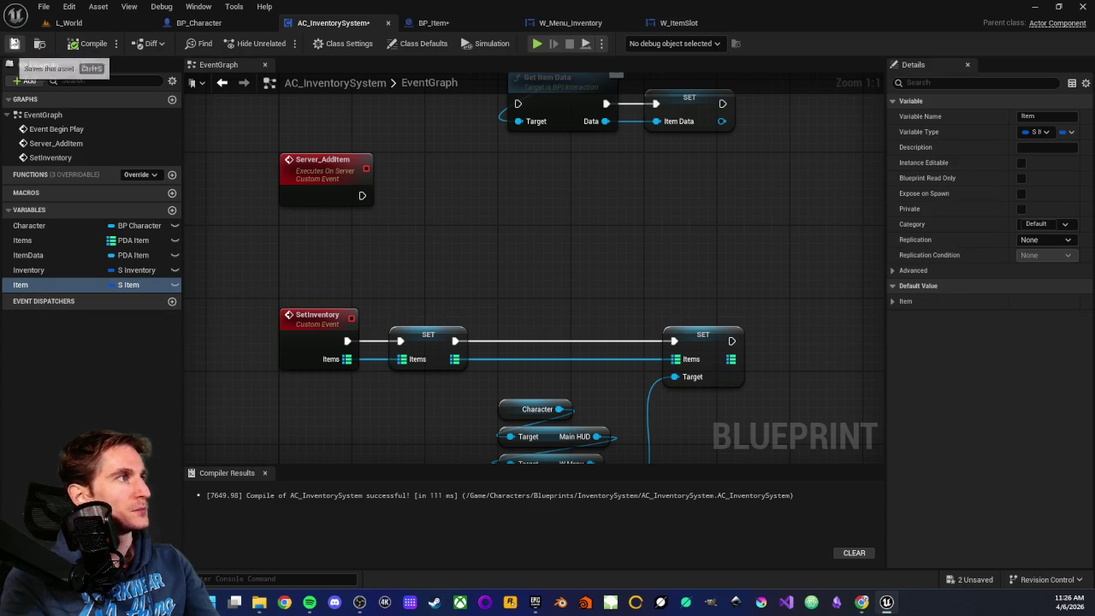
pyautogui.click(891, 302)
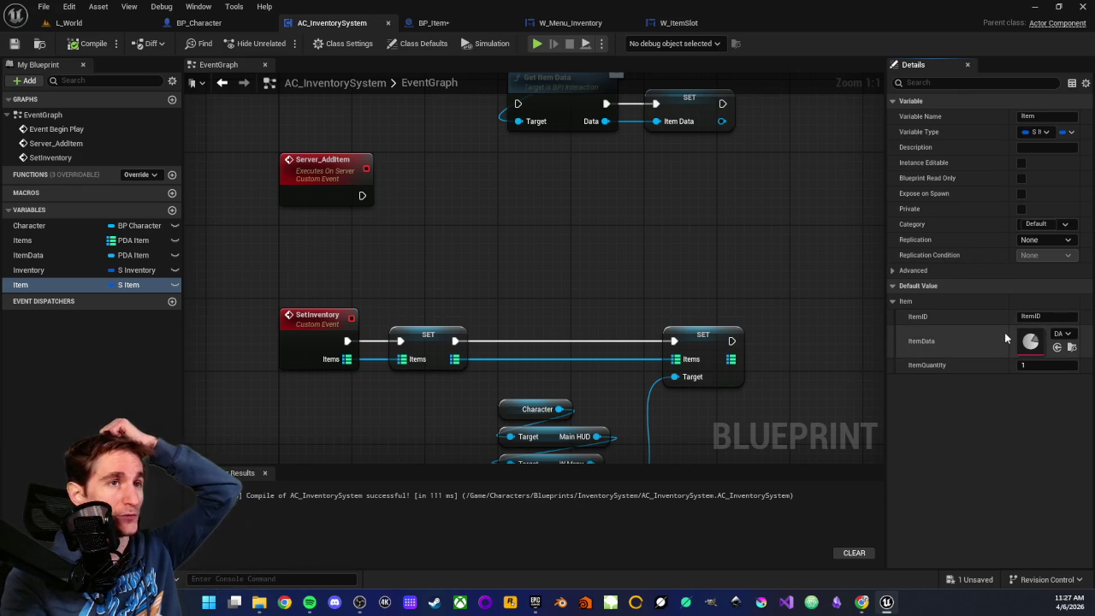
pyautogui.moveTo(550, 237)
pyautogui.mouseDown()
pyautogui.moveTo(550, 252)
pyautogui.moveTo(532, 255)
pyautogui.mouseUp()
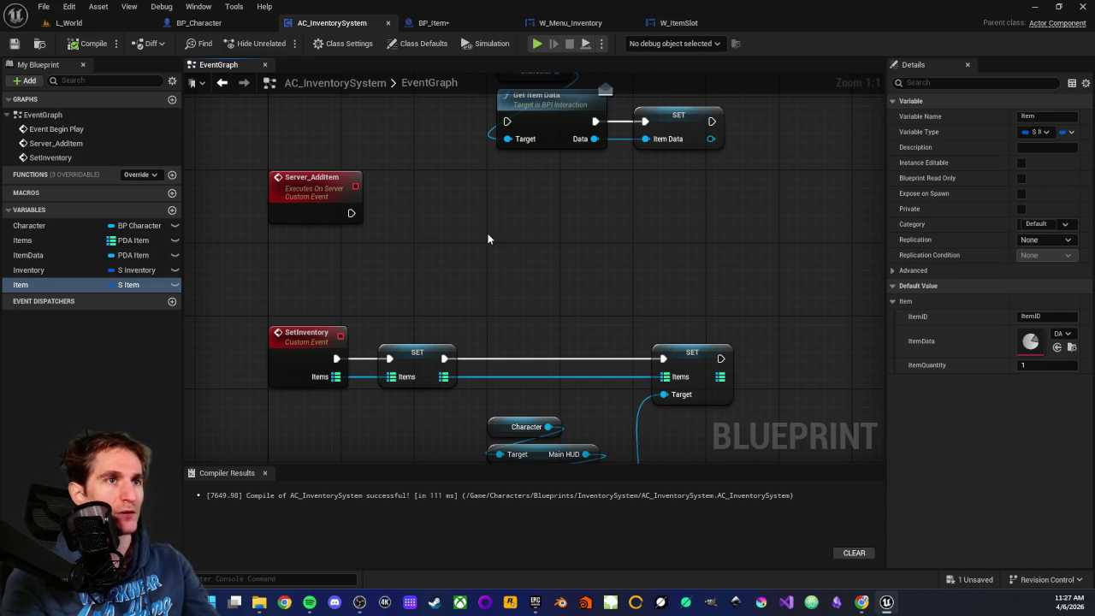
pyautogui.scroll(-1, 423, 278)
pyautogui.scroll(1, 517, 308)
pyautogui.moveTo(527, 303); pyautogui.dragTo(504, 261)
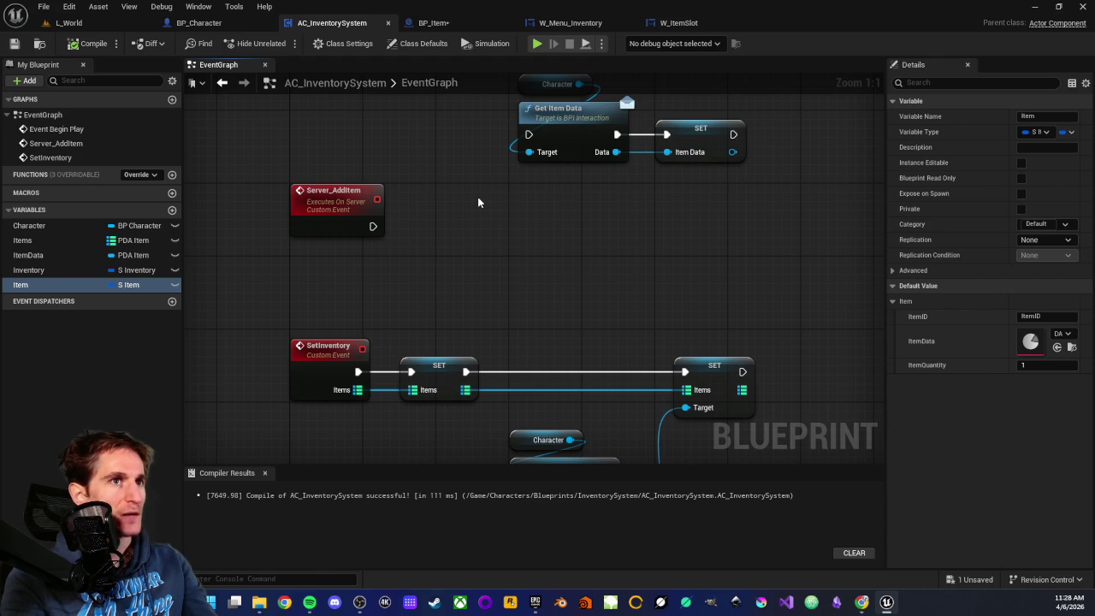
# Step: Pan through the Get Item Data, SetInventory, Character and Main HUD nodes
pyautogui.moveTo(469, 229); pyautogui.dragTo(457, 352)
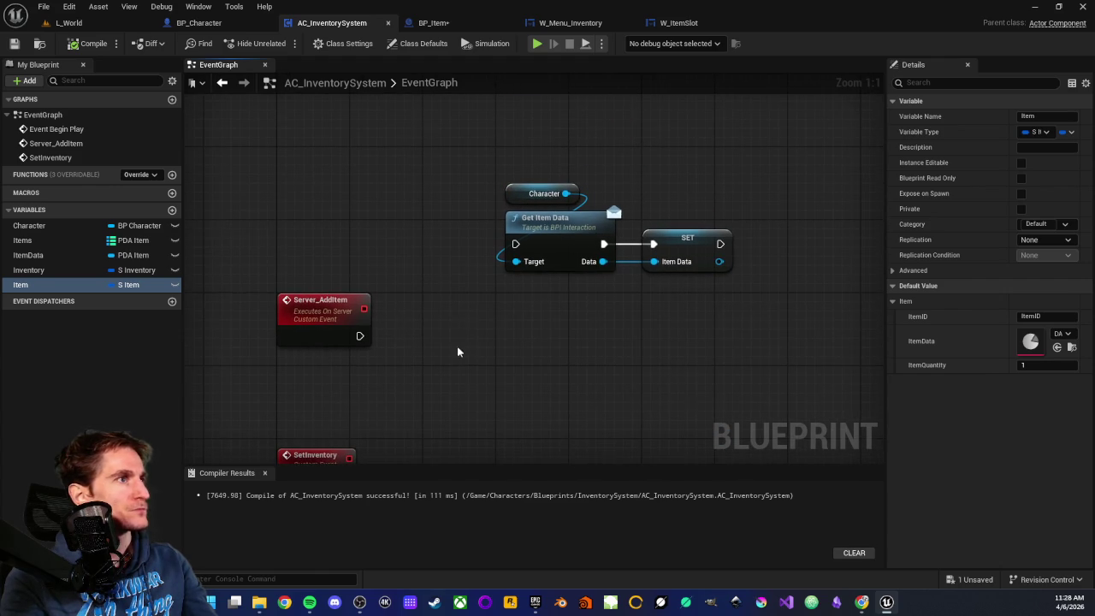
pyautogui.moveTo(522, 324); pyautogui.dragTo(488, 268)
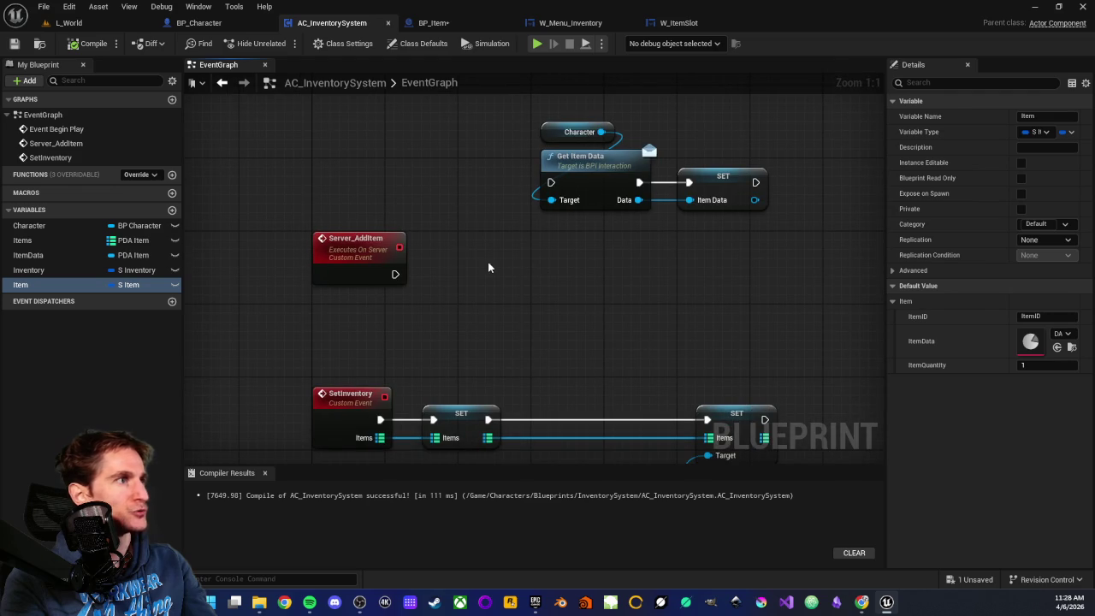
pyautogui.moveTo(494, 346)
pyautogui.mouseDown()
pyautogui.moveTo(505, 261)
pyautogui.moveTo(472, 210)
pyautogui.moveTo(482, 178)
pyautogui.moveTo(515, 228)
pyautogui.mouseUp()
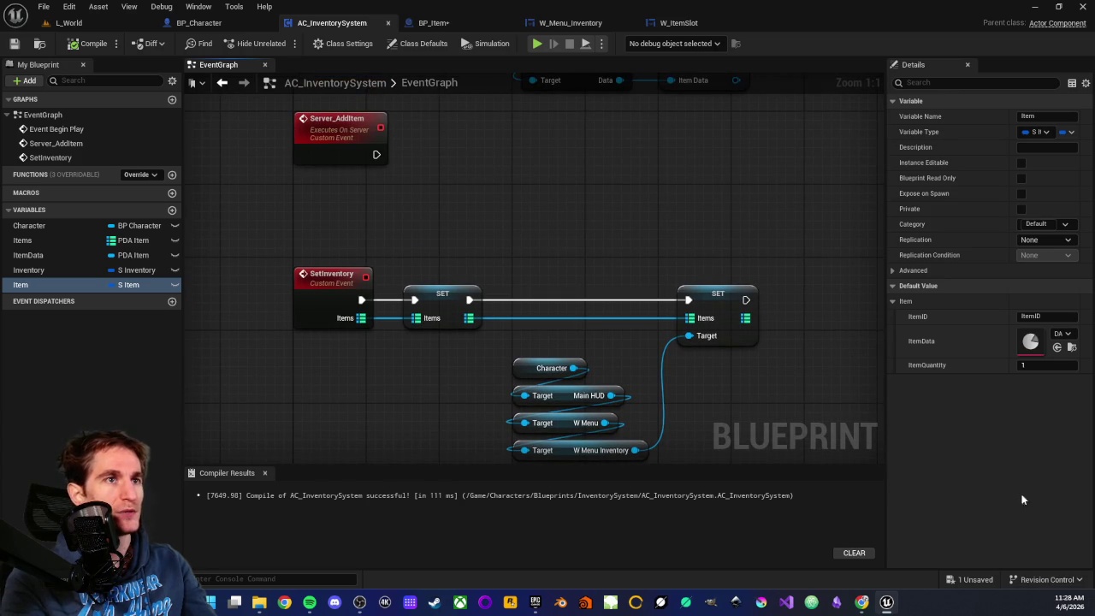
pyautogui.moveTo(494, 250)
pyautogui.mouseDown()
pyautogui.moveTo(567, 234)
pyautogui.moveTo(508, 294)
pyautogui.moveTo(461, 369)
pyautogui.moveTo(506, 308)
pyautogui.mouseUp()
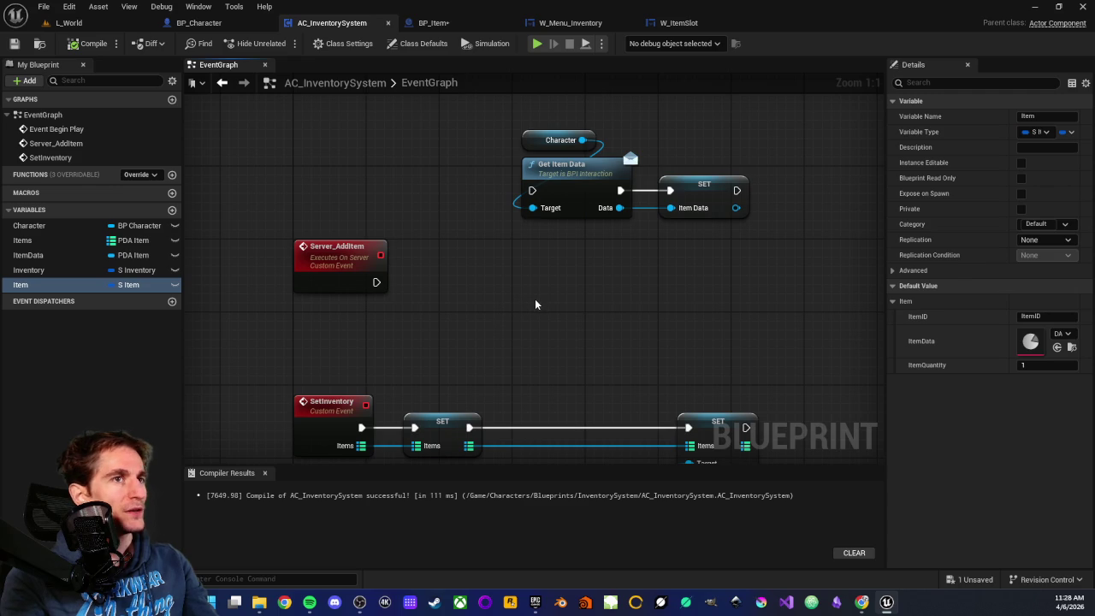
pyautogui.moveTo(532, 300); pyautogui.dragTo(491, 293)
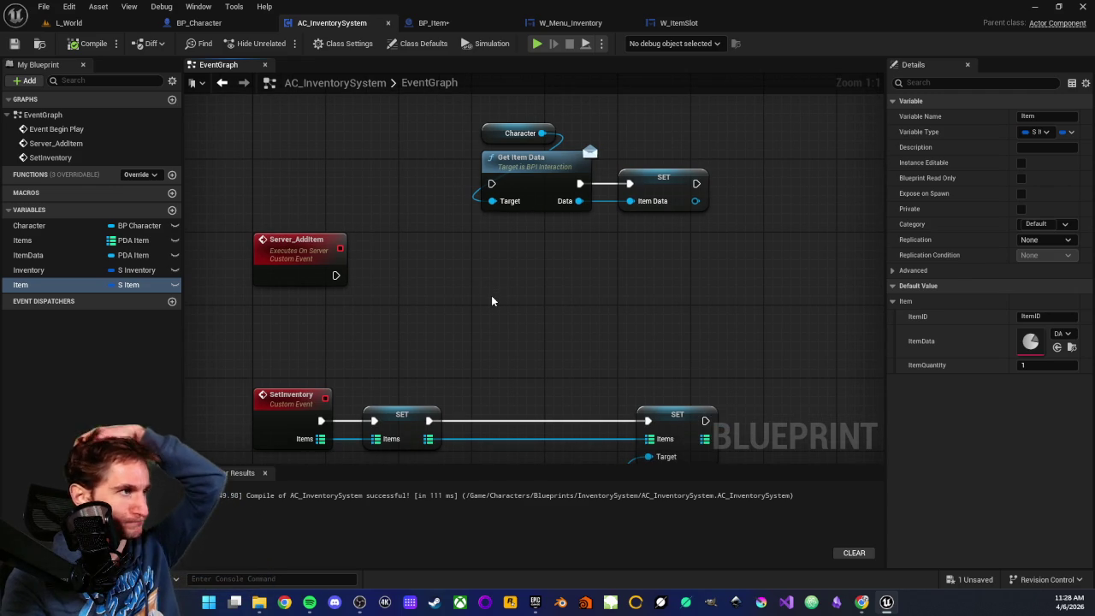
pyautogui.moveTo(492, 298); pyautogui.dragTo(543, 274)
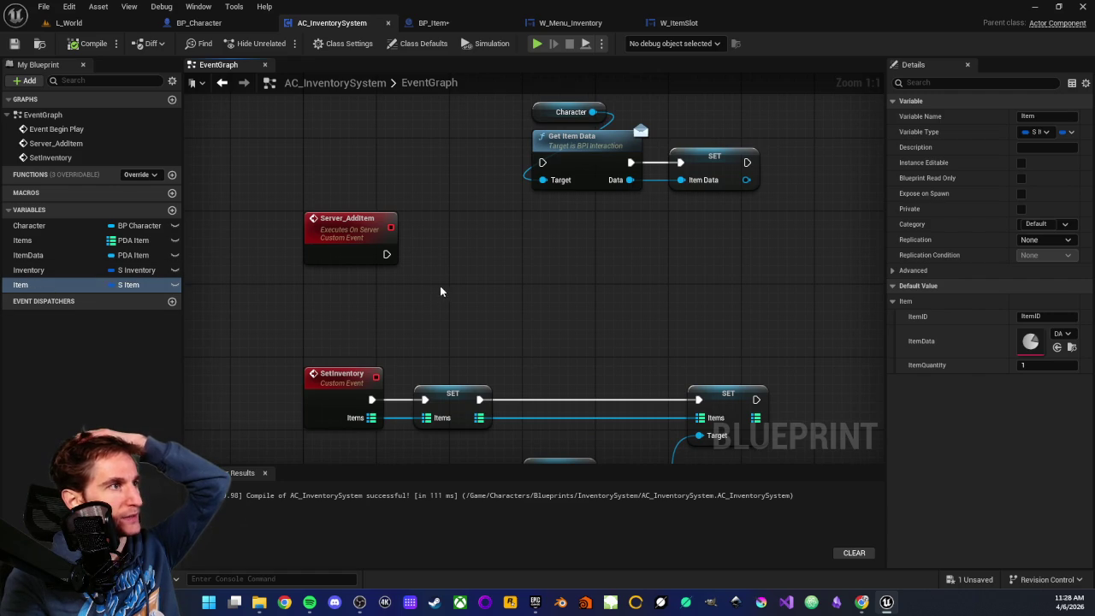
pyautogui.moveTo(454, 288); pyautogui.dragTo(438, 313)
# Step: Examine the Server_AddItem event area, then switch to BP_Item's event graph
pyautogui.moveTo(246, 216); pyautogui.dragTo(408, 325)
pyautogui.scroll(-1, 391, 321)
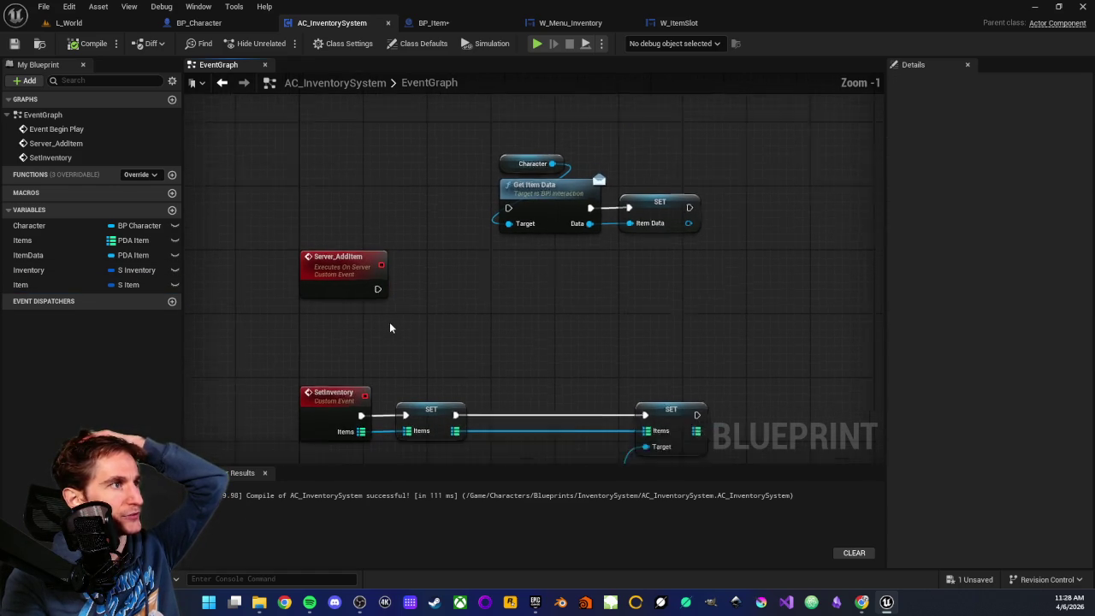
pyautogui.scroll(-1, 392, 327)
pyautogui.moveTo(280, 237); pyautogui.dragTo(433, 327)
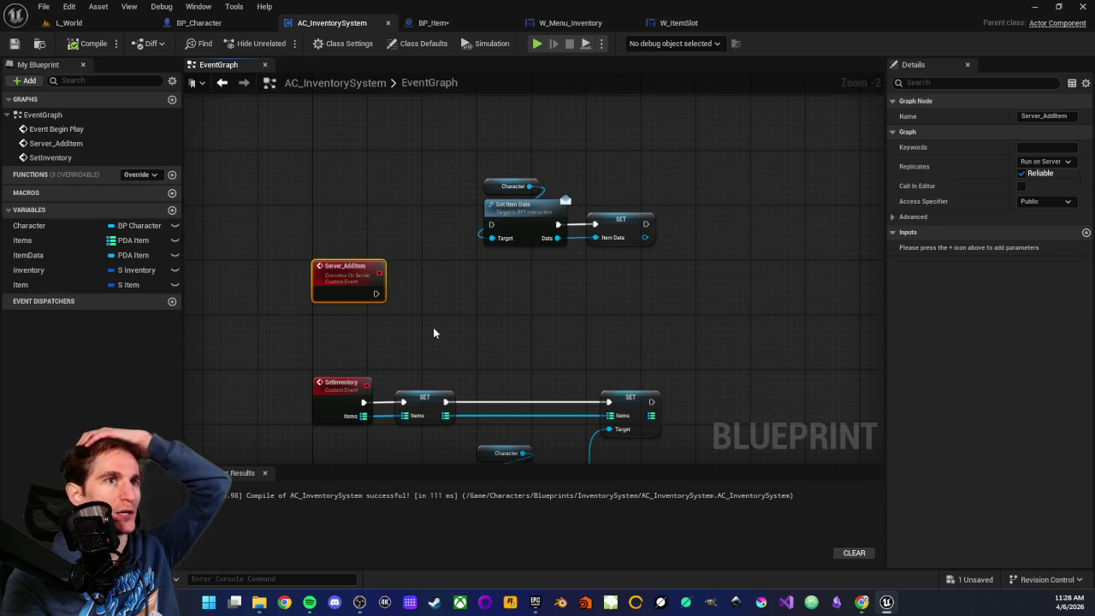
pyautogui.click(432, 328)
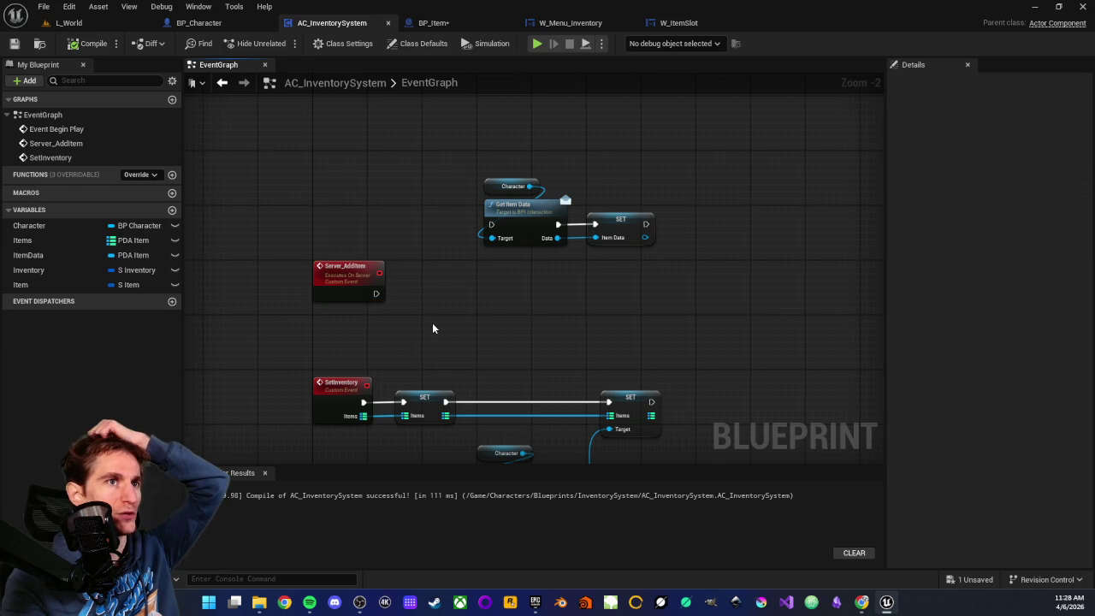
pyautogui.scroll(2, 433, 329)
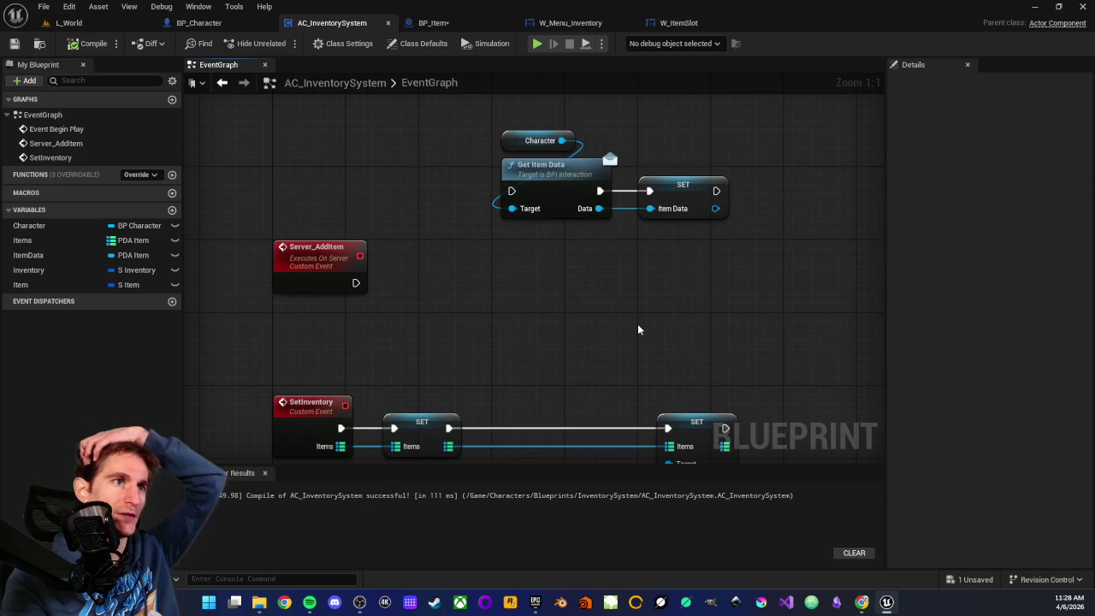
pyautogui.moveTo(645, 330); pyautogui.dragTo(608, 322)
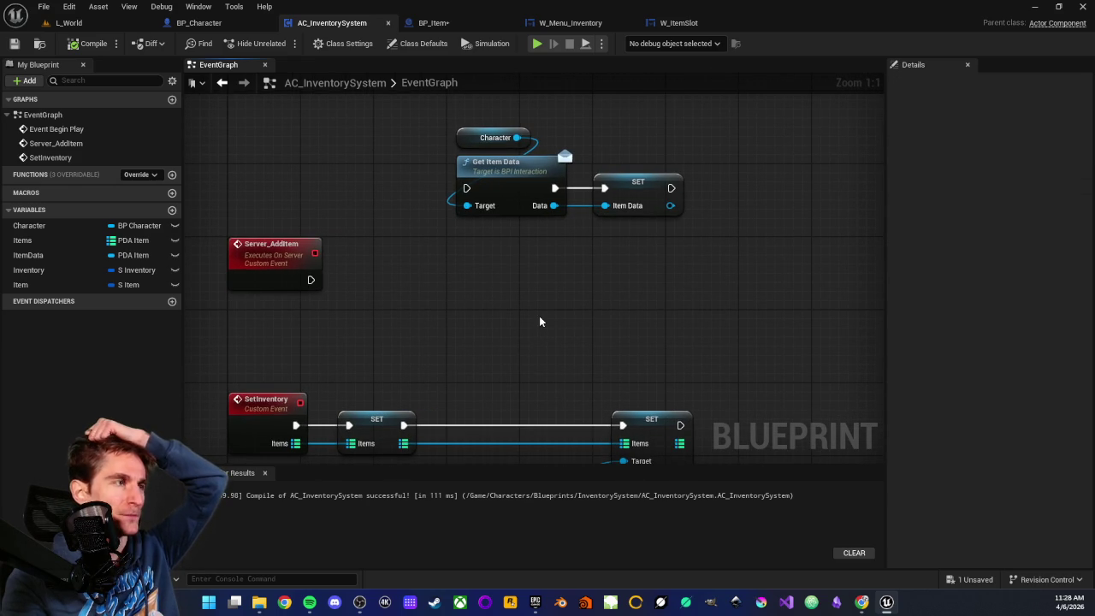
pyautogui.moveTo(485, 298); pyautogui.dragTo(558, 312)
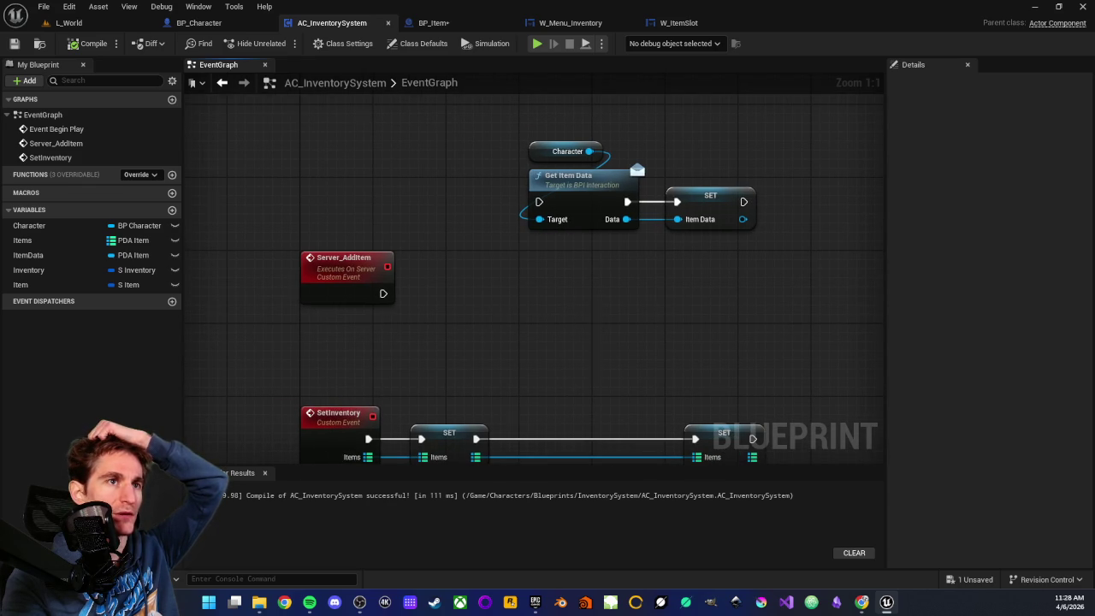
pyautogui.moveTo(556, 360); pyautogui.dragTo(490, 355)
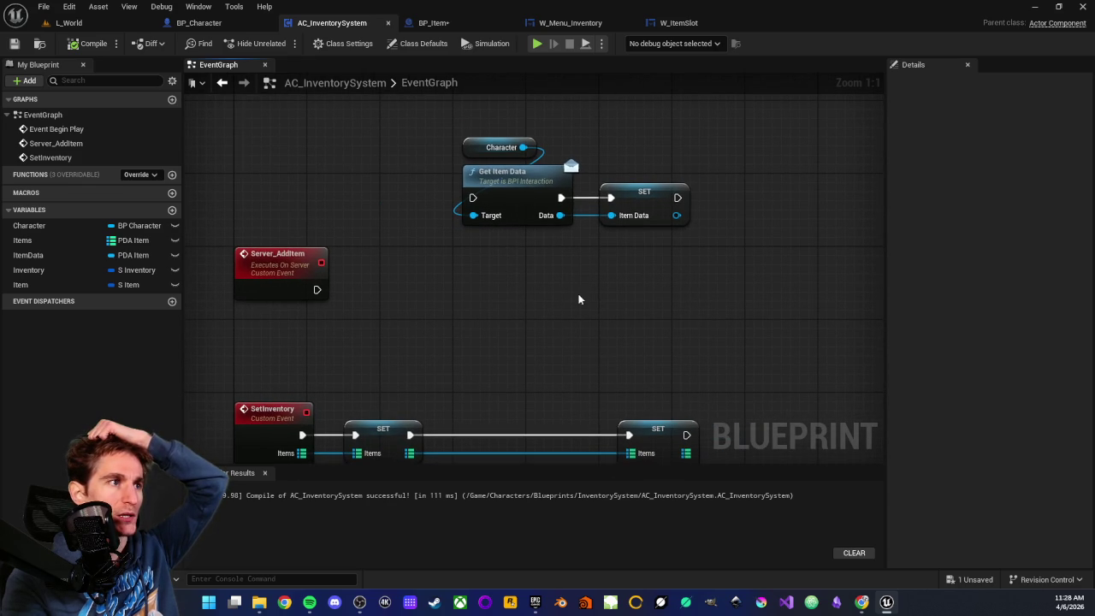
pyautogui.moveTo(668, 285); pyautogui.dragTo(596, 283)
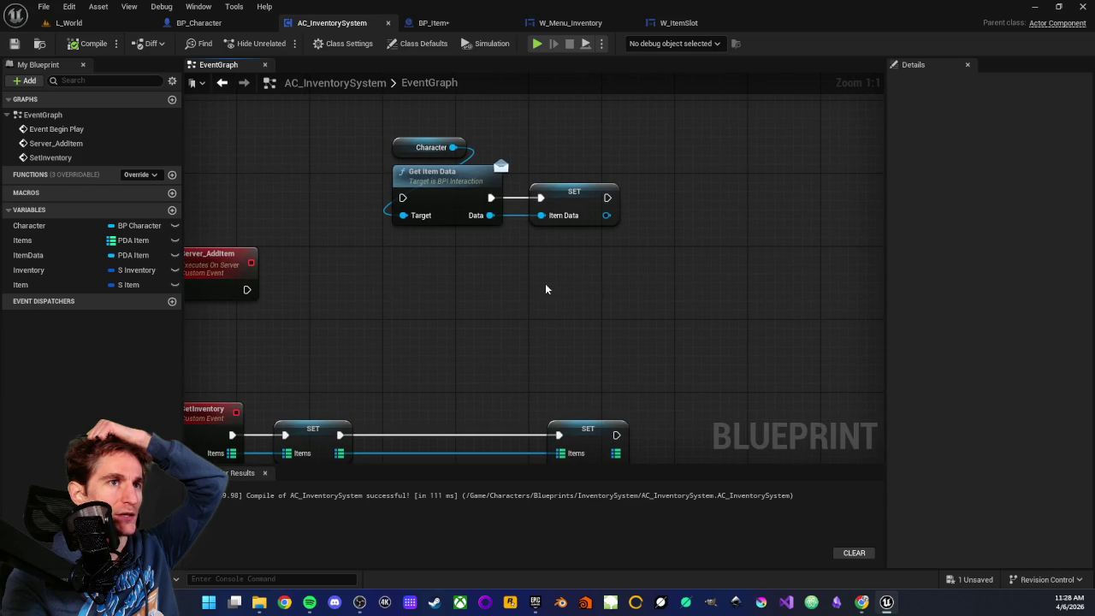
pyautogui.moveTo(376, 305); pyautogui.dragTo(489, 295)
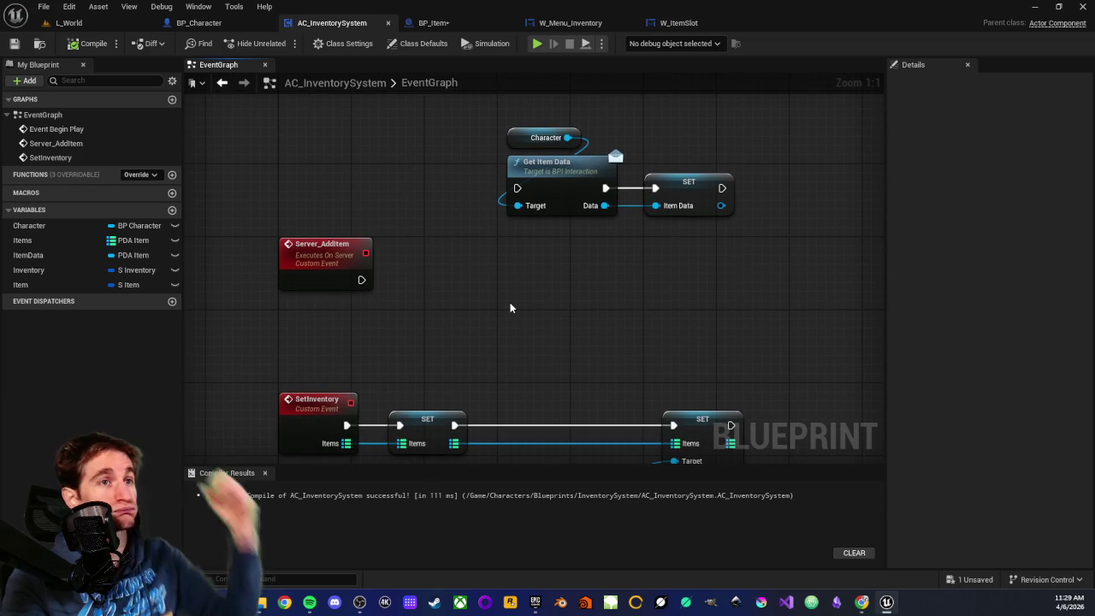
pyautogui.moveTo(450, 239); pyautogui.dragTo(436, 248)
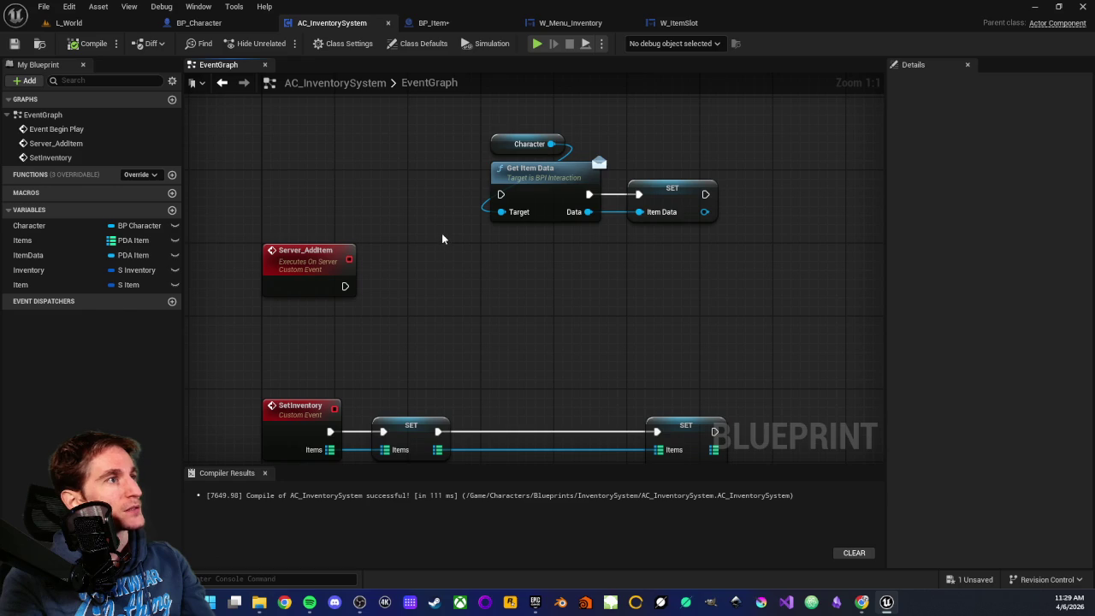
pyautogui.moveTo(445, 244)
pyautogui.mouseDown()
pyautogui.moveTo(464, 251)
pyautogui.moveTo(603, 157)
pyautogui.moveTo(479, 191)
pyautogui.moveTo(511, 239)
pyautogui.moveTo(461, 279)
pyautogui.moveTo(457, 296)
pyautogui.moveTo(534, 292)
pyautogui.mouseUp()
pyautogui.click(459, 22)
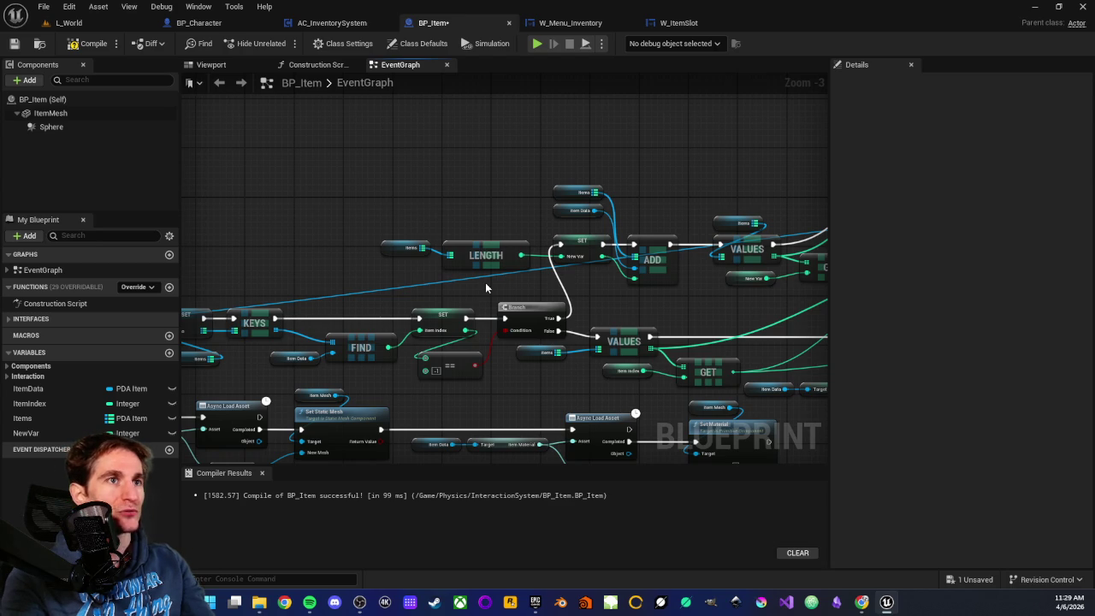
# Step: Pan BP_Item's graph briefly, then go back to the AC_InventorySystem tab
pyautogui.moveTo(445, 184); pyautogui.dragTo(466, 221)
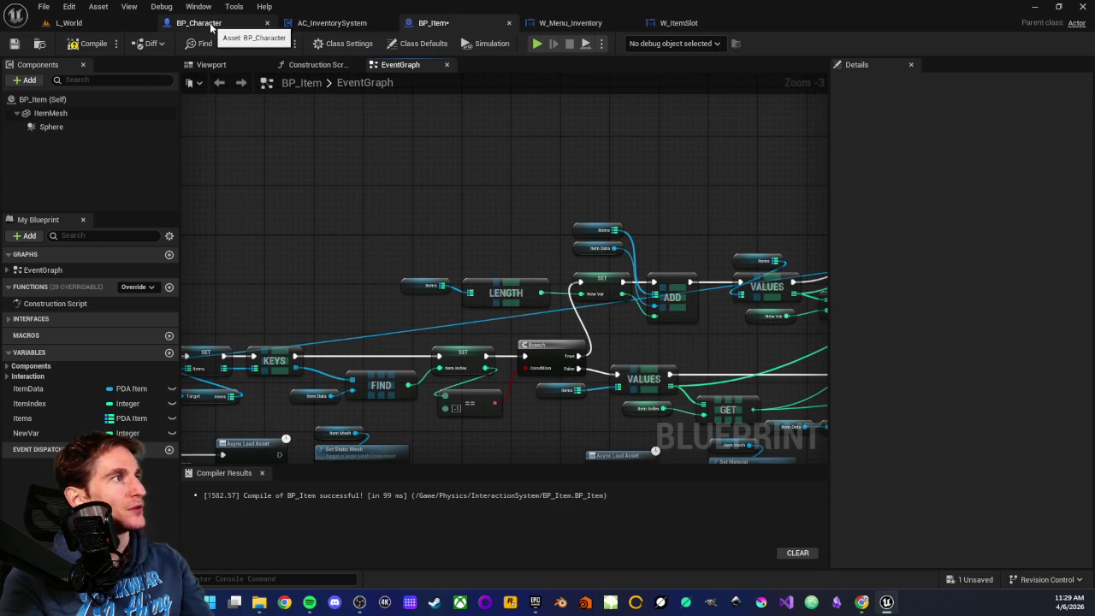
pyautogui.click(332, 23)
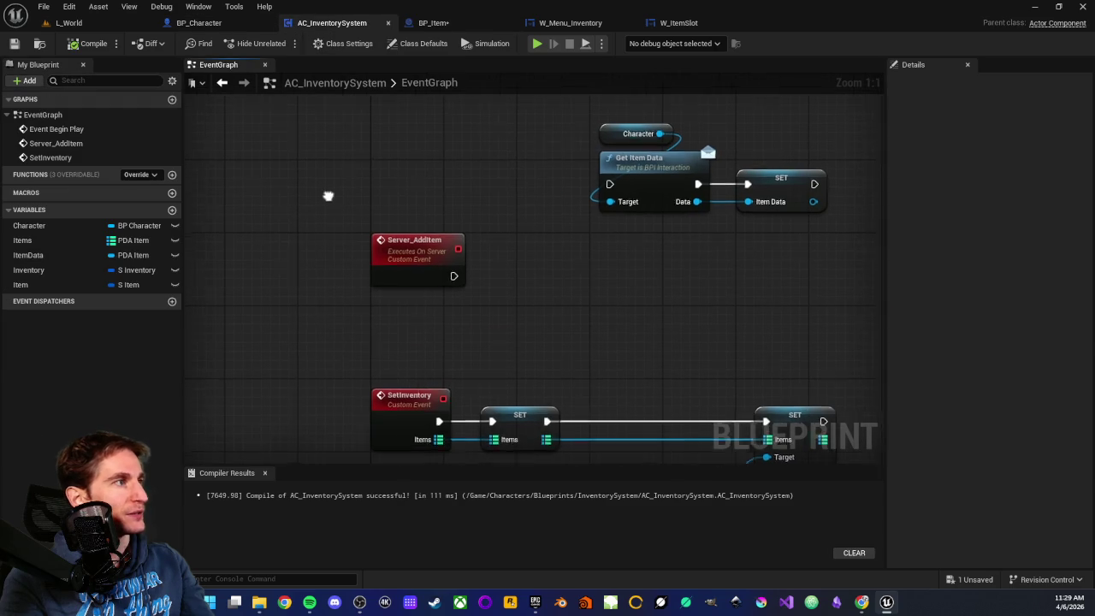
# Step: In the Inventory variable's Details, enter 10 for the default InventoryMaxStack
pyautogui.click(68, 269)
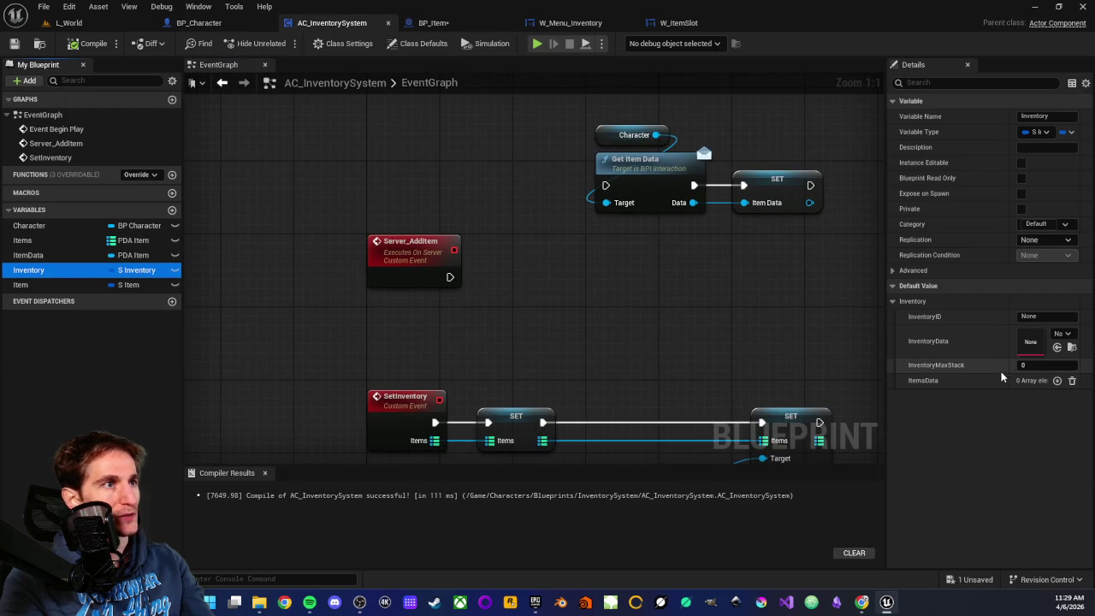
pyautogui.click(1049, 365)
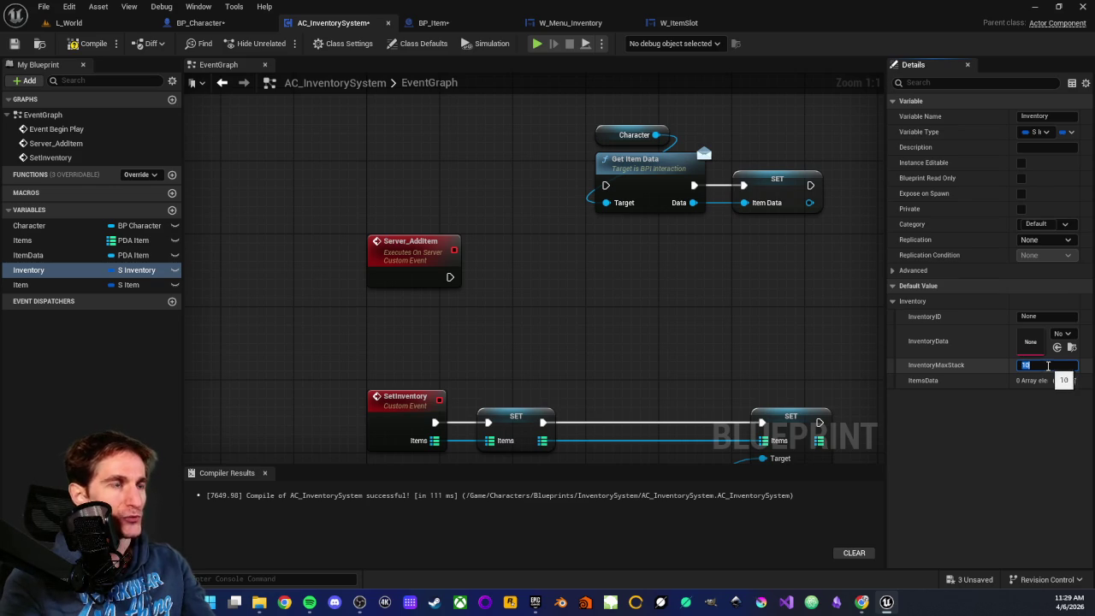
pyautogui.press('Return')
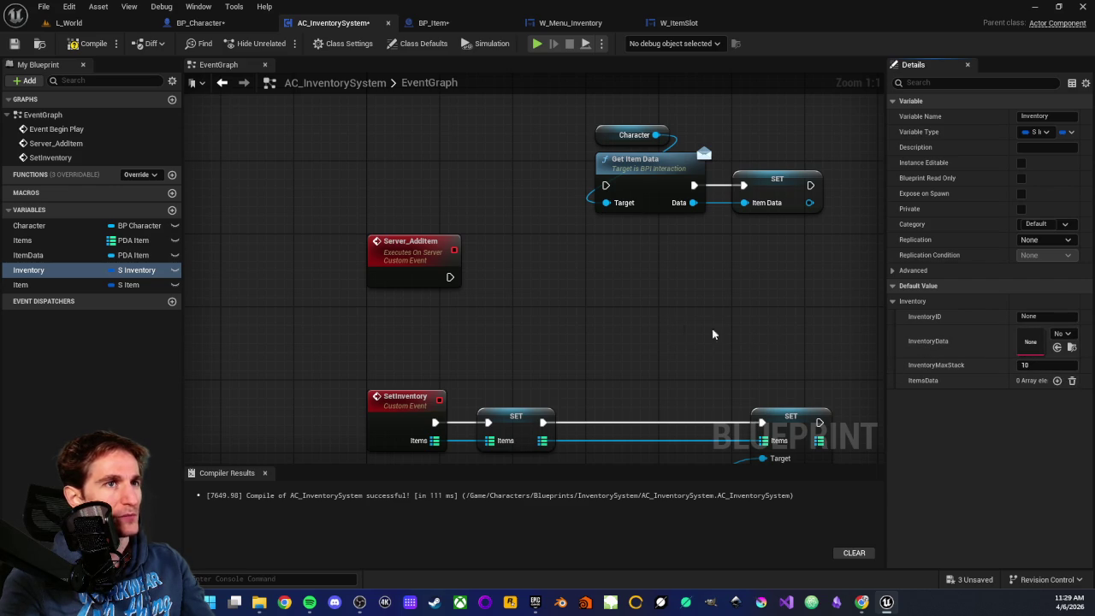
pyautogui.moveTo(653, 316)
pyautogui.mouseDown()
pyautogui.moveTo(523, 323)
pyautogui.moveTo(573, 309)
pyautogui.mouseUp()
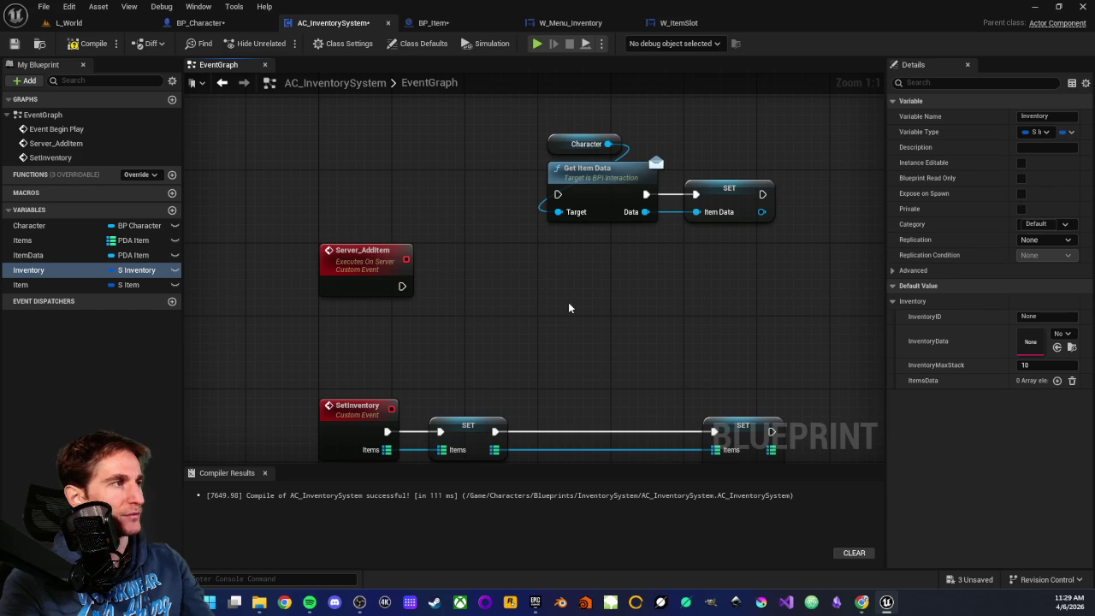
# Step: Select the Character, Get Item Data and SET nodes and drag them higher above Server_AddItem
pyautogui.moveTo(650, 310)
pyautogui.mouseDown()
pyautogui.moveTo(489, 305)
pyautogui.moveTo(539, 320)
pyautogui.mouseUp()
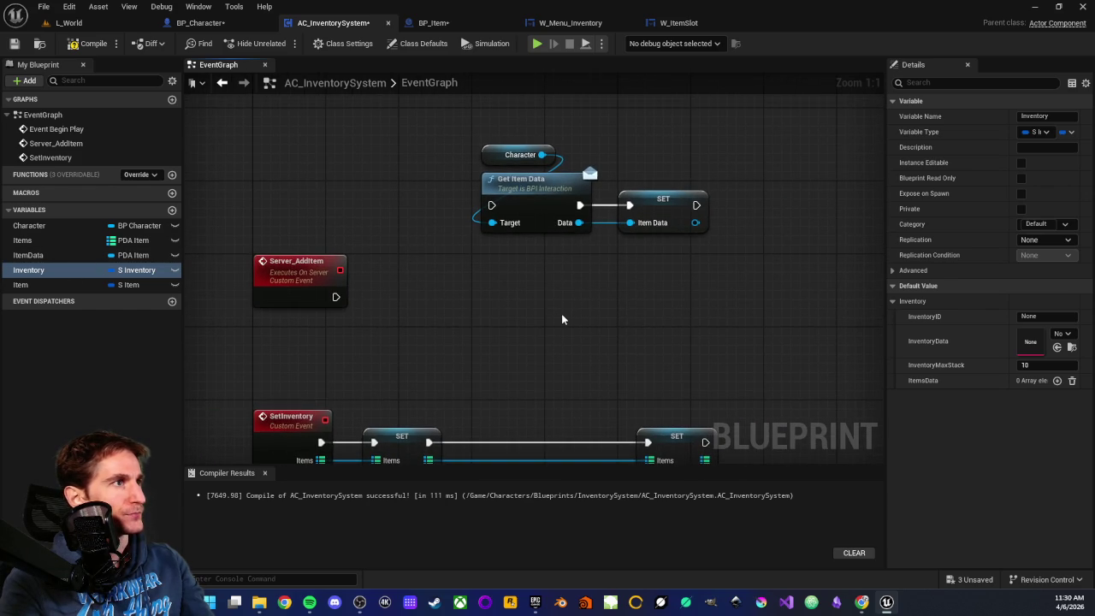
pyautogui.scroll(-2, 561, 319)
pyautogui.moveTo(464, 181); pyautogui.dragTo(667, 264)
pyautogui.moveTo(539, 224)
pyautogui.mouseDown()
pyautogui.moveTo(539, 176)
pyautogui.moveTo(447, 264)
pyautogui.mouseUp()
pyautogui.click(514, 227)
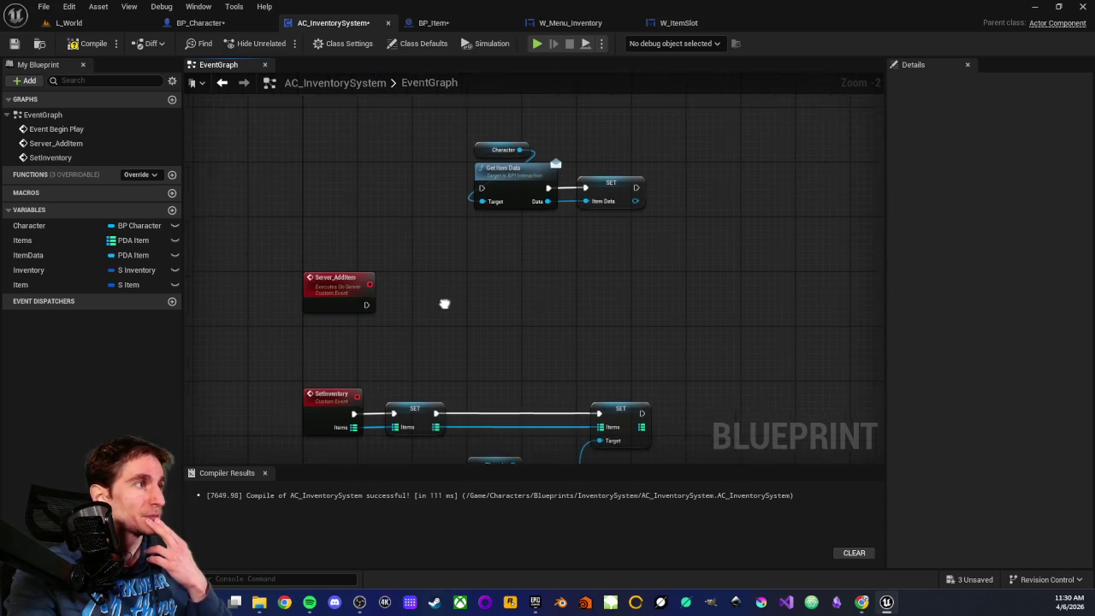
pyautogui.scroll(1, 530, 257)
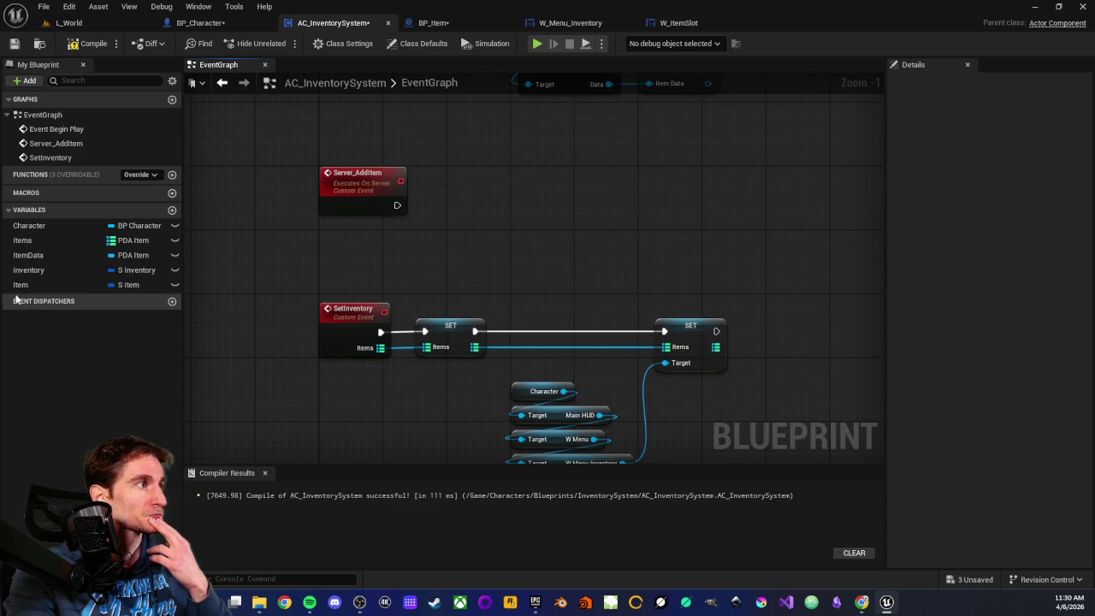
pyautogui.moveTo(574, 257); pyautogui.dragTo(511, 279)
pyautogui.scroll(-2, 477, 300)
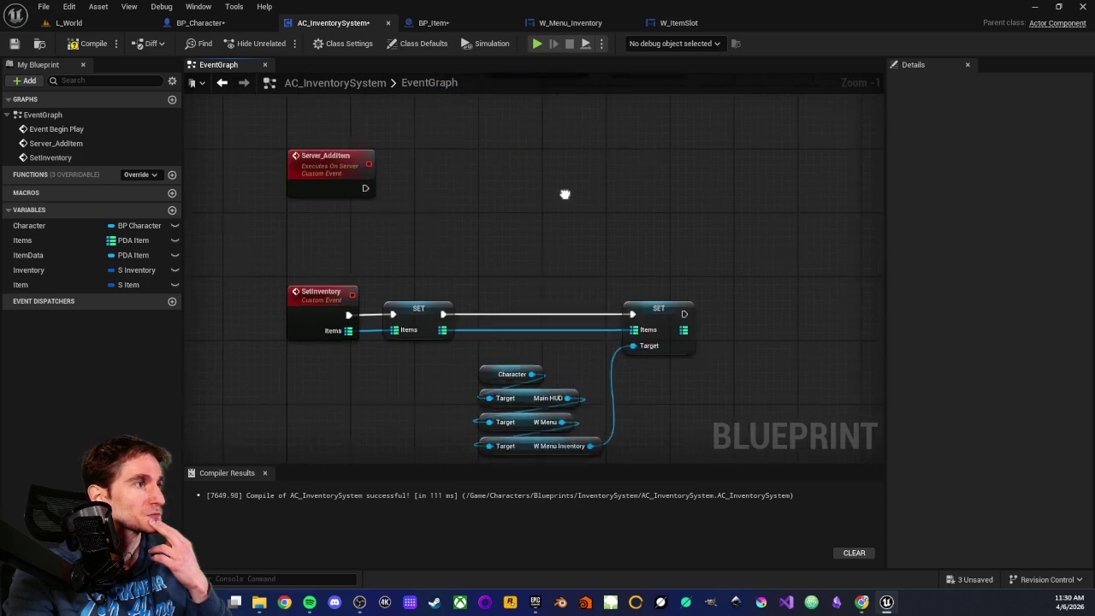
# Step: Add a Custom Event keeping the default name CustomEvent, nudged left below SetInventory
pyautogui.rightClick(435, 362)
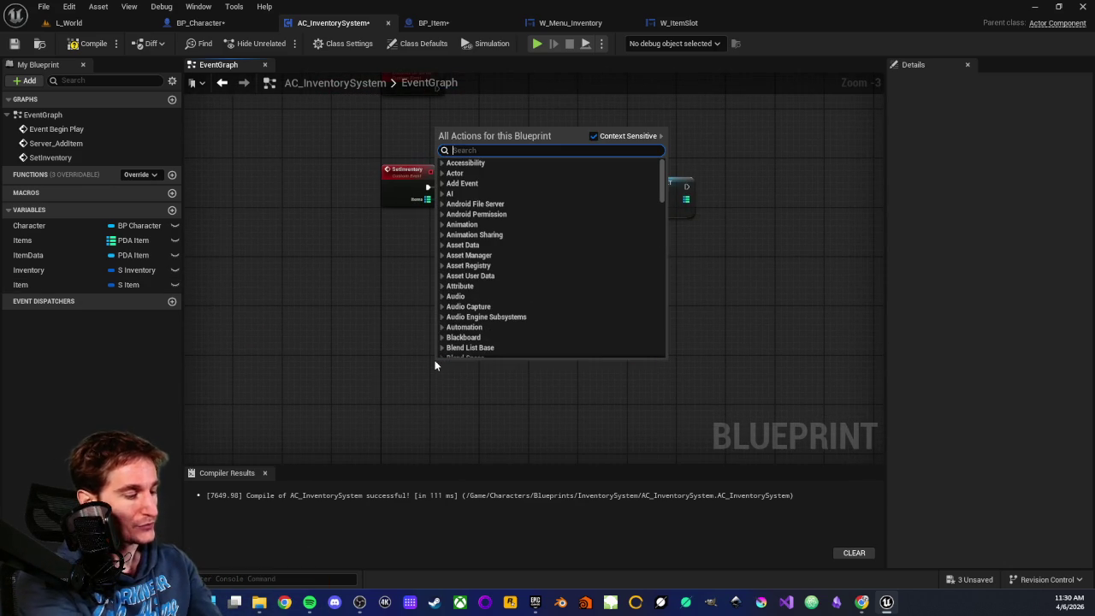
pyautogui.write('custom')
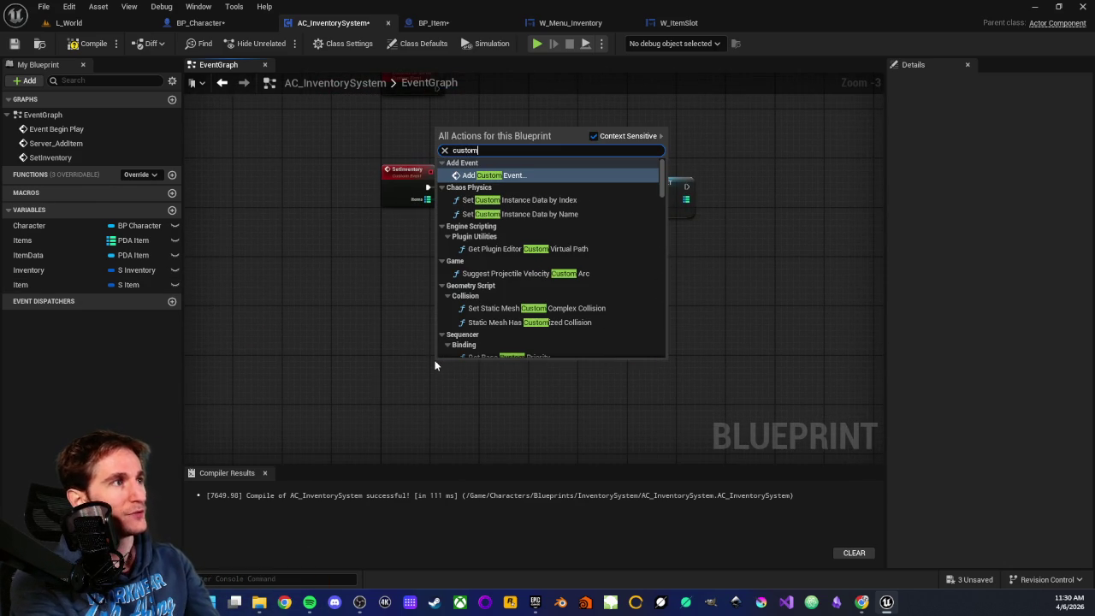
pyautogui.press('Return')
pyautogui.scroll(1, 459, 365)
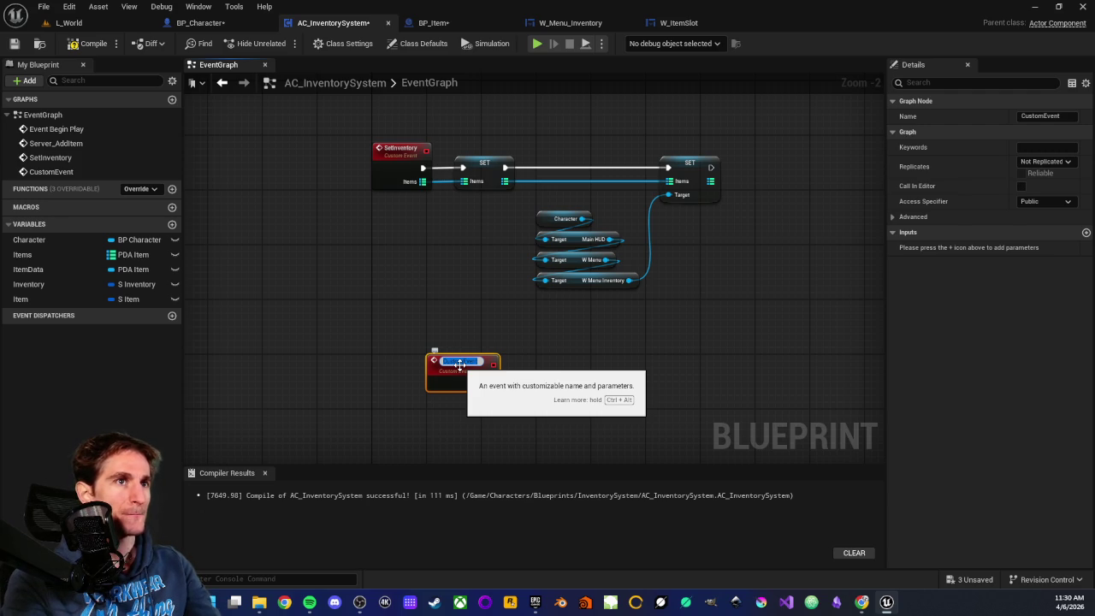
pyautogui.click(402, 321)
pyautogui.moveTo(457, 360); pyautogui.dragTo(403, 360)
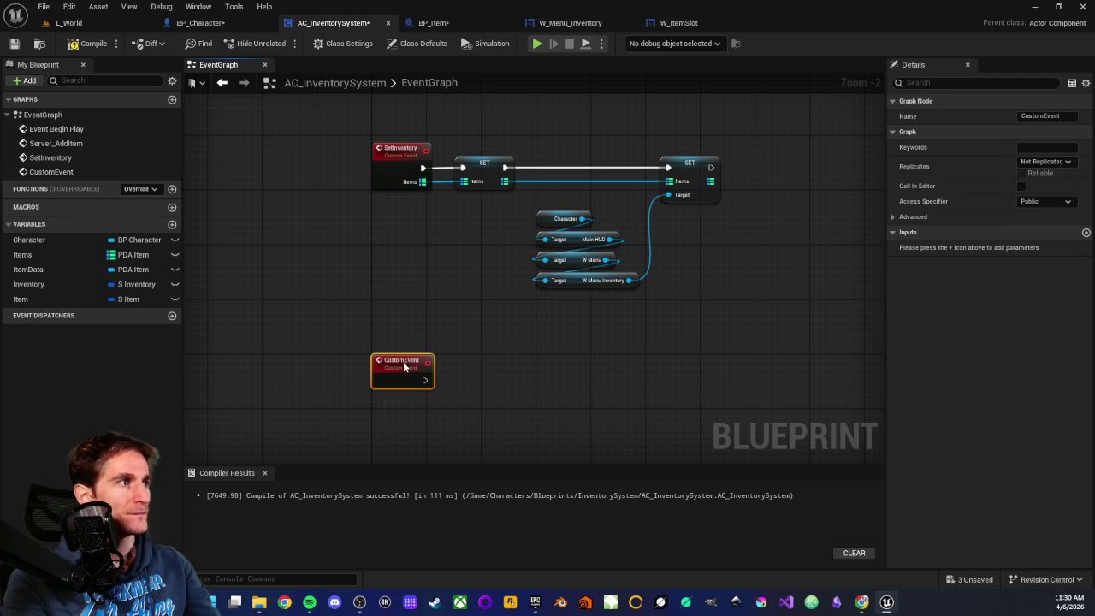
pyautogui.click(378, 281)
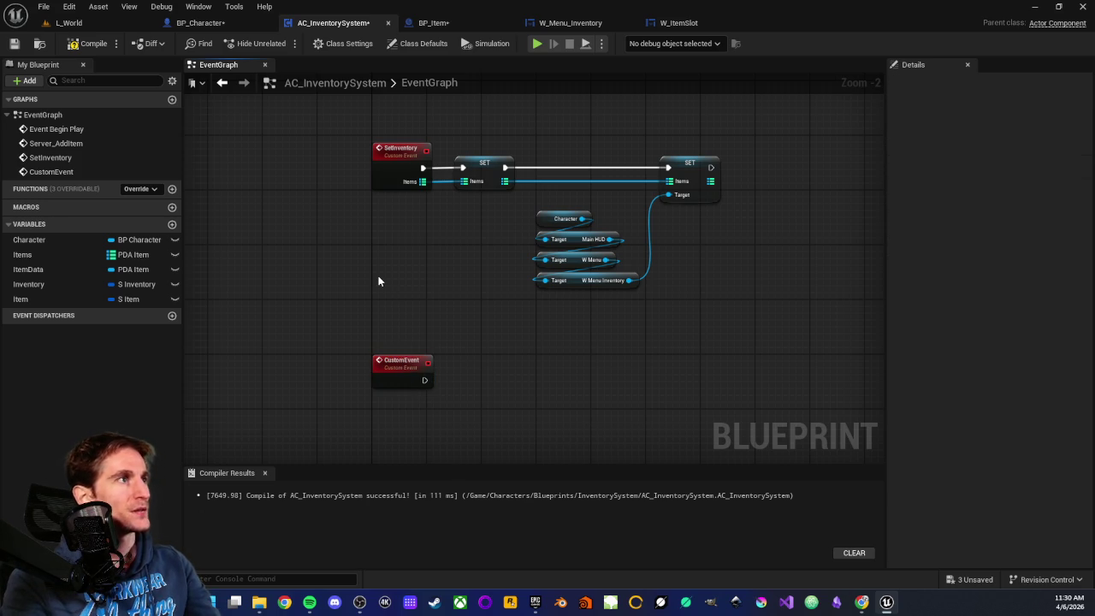
pyautogui.click(462, 22)
# Step: In BP_Item, add a Get AC Inventory System node from the Player Character pin
pyautogui.scroll(-3, 520, 243)
pyautogui.scroll(6, 503, 232)
pyautogui.moveTo(261, 204)
pyautogui.mouseDown()
pyautogui.moveTo(368, 326)
pyautogui.moveTo(401, 330)
pyautogui.mouseUp()
pyautogui.moveTo(264, 199); pyautogui.dragTo(395, 325)
pyautogui.click(378, 326)
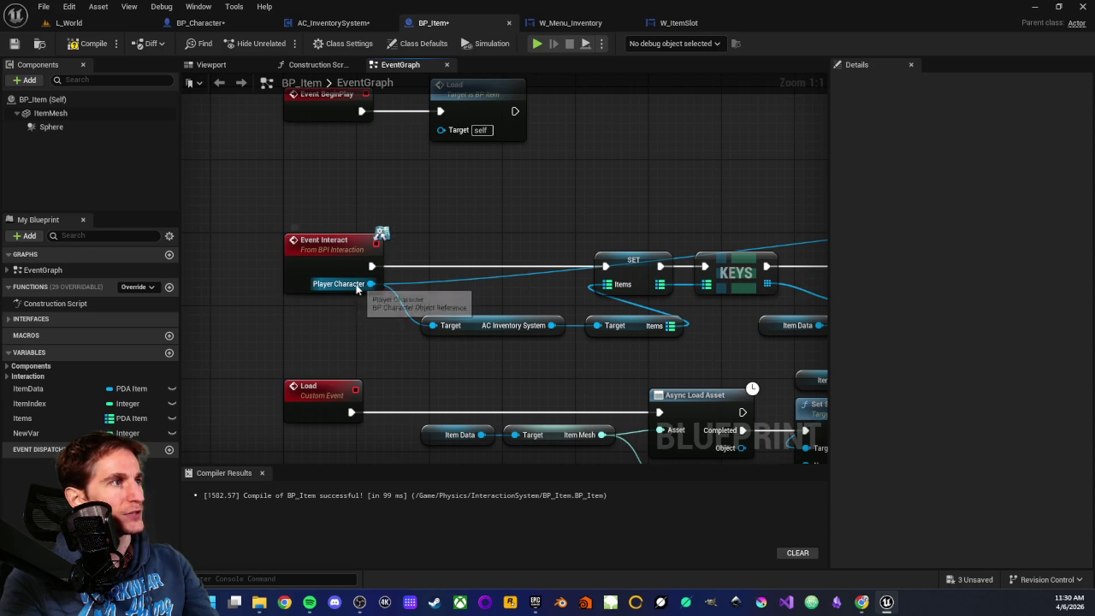
pyautogui.moveTo(441, 294); pyautogui.dragTo(388, 326)
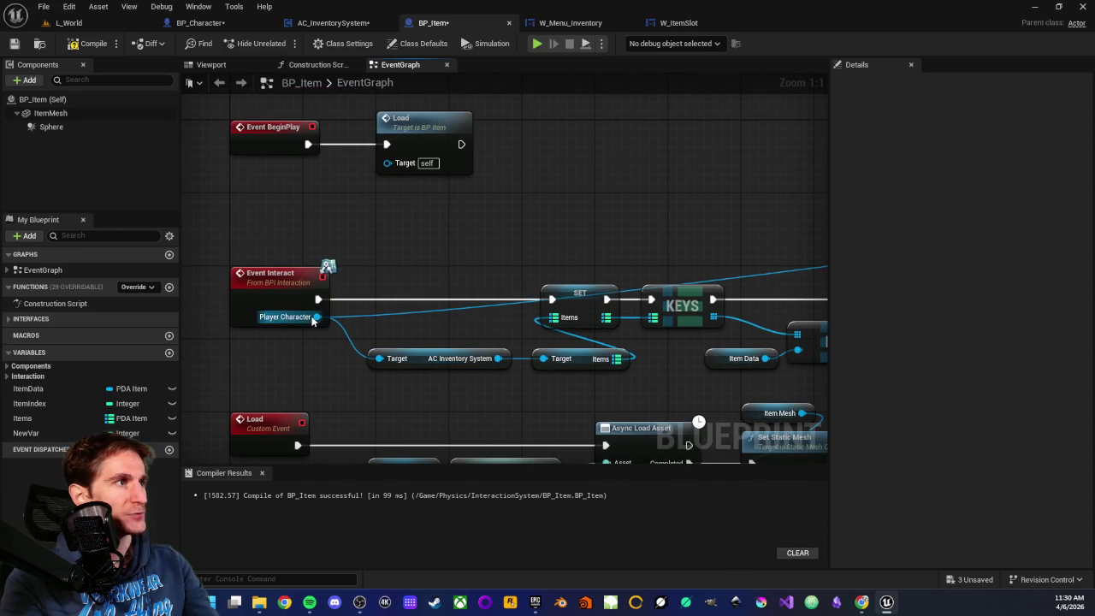
pyautogui.moveTo(316, 316)
pyautogui.mouseDown()
pyautogui.moveTo(407, 248)
pyautogui.moveTo(415, 227)
pyautogui.mouseUp()
pyautogui.write('in')
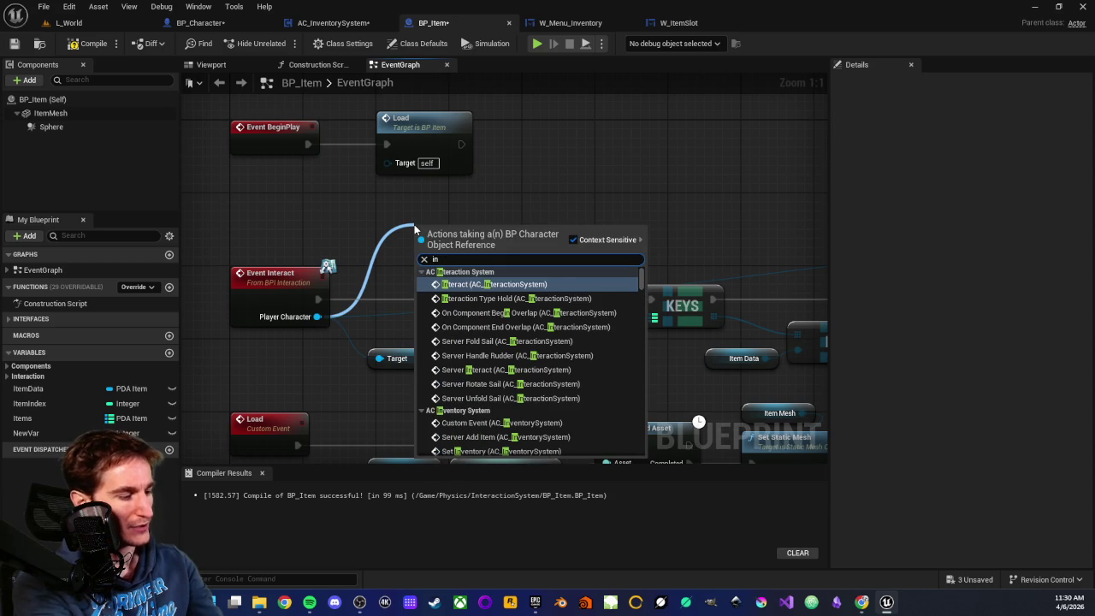
pyautogui.write('ventory')
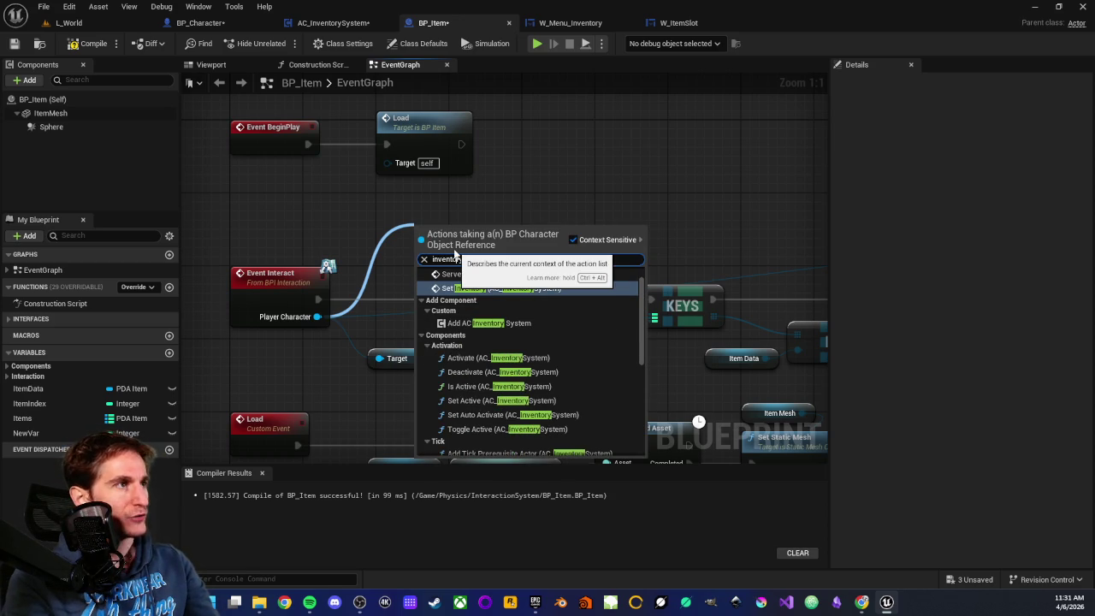
pyautogui.press('Home')
pyautogui.write('get')
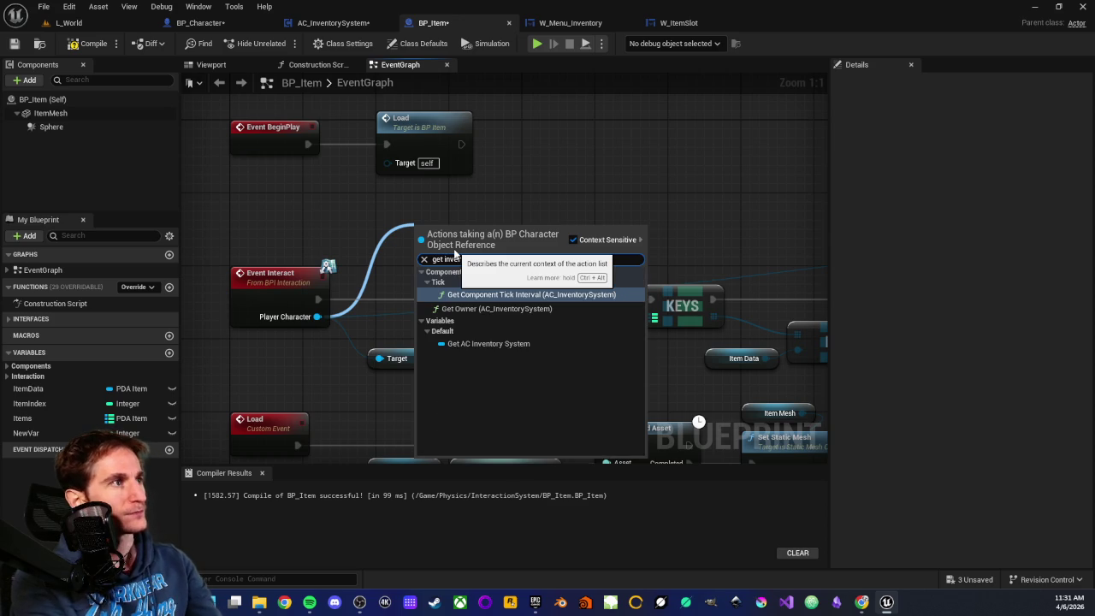
pyautogui.click(468, 343)
pyautogui.moveTo(529, 241)
pyautogui.mouseDown()
pyautogui.moveTo(489, 237)
pyautogui.moveTo(601, 242)
pyautogui.moveTo(569, 261)
pyautogui.mouseUp()
pyautogui.click(523, 181)
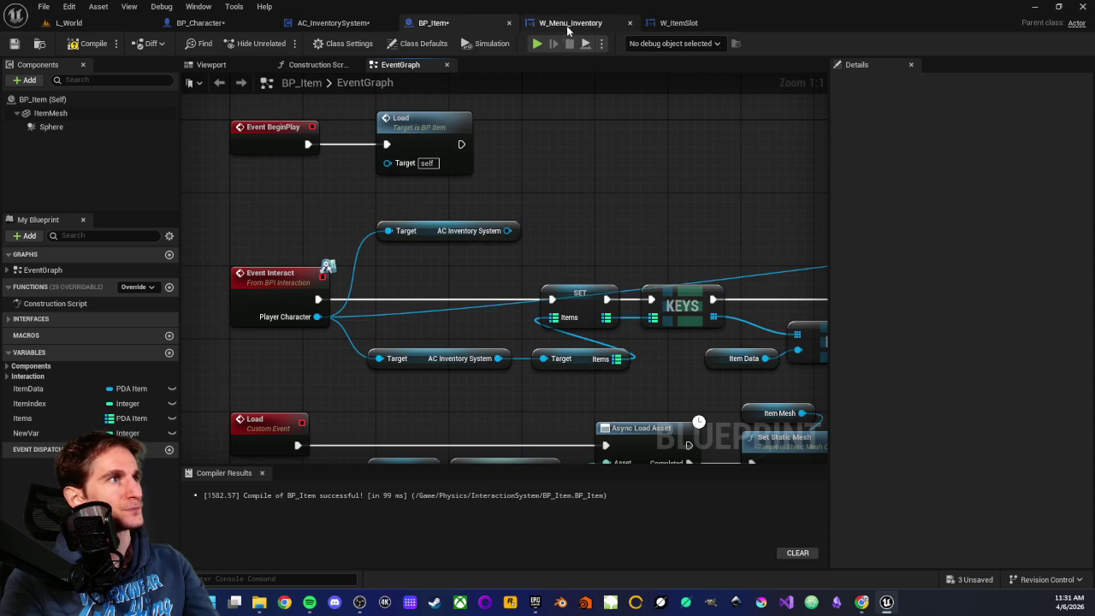
# Step: Add a CustomEvent call on the inventory reference beside the getter, then return to AC_InventorySystem
pyautogui.click(337, 24)
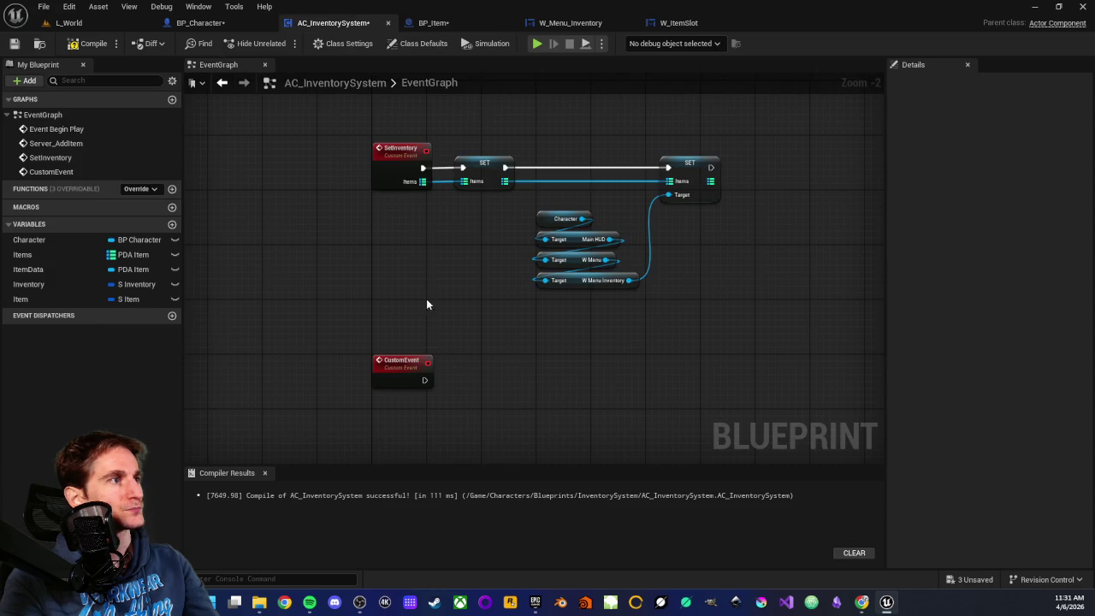
pyautogui.click(564, 23)
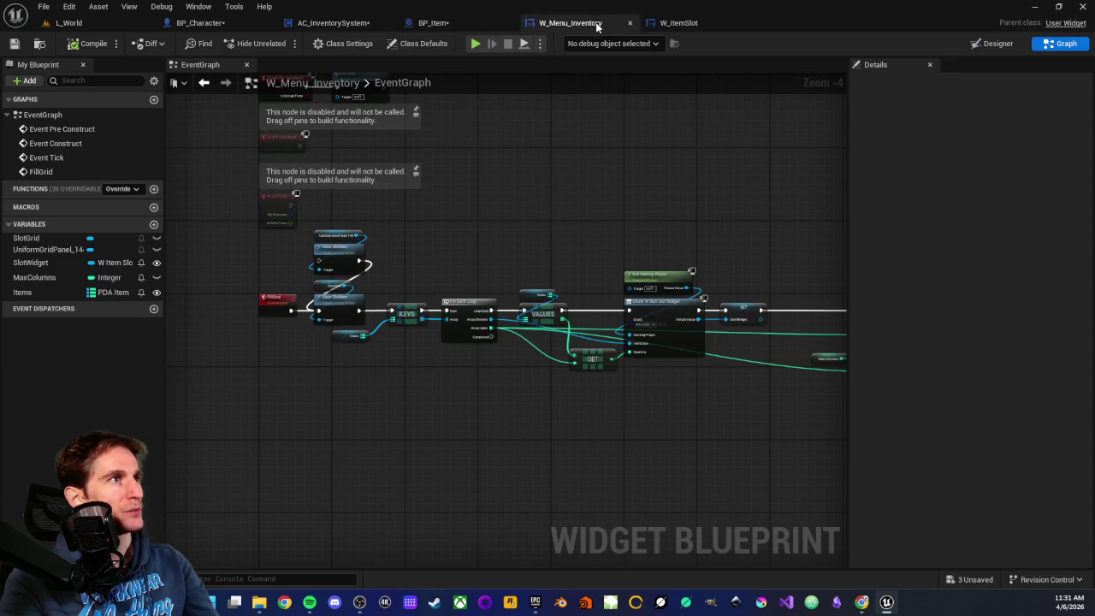
pyautogui.click(485, 23)
pyautogui.moveTo(507, 231); pyautogui.dragTo(545, 233)
pyautogui.write('cust')
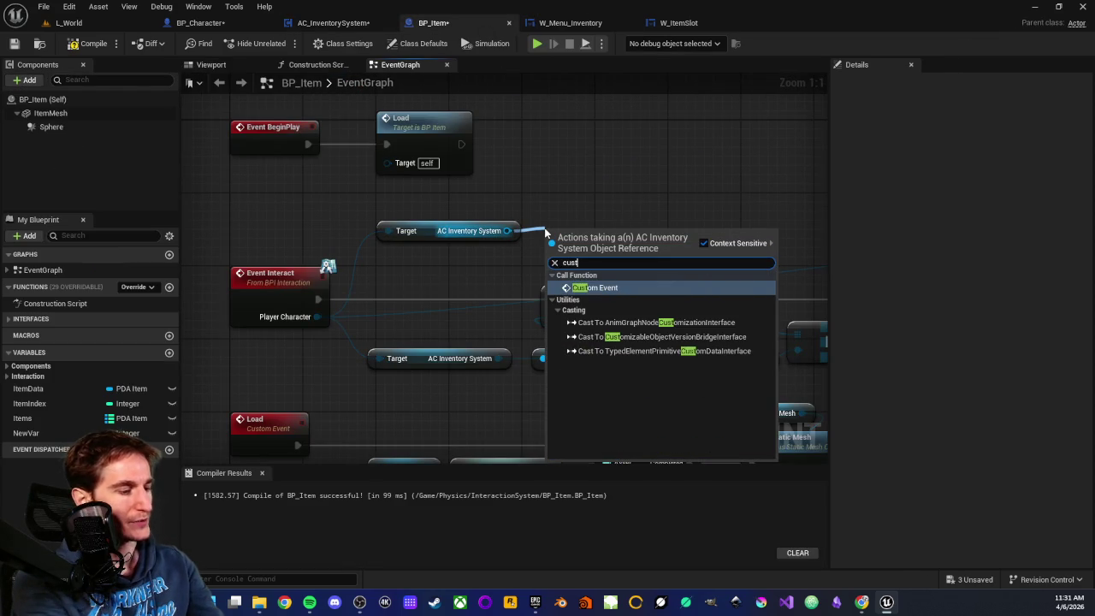
pyautogui.click(586, 287)
pyautogui.moveTo(591, 238); pyautogui.dragTo(598, 195)
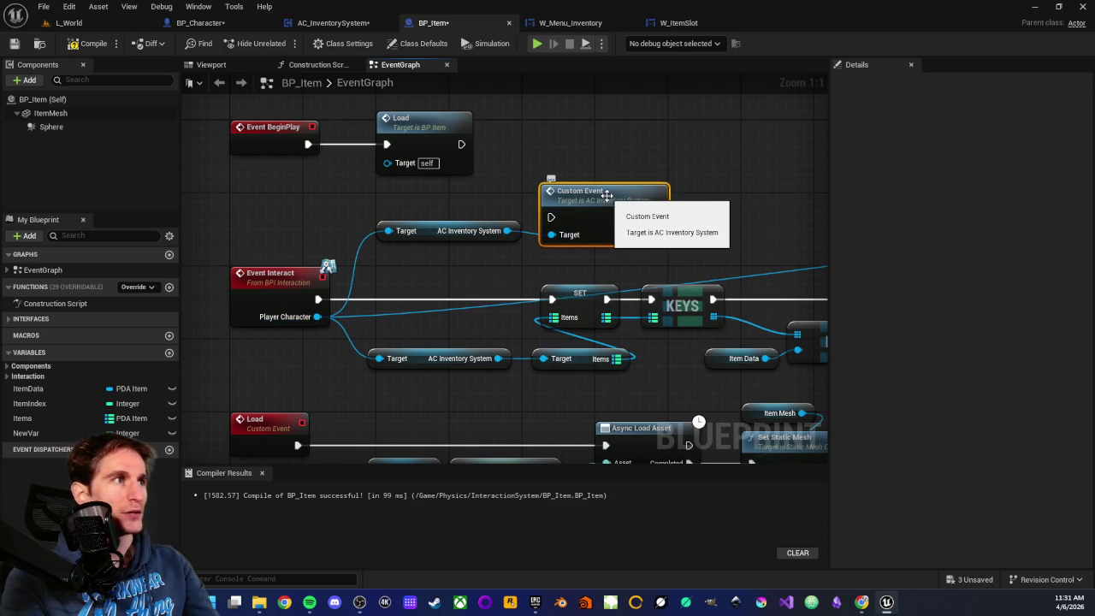
pyautogui.click(590, 25)
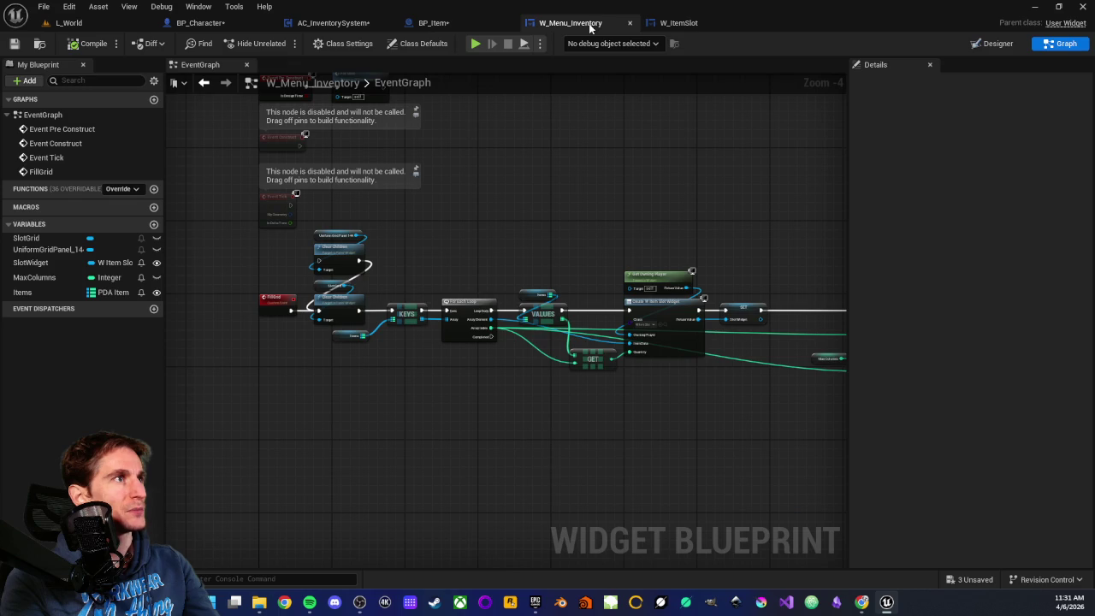
pyautogui.click(428, 23)
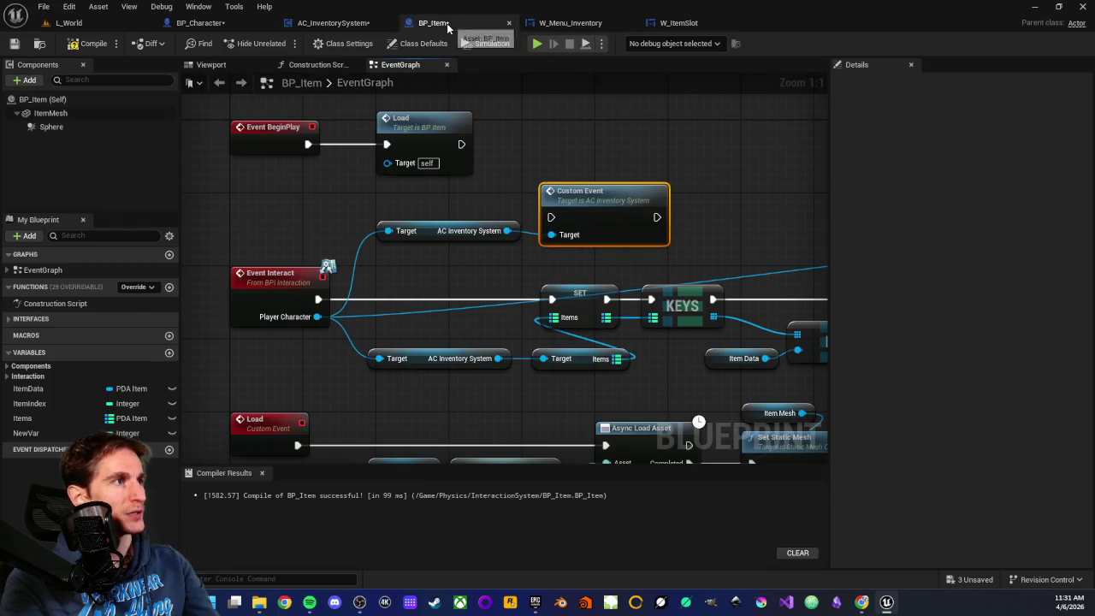
pyautogui.click(337, 23)
pyautogui.moveTo(456, 353); pyautogui.dragTo(477, 267)
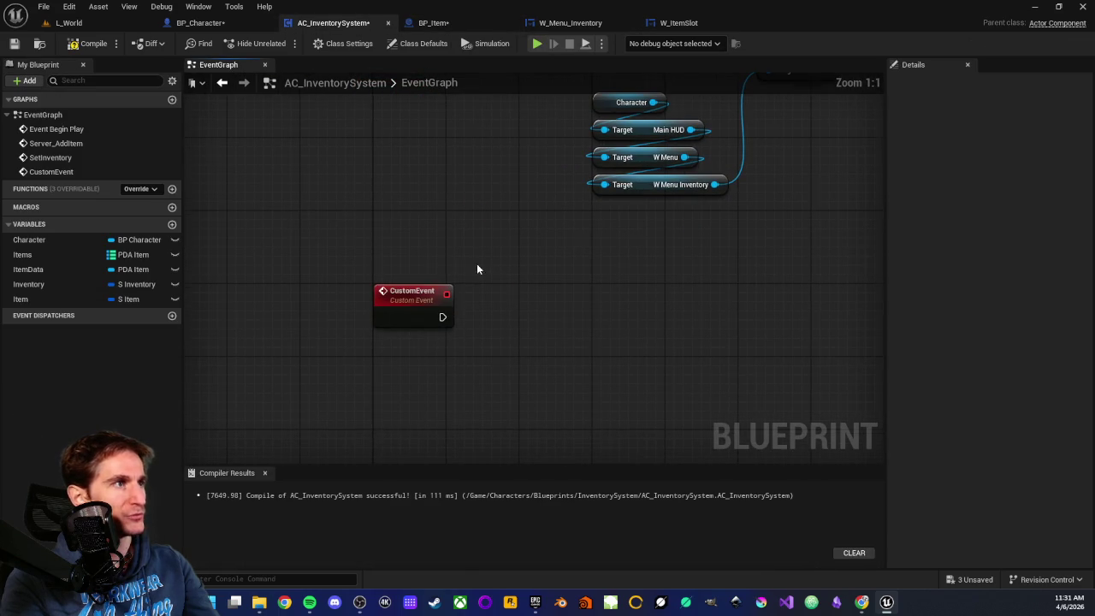
# Step: Add an Item Data input to CustomEvent from the ItemData variable and delete the leftover SET node
pyautogui.click(410, 296)
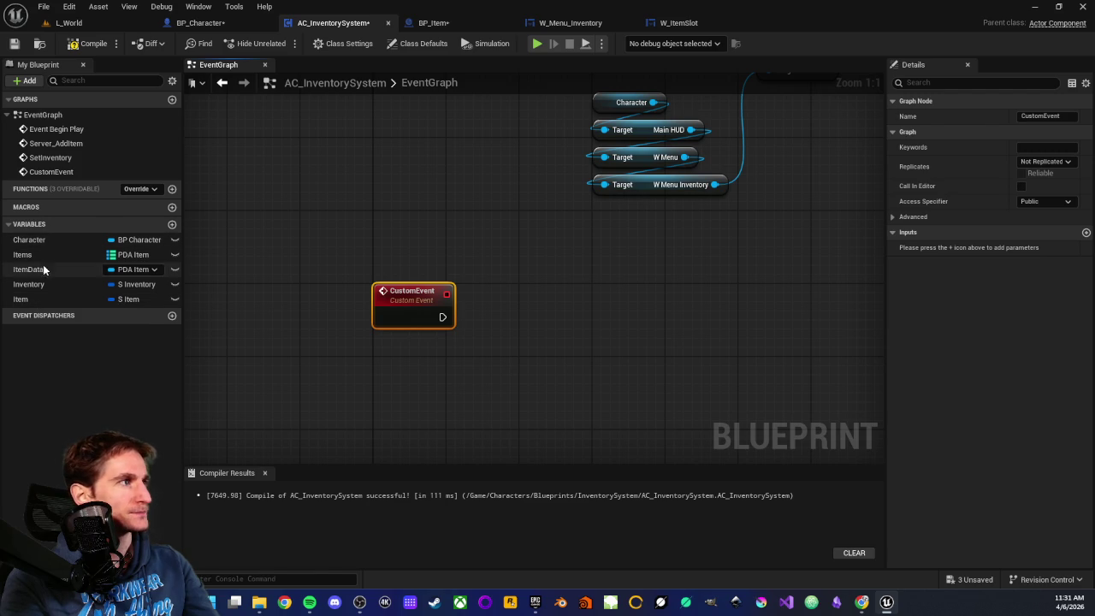
pyautogui.moveTo(36, 269)
pyautogui.mouseDown()
pyautogui.moveTo(277, 309)
pyautogui.moveTo(441, 317)
pyautogui.mouseUp()
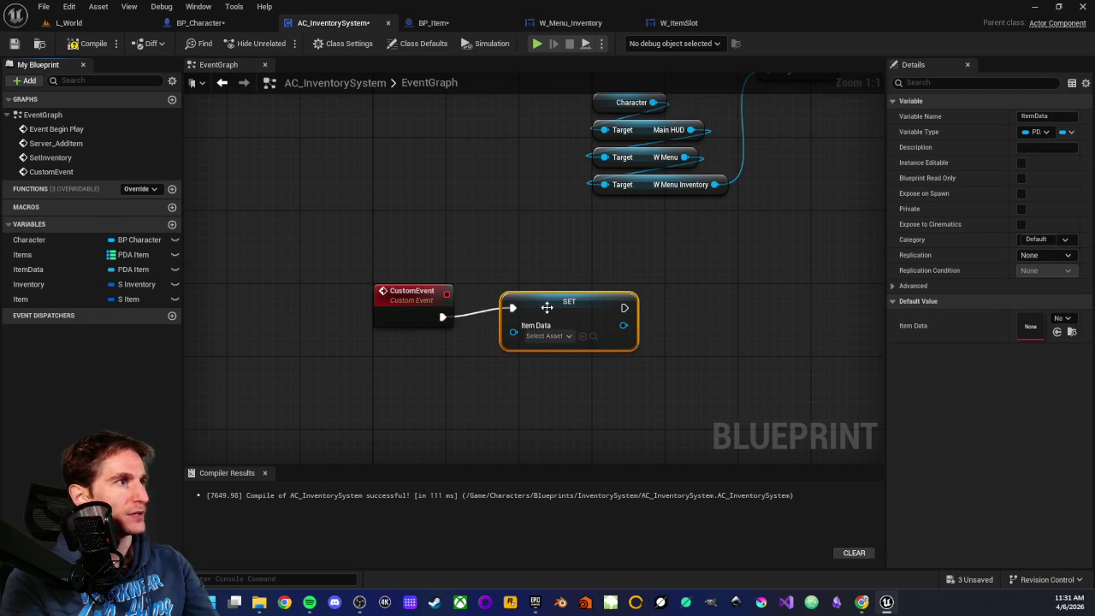
pyautogui.moveTo(515, 341); pyautogui.dragTo(425, 293)
pyautogui.press('Delete')
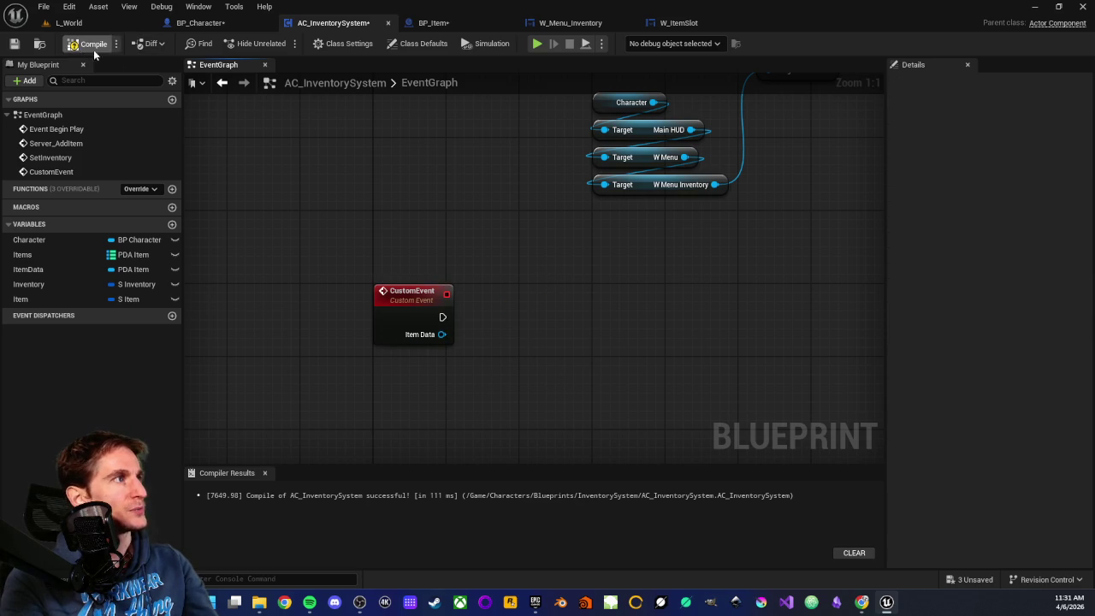
# Step: In BP_Item, feed the ItemData variable into the call's Item Data pin, then return to AC_InventorySystem
pyautogui.click(454, 20)
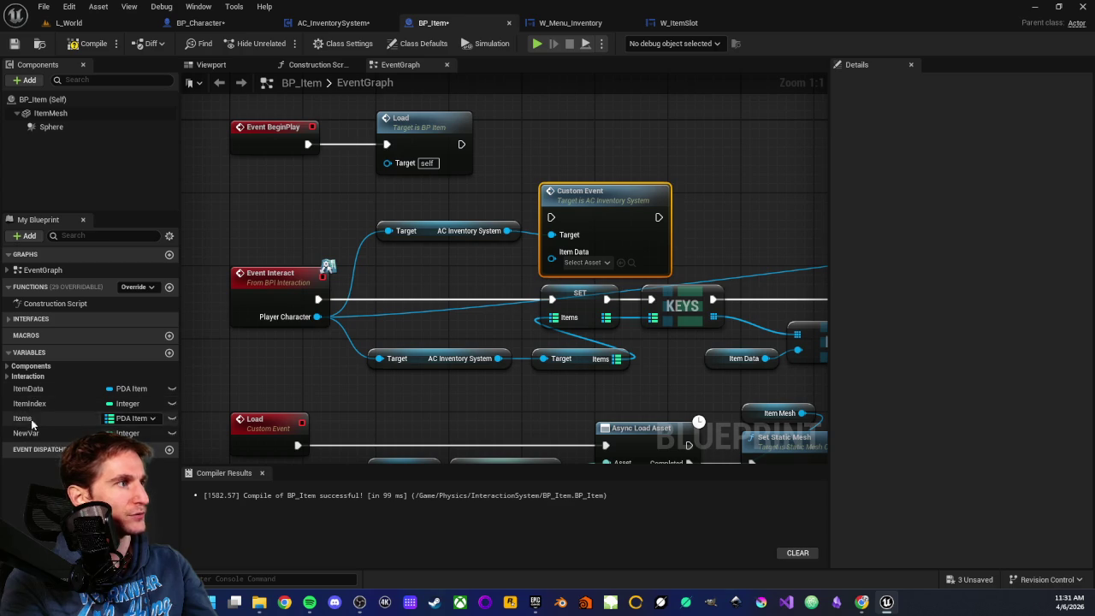
pyautogui.moveTo(28, 389)
pyautogui.mouseDown()
pyautogui.moveTo(476, 288)
pyautogui.moveTo(551, 251)
pyautogui.mouseUp()
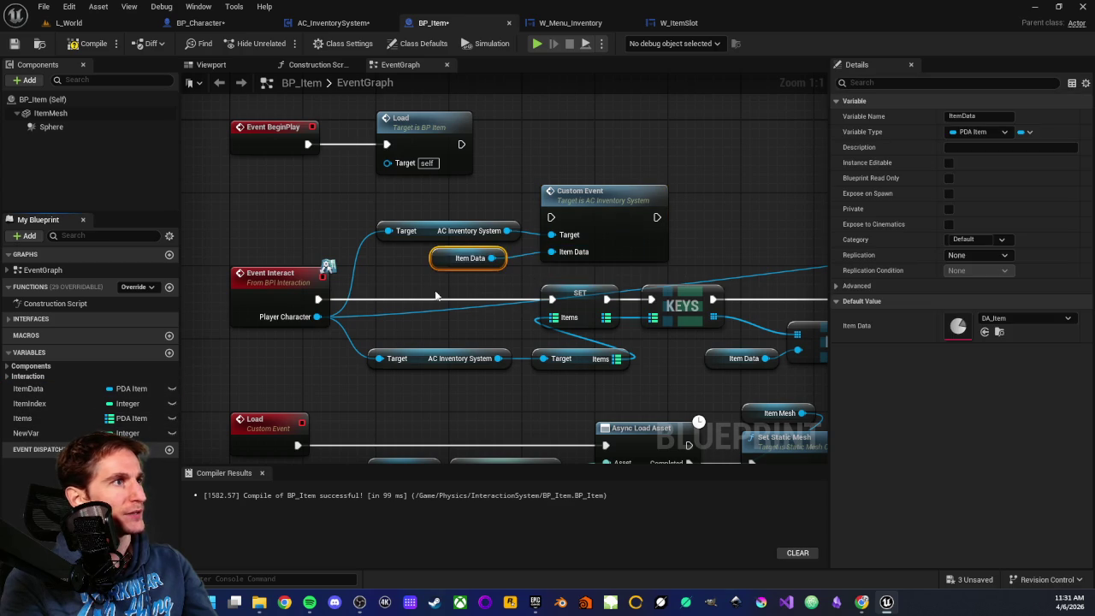
pyautogui.click(443, 277)
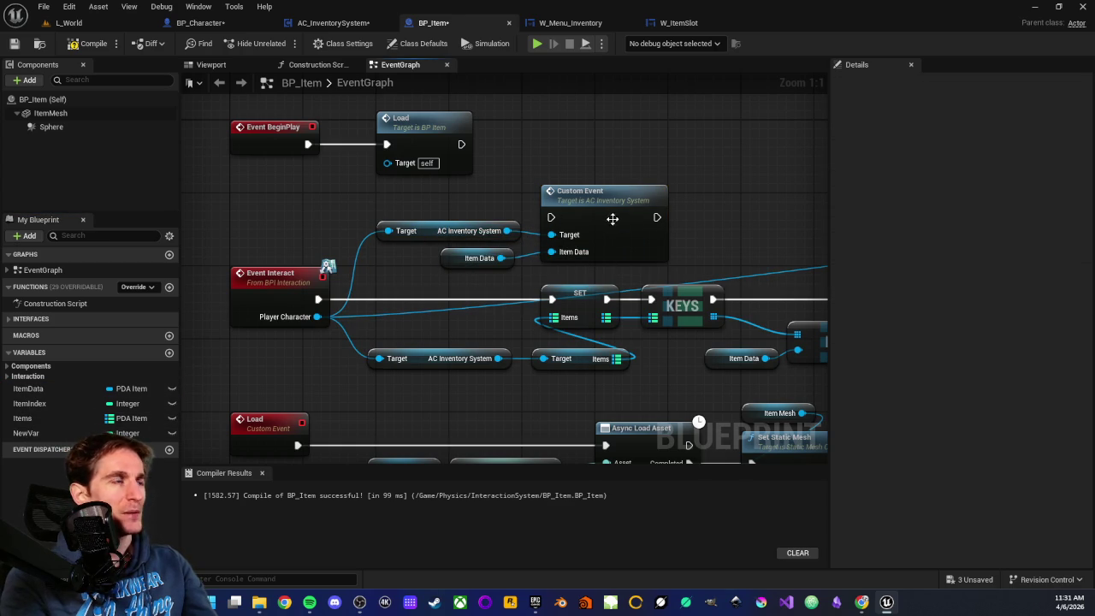
pyautogui.moveTo(217, 225); pyautogui.dragTo(299, 356)
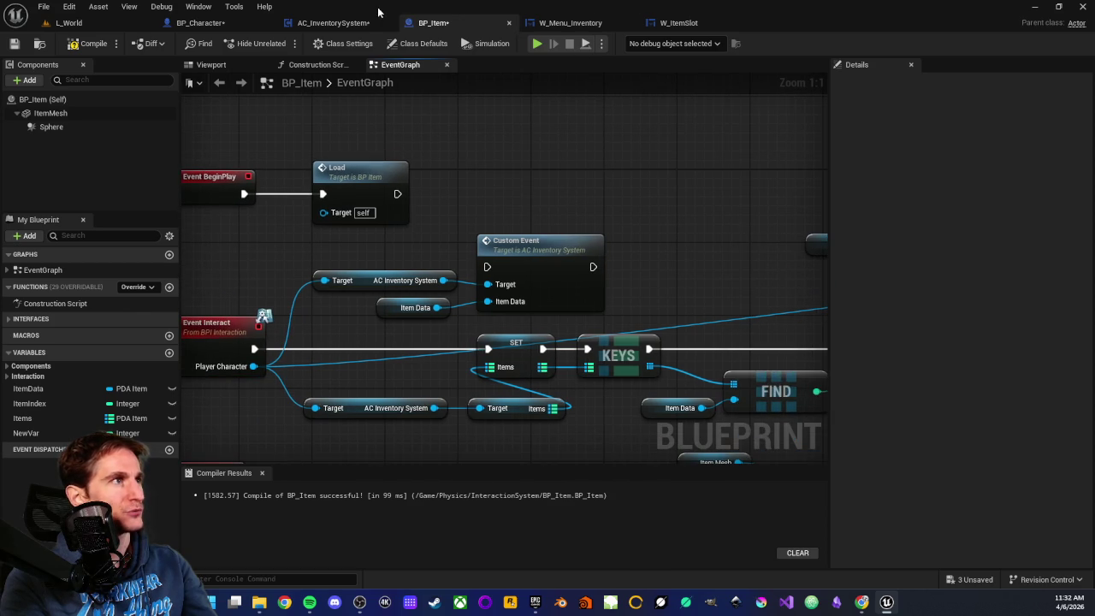
pyautogui.click(313, 22)
pyautogui.moveTo(380, 250); pyautogui.dragTo(493, 397)
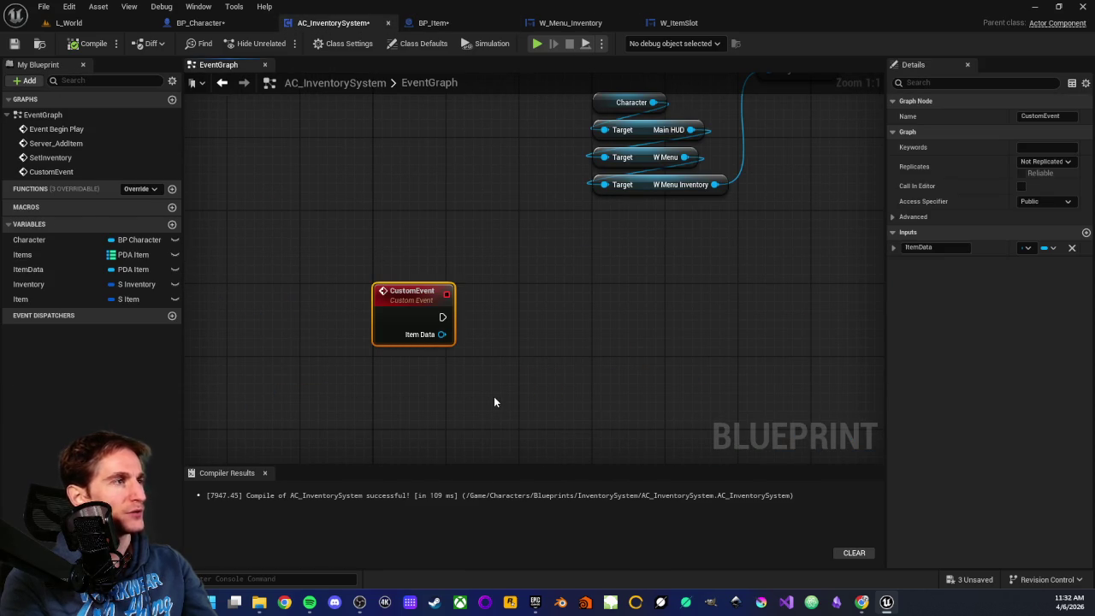
pyautogui.click(495, 398)
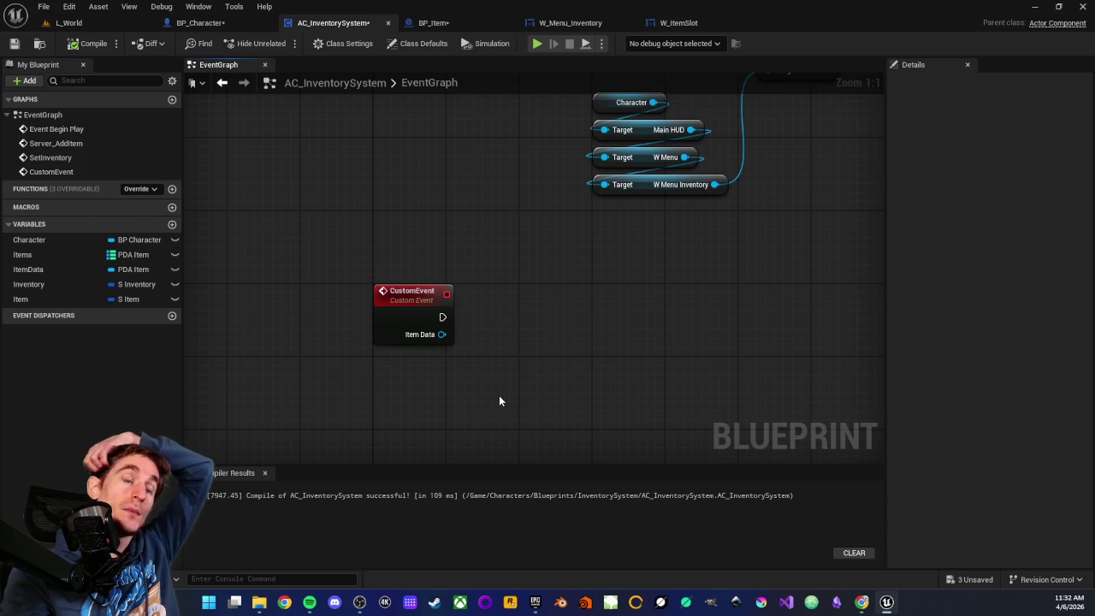
pyautogui.scroll(-1, 501, 394)
pyautogui.moveTo(346, 259)
pyautogui.mouseDown()
pyautogui.moveTo(506, 407)
pyautogui.moveTo(464, 403)
pyautogui.mouseUp()
pyautogui.moveTo(421, 275)
pyautogui.mouseDown()
pyautogui.moveTo(728, 374)
pyautogui.moveTo(721, 395)
pyautogui.mouseUp()
pyautogui.moveTo(566, 353); pyautogui.dragTo(678, 397)
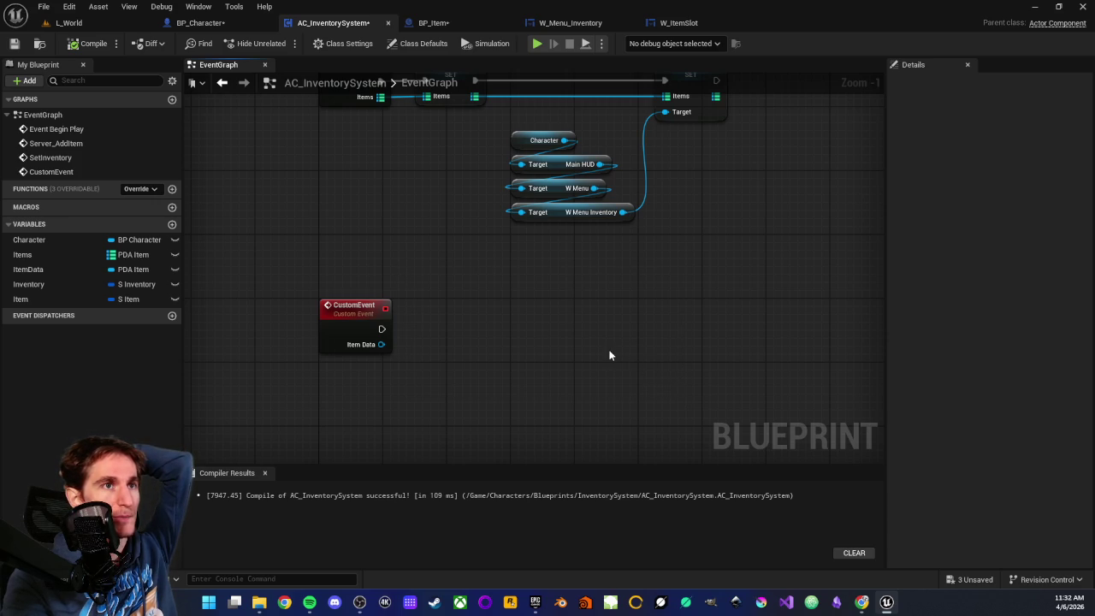
pyautogui.moveTo(587, 321); pyautogui.dragTo(601, 349)
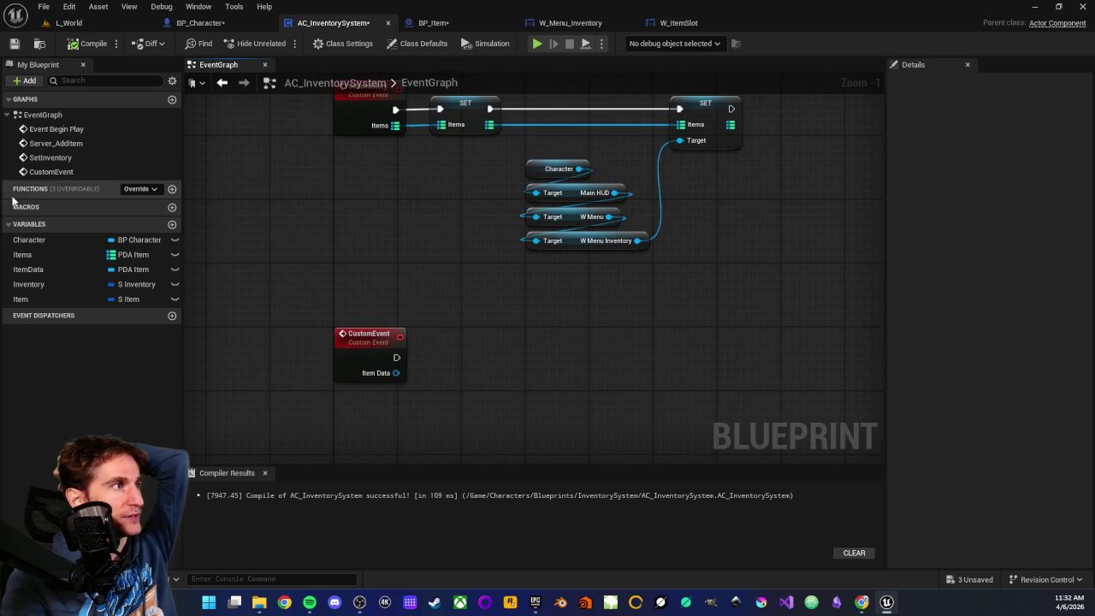
# Step: Create a new blueprint function named HasSlotAvailable and view its entry node
pyautogui.click(171, 190)
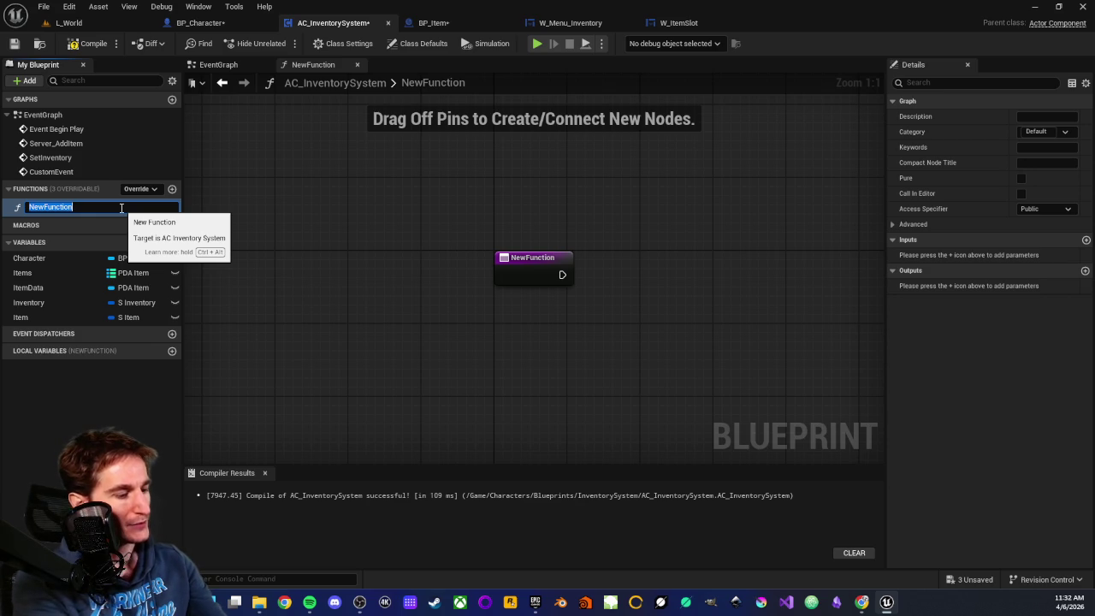
pyautogui.write('HasSlotAvailable')
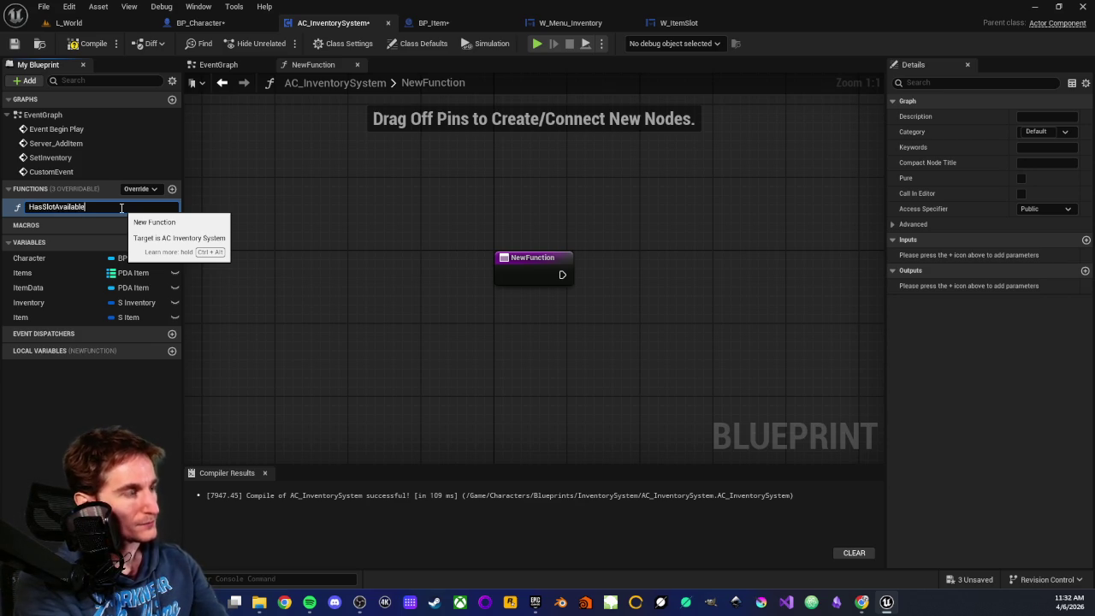
pyautogui.press('Return')
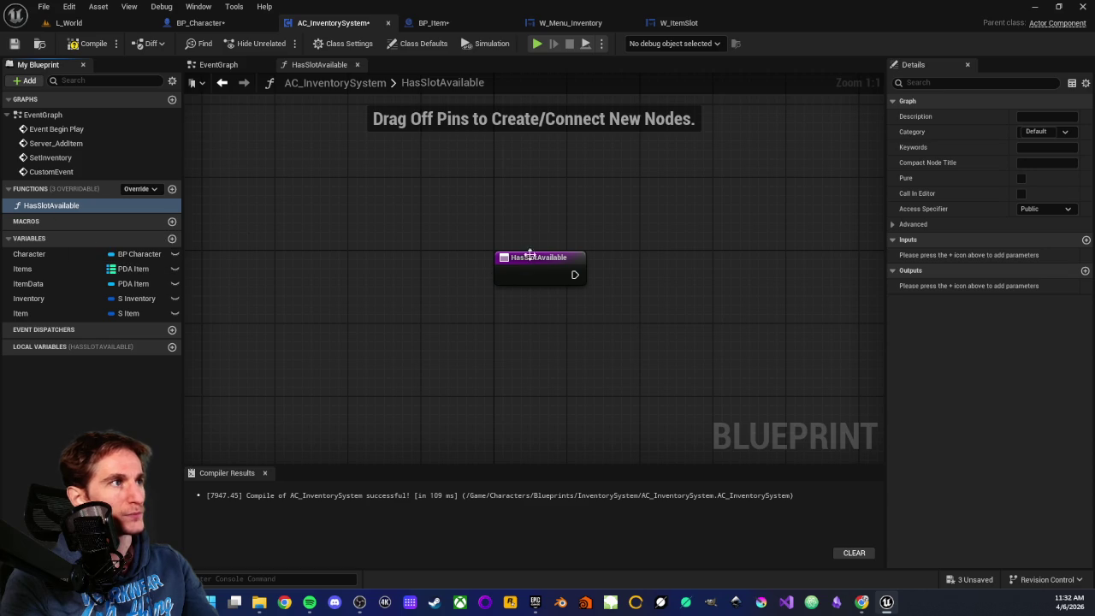
pyautogui.moveTo(415, 213); pyautogui.dragTo(535, 367)
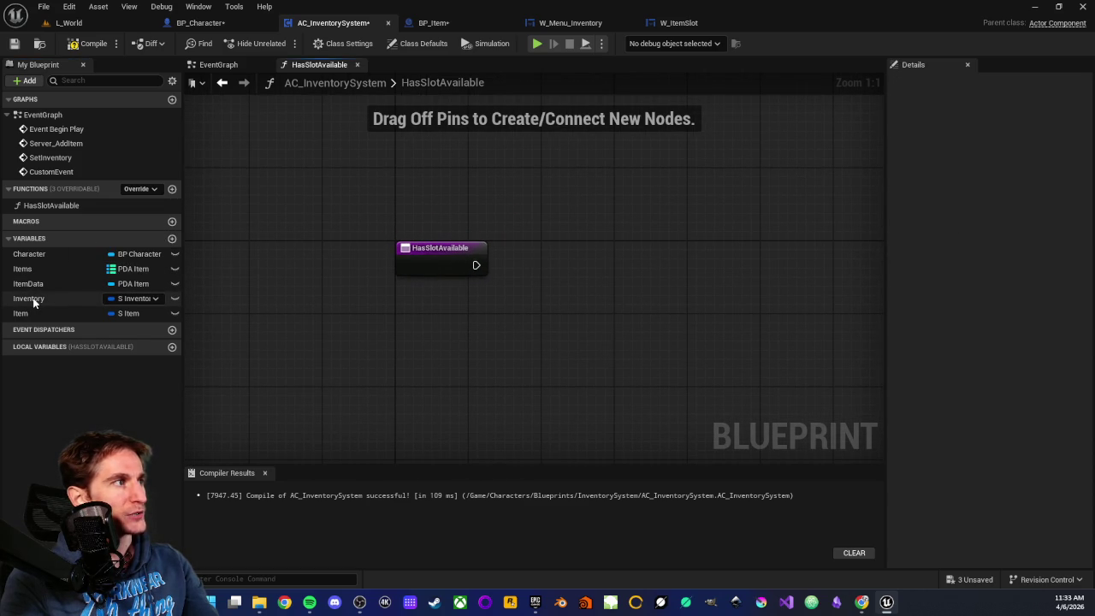
# Step: Add an Inventory getter broken into a Break S Inventory node showing only Inventory Max Stack
pyautogui.moveTo(34, 298)
pyautogui.mouseDown()
pyautogui.moveTo(558, 342)
pyautogui.moveTo(590, 330)
pyautogui.mouseUp()
pyautogui.click(465, 349)
pyautogui.click(598, 458)
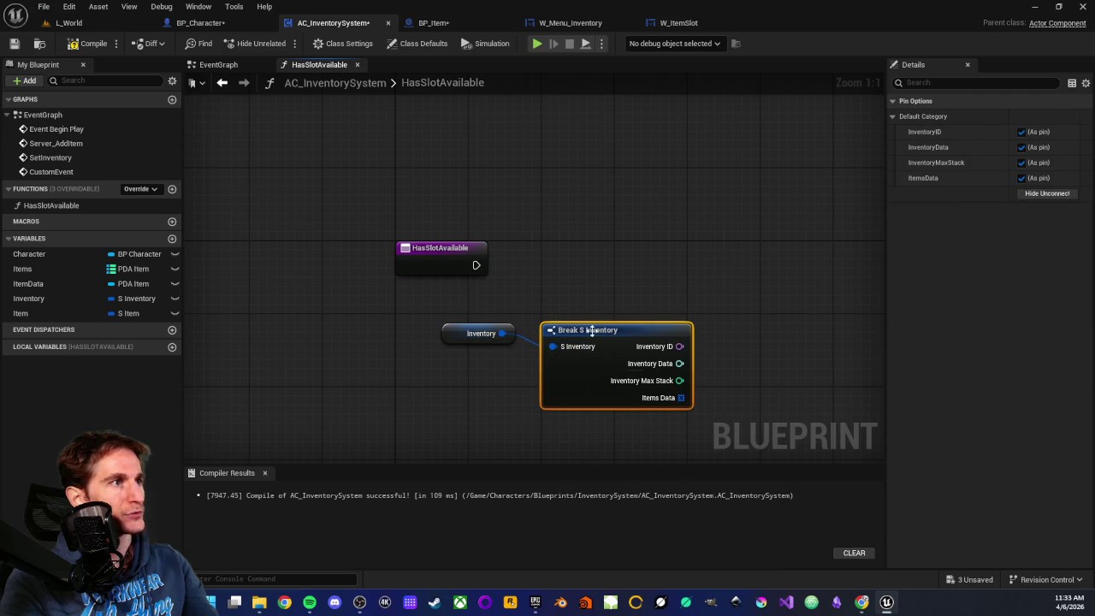
pyautogui.click(1034, 193)
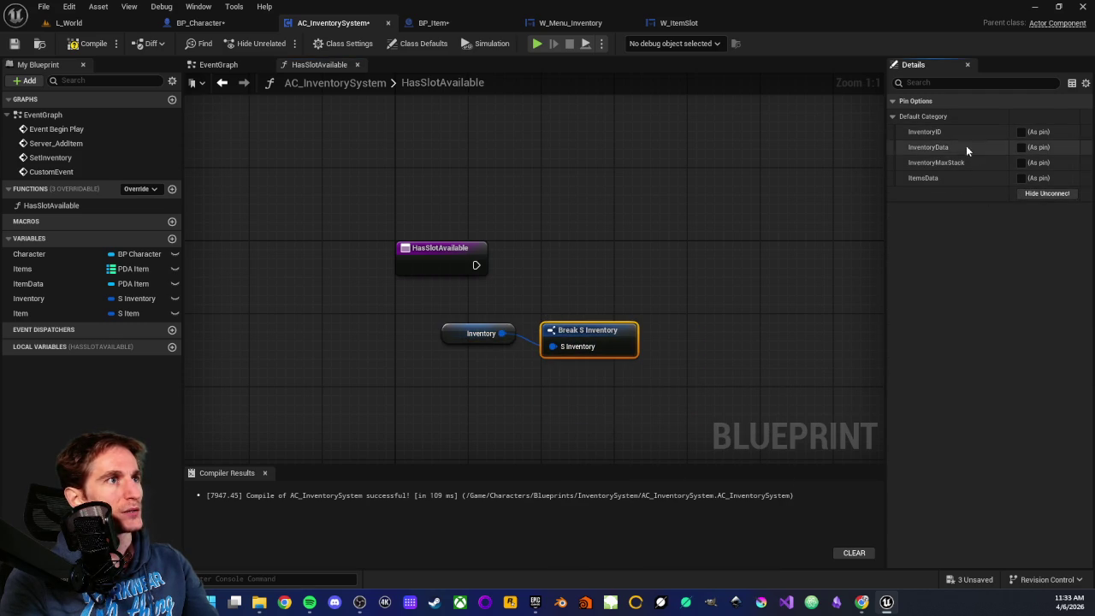
pyautogui.click(1022, 163)
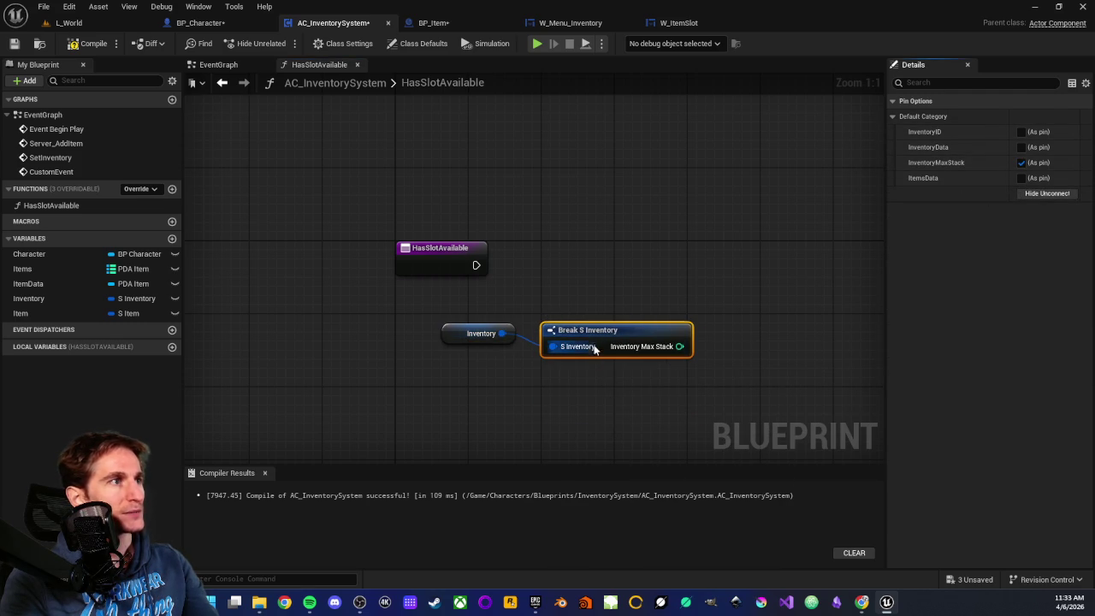
pyautogui.click(582, 311)
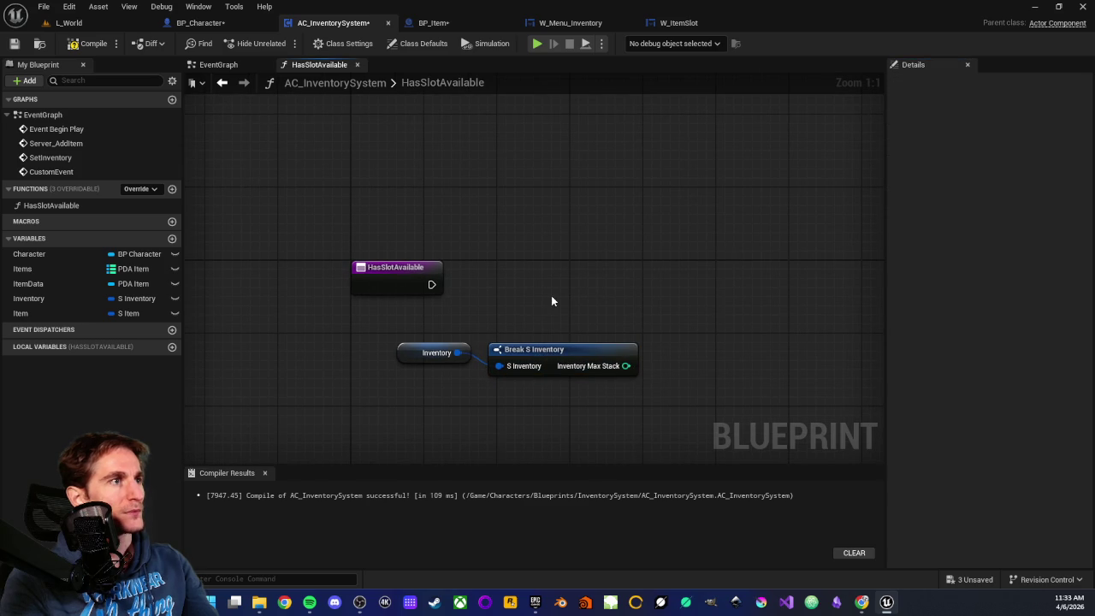
pyautogui.moveTo(455, 320)
pyautogui.mouseDown()
pyautogui.moveTo(484, 366)
pyautogui.moveTo(556, 352)
pyautogui.moveTo(520, 389)
pyautogui.mouseUp()
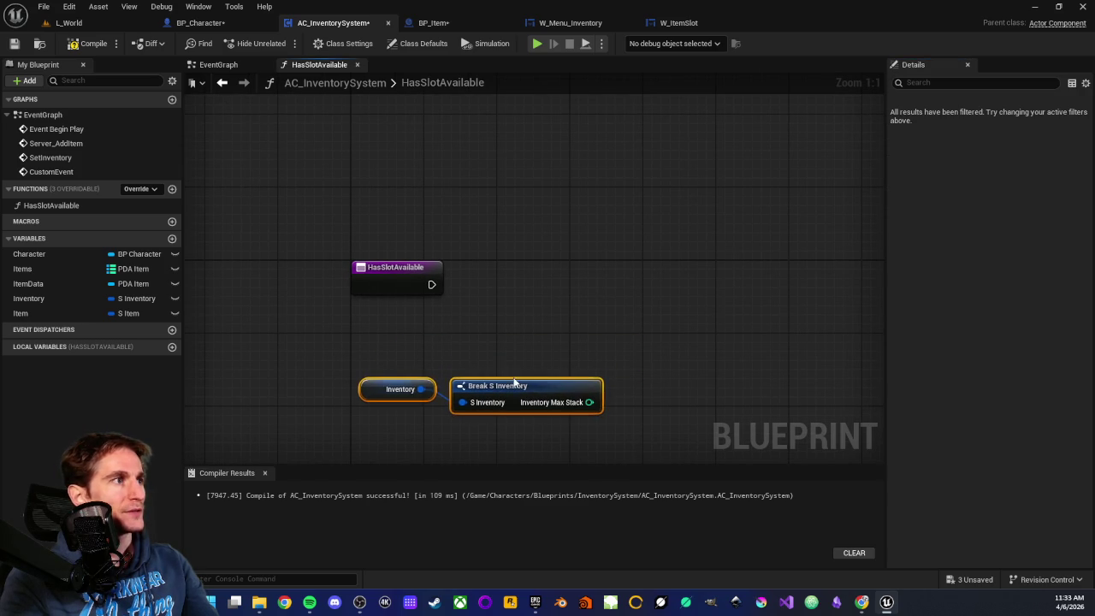
pyautogui.click(507, 342)
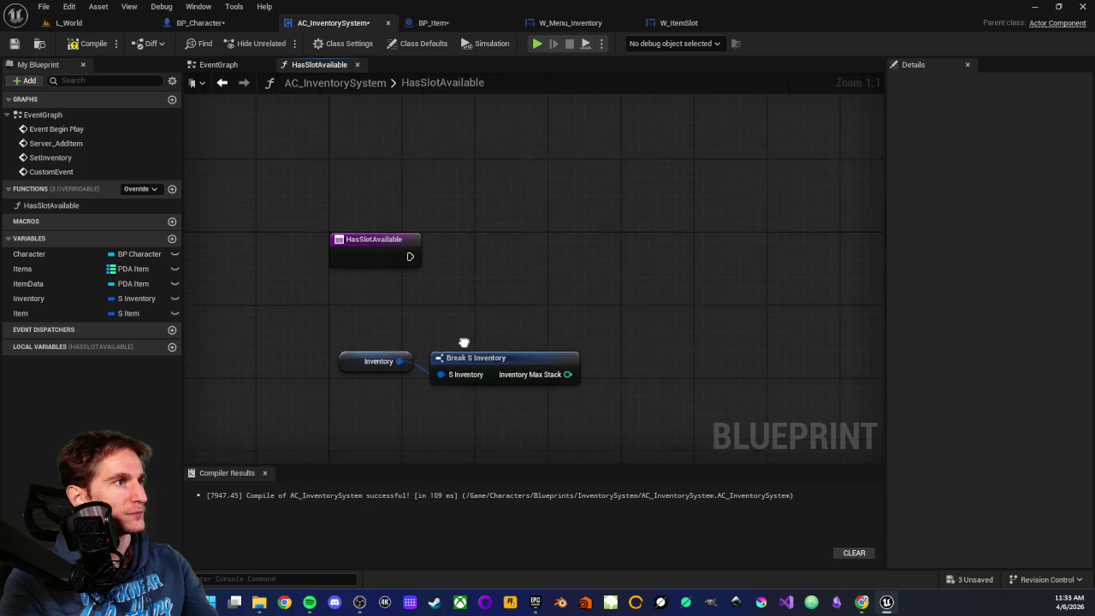
# Step: Duplicate the Inventory and Break nodes, expose Items Data on the copy, and add a Length node
pyautogui.moveTo(342, 317); pyautogui.dragTo(478, 364)
pyautogui.hotkey('ctrl', 'd')
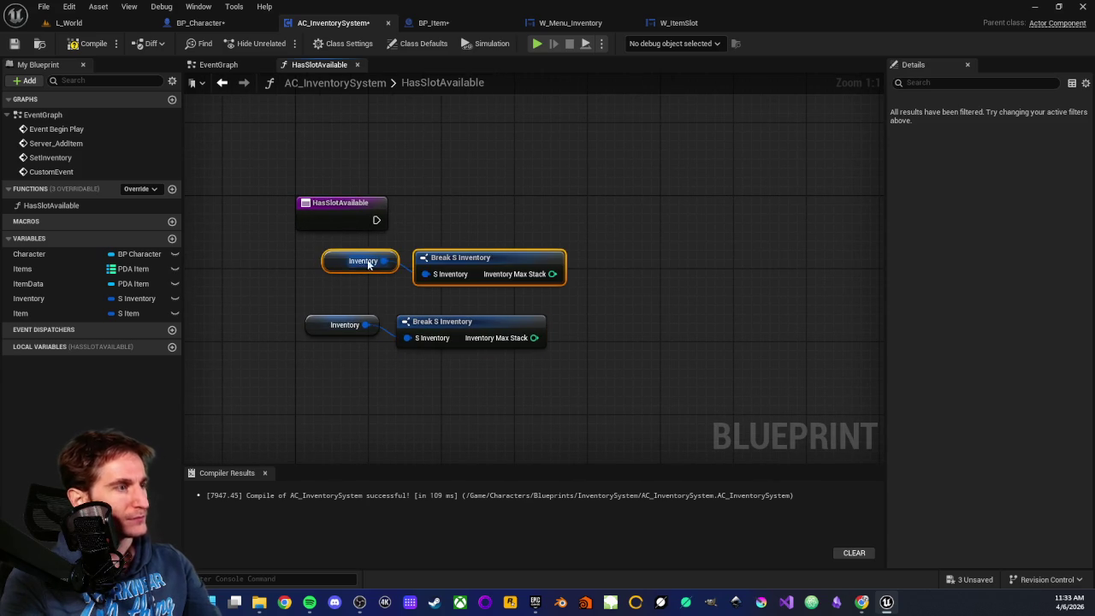
pyautogui.moveTo(493, 256); pyautogui.dragTo(466, 257)
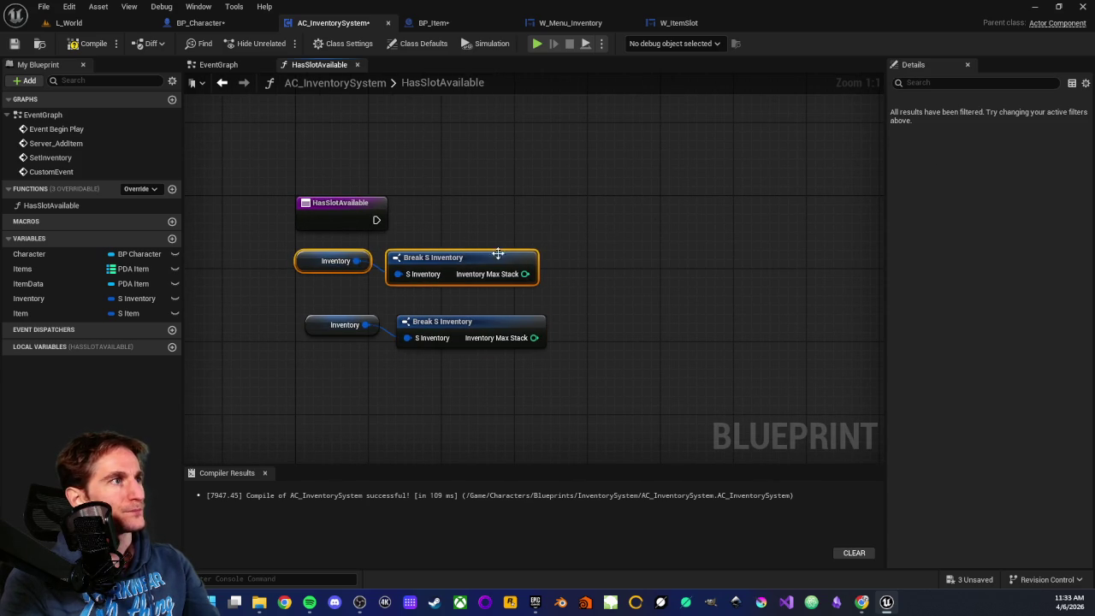
pyautogui.click(497, 260)
pyautogui.click(1020, 162)
pyautogui.click(1020, 178)
pyautogui.keyDown('shift'); pyautogui.click(308, 308); pyautogui.keyUp('shift')
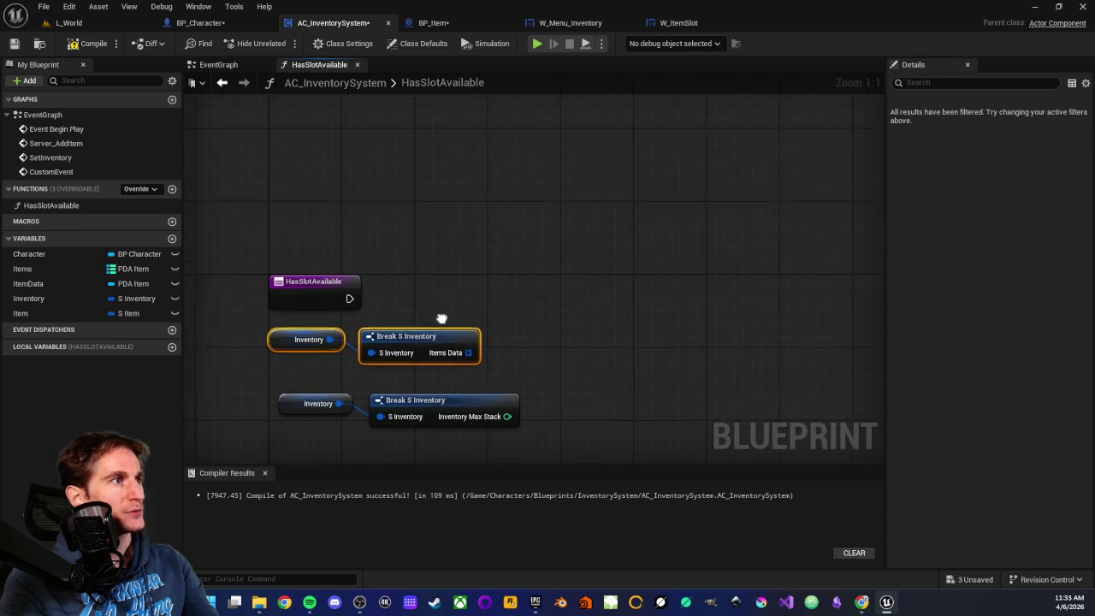
pyautogui.moveTo(432, 344)
pyautogui.mouseDown()
pyautogui.moveTo(529, 217)
pyautogui.moveTo(538, 245)
pyautogui.mouseUp()
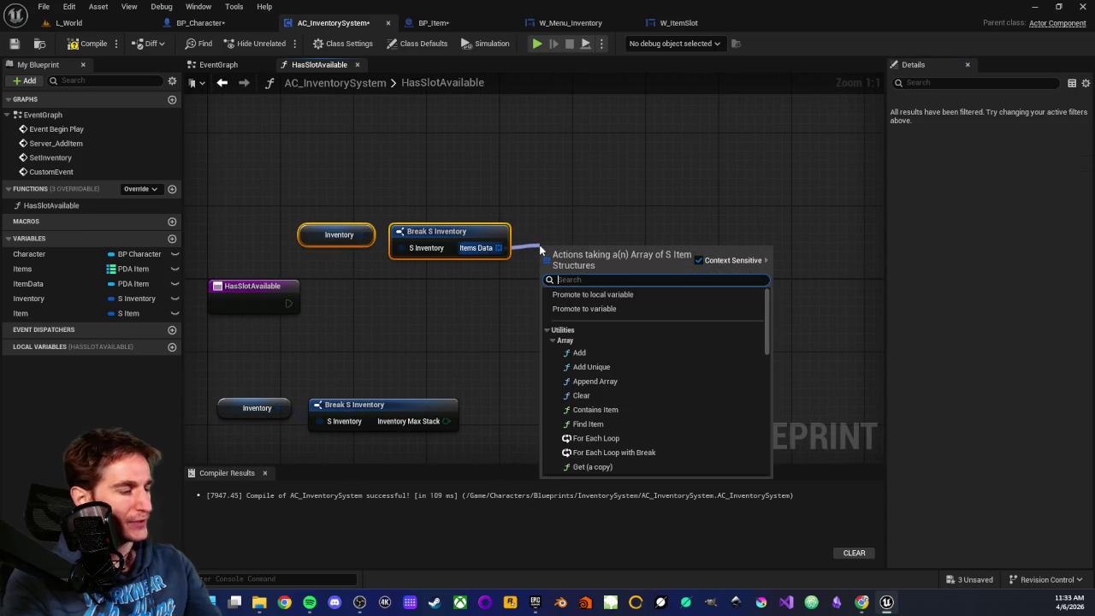
pyautogui.write('length')
pyautogui.press('Return')
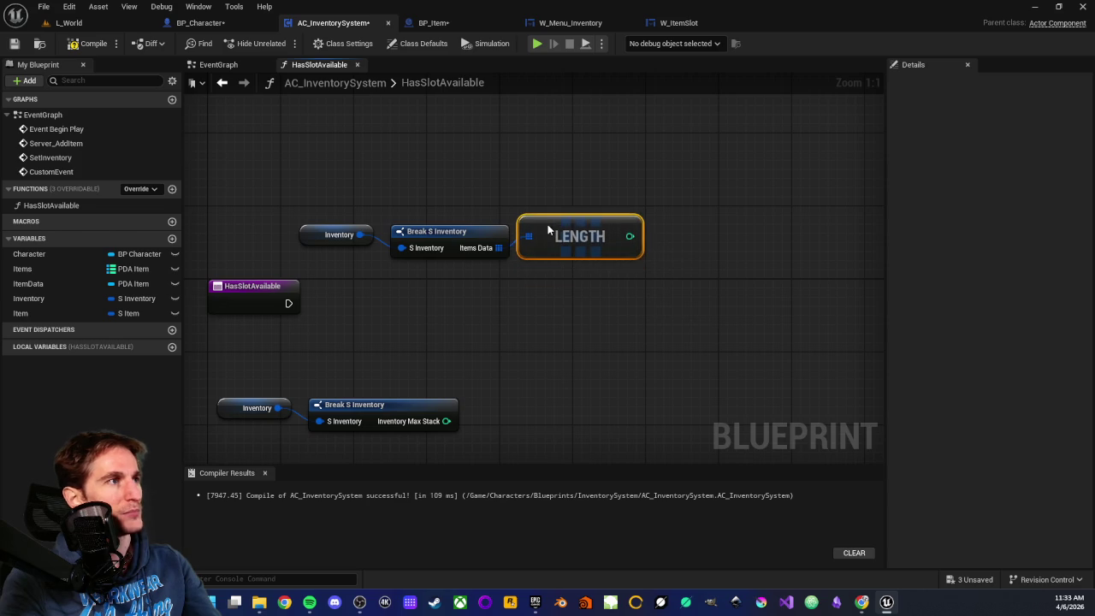
pyautogui.moveTo(318, 202); pyautogui.dragTo(611, 259)
pyautogui.moveTo(212, 375)
pyautogui.mouseDown()
pyautogui.moveTo(379, 438)
pyautogui.moveTo(534, 389)
pyautogui.mouseUp()
pyautogui.click(479, 325)
# Step: Add a Less node comparing the Length result against Inventory Max Stack, and arrange the nodes
pyautogui.moveTo(355, 201); pyautogui.dragTo(686, 275)
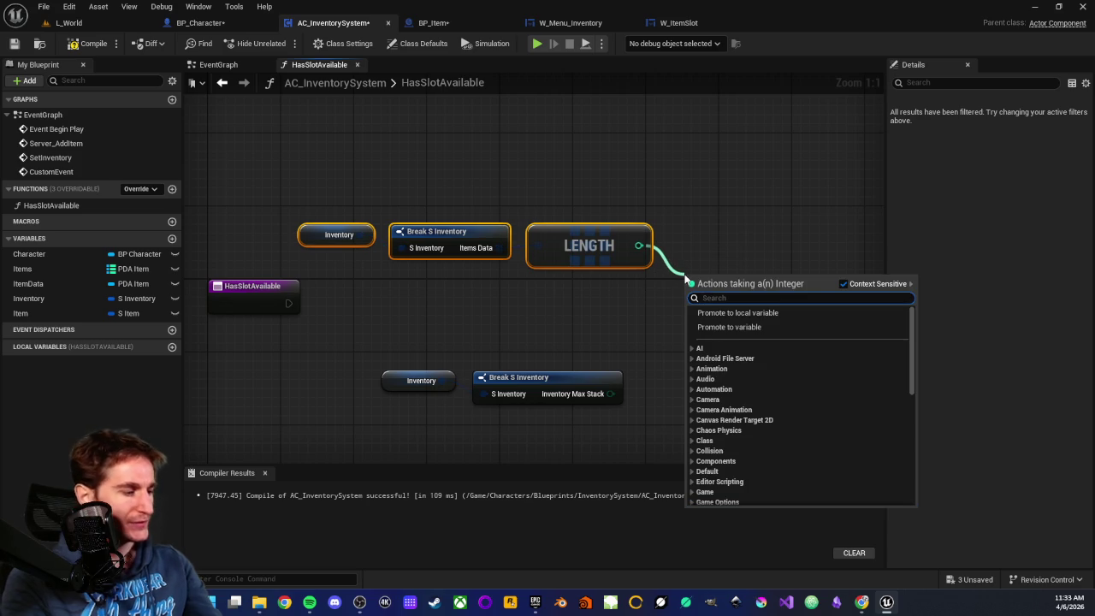
pyautogui.write('<')
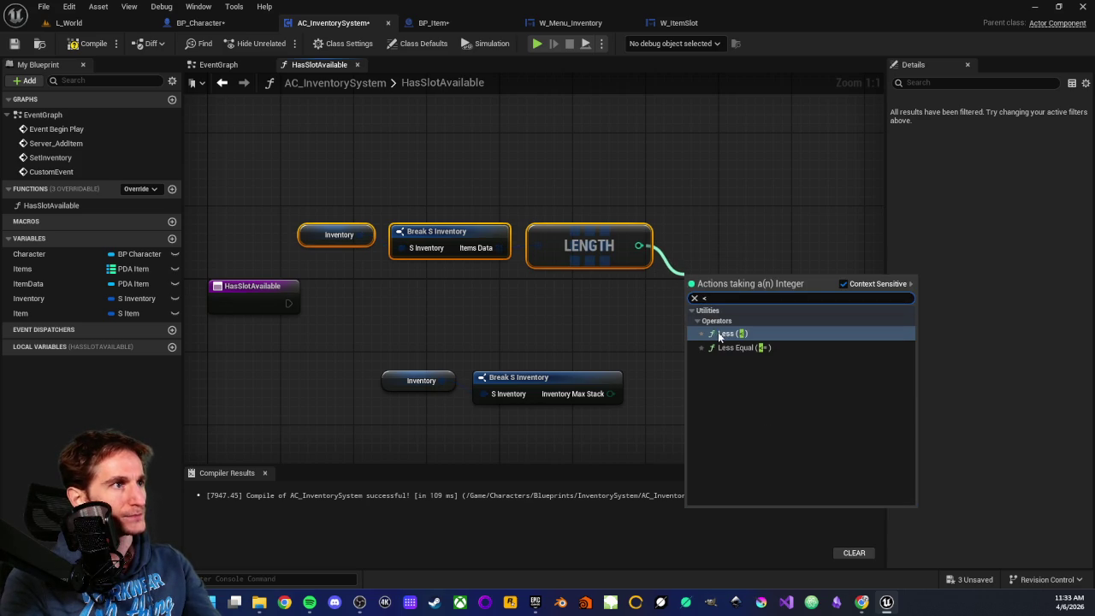
pyautogui.click(718, 332)
pyautogui.moveTo(610, 393); pyautogui.dragTo(697, 298)
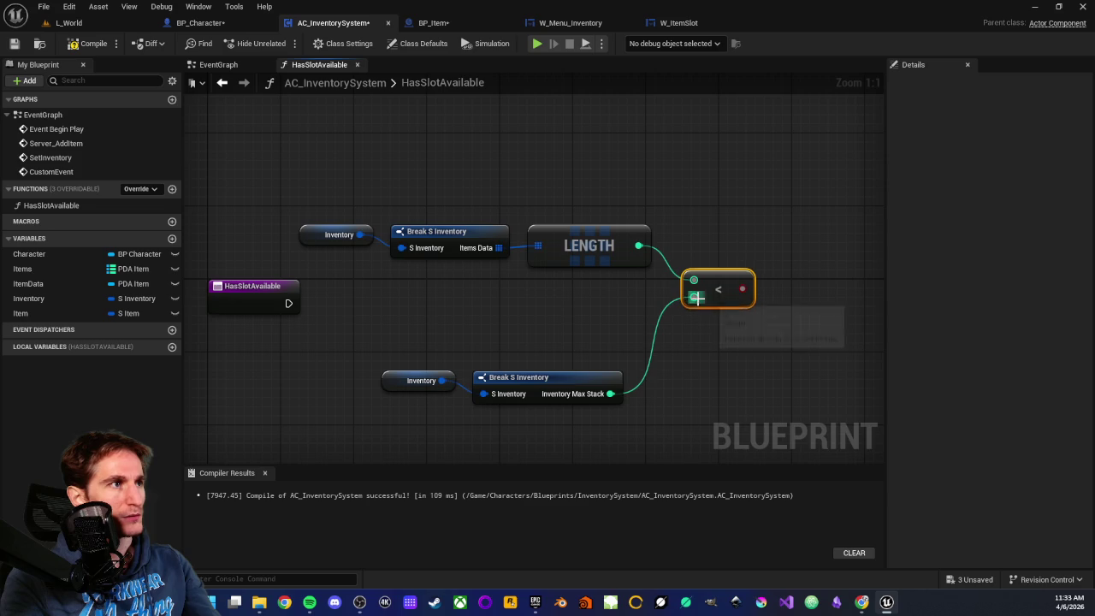
pyautogui.moveTo(406, 354)
pyautogui.mouseDown()
pyautogui.moveTo(599, 426)
pyautogui.moveTo(585, 425)
pyautogui.mouseUp()
pyautogui.click(585, 425)
pyautogui.moveTo(430, 362)
pyautogui.mouseDown()
pyautogui.moveTo(543, 372)
pyautogui.moveTo(566, 289)
pyautogui.mouseUp()
pyautogui.click(721, 269)
pyautogui.moveTo(721, 269); pyautogui.dragTo(709, 268)
pyautogui.moveTo(285, 184)
pyautogui.mouseDown()
pyautogui.moveTo(635, 305)
pyautogui.moveTo(723, 304)
pyautogui.mouseUp()
pyautogui.moveTo(723, 261); pyautogui.dragTo(740, 364)
pyautogui.scroll(-2, 672, 281)
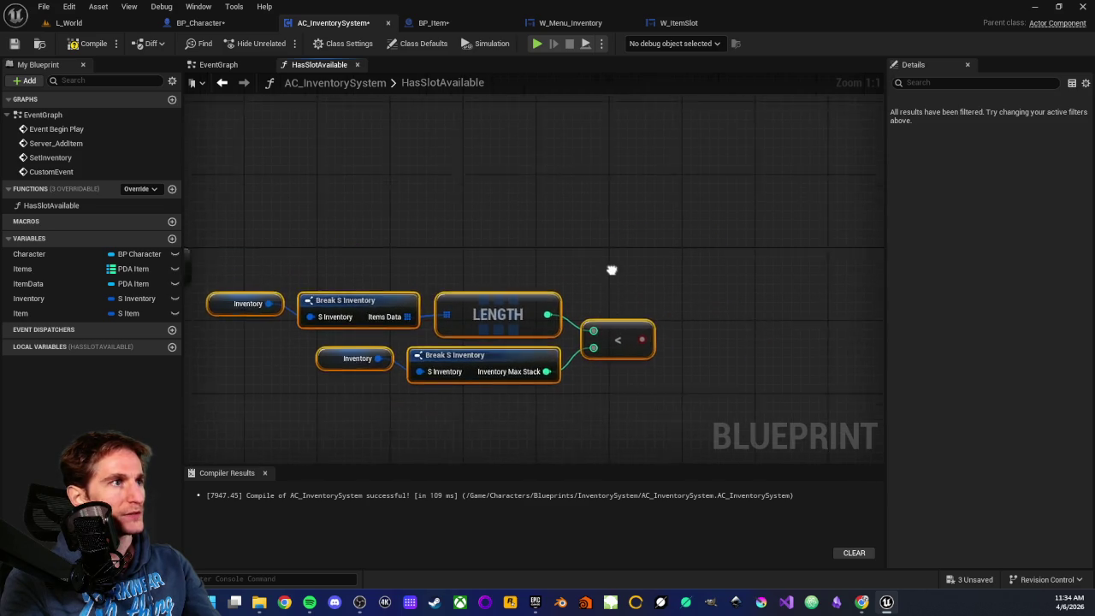
pyautogui.moveTo(329, 283); pyautogui.dragTo(702, 282)
# Step: Add a Return Node after the entry node and feed it the Less comparison result
pyautogui.write('return')
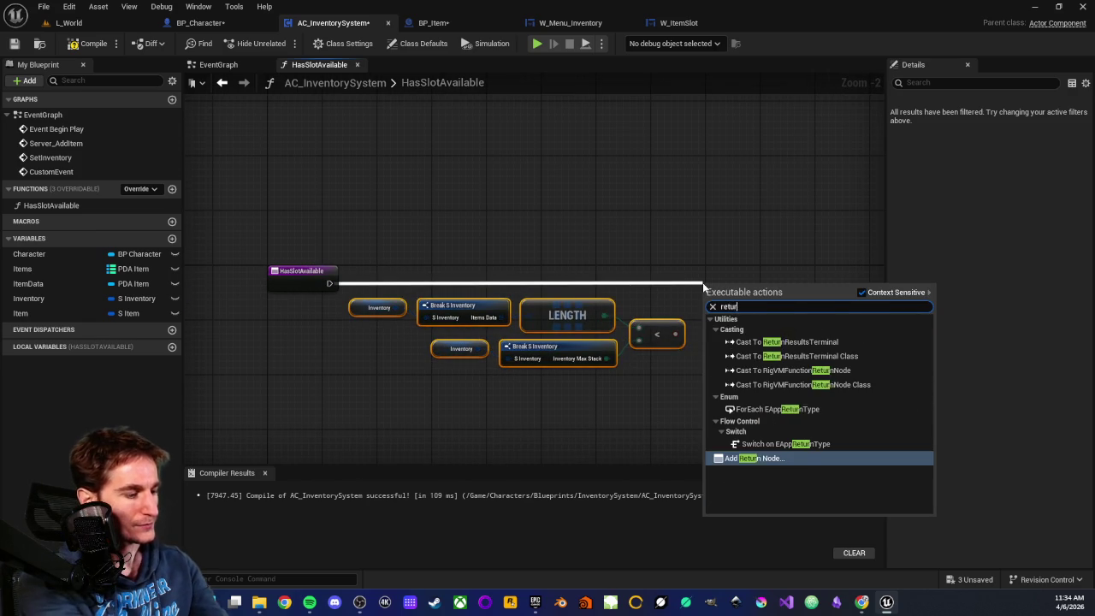
pyautogui.click(770, 460)
pyautogui.scroll(1, 684, 355)
pyautogui.moveTo(736, 261); pyautogui.dragTo(635, 272)
pyautogui.moveTo(630, 335); pyautogui.dragTo(675, 261)
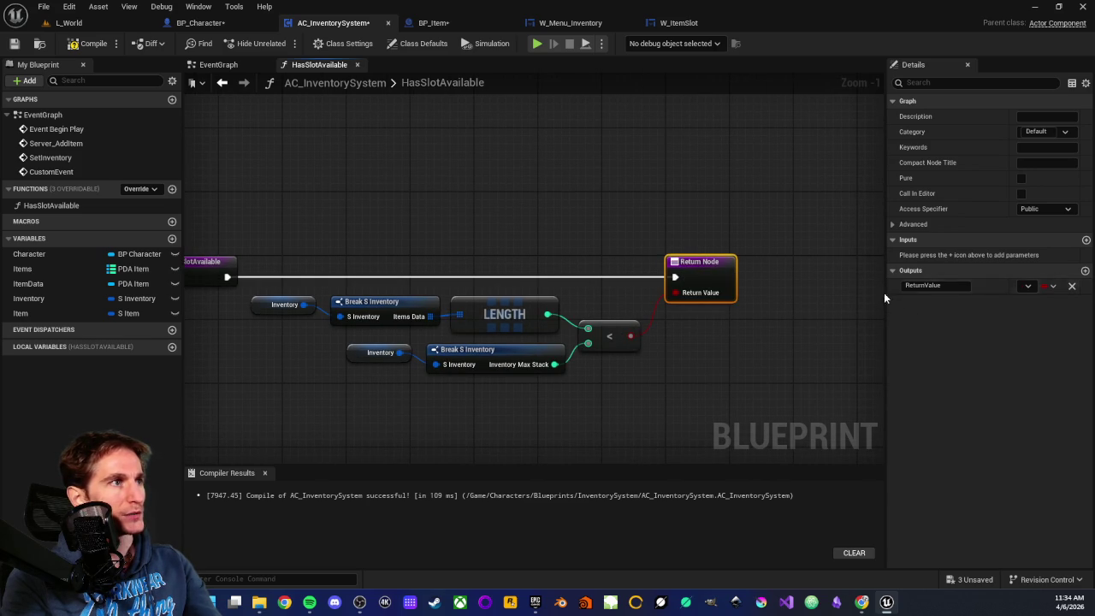
# Step: Rename the Return Node's ReturnValue output to HasAvailableSlot
pyautogui.click(892, 271)
pyautogui.click(892, 270)
pyautogui.doubleClick(932, 286)
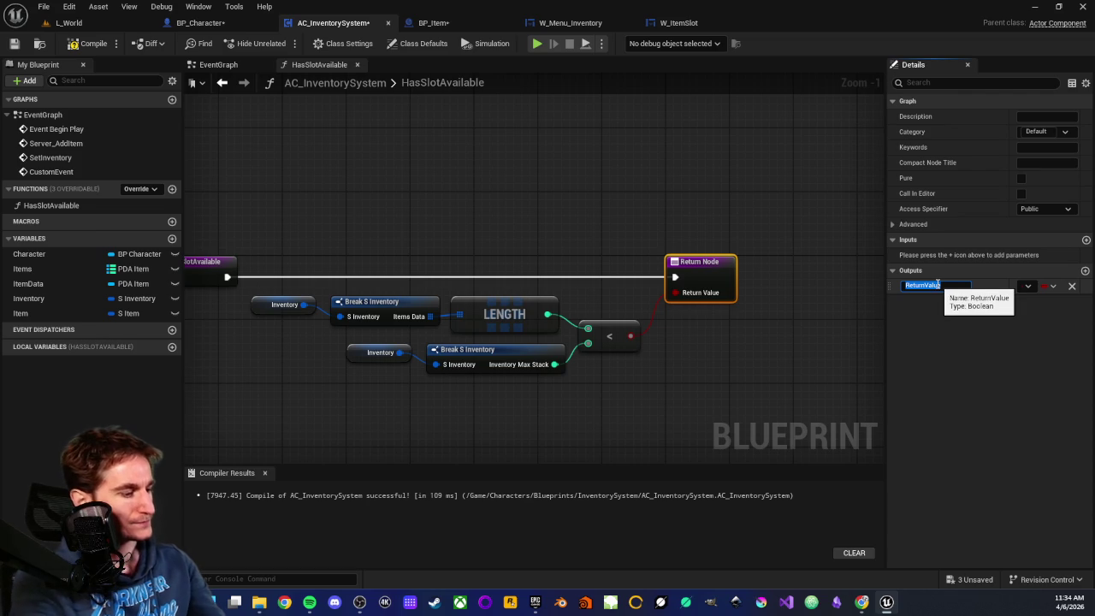
pyautogui.write('HasAvailableS')
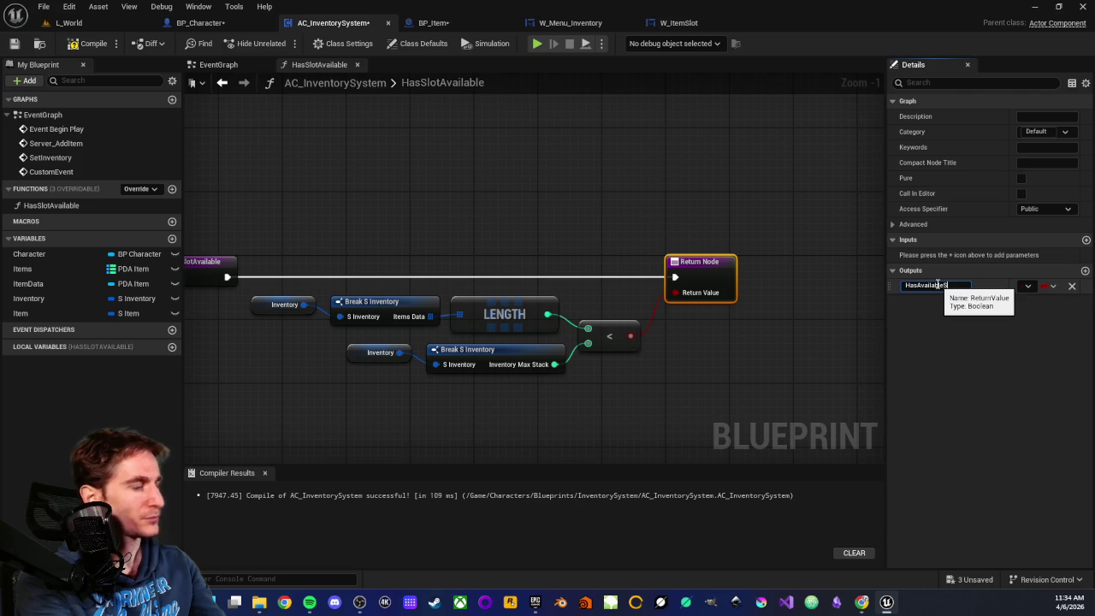
pyautogui.write('ot')
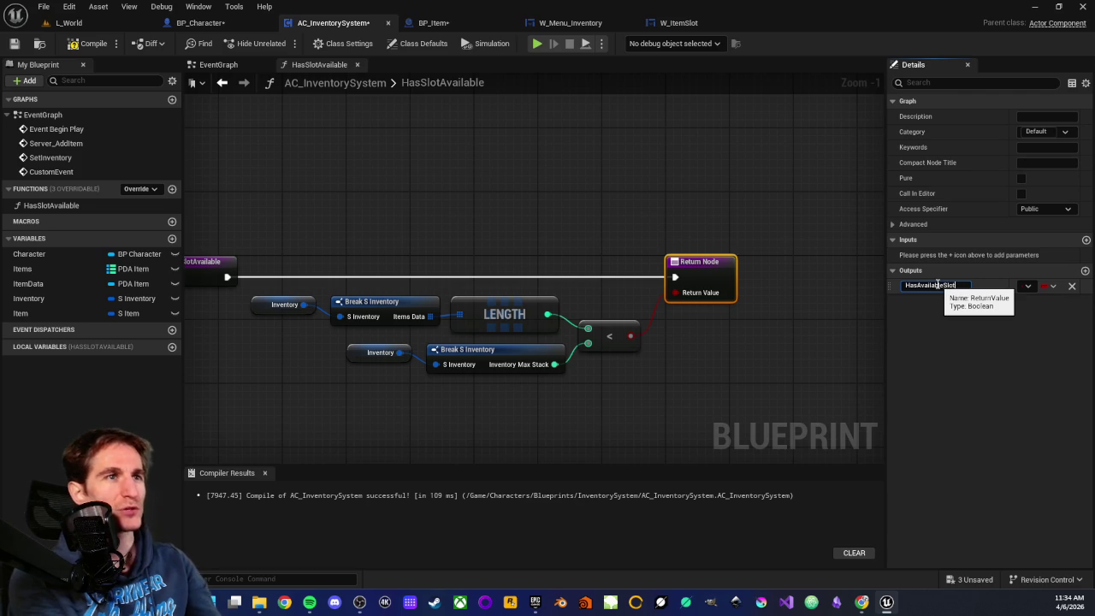
pyautogui.press('Return')
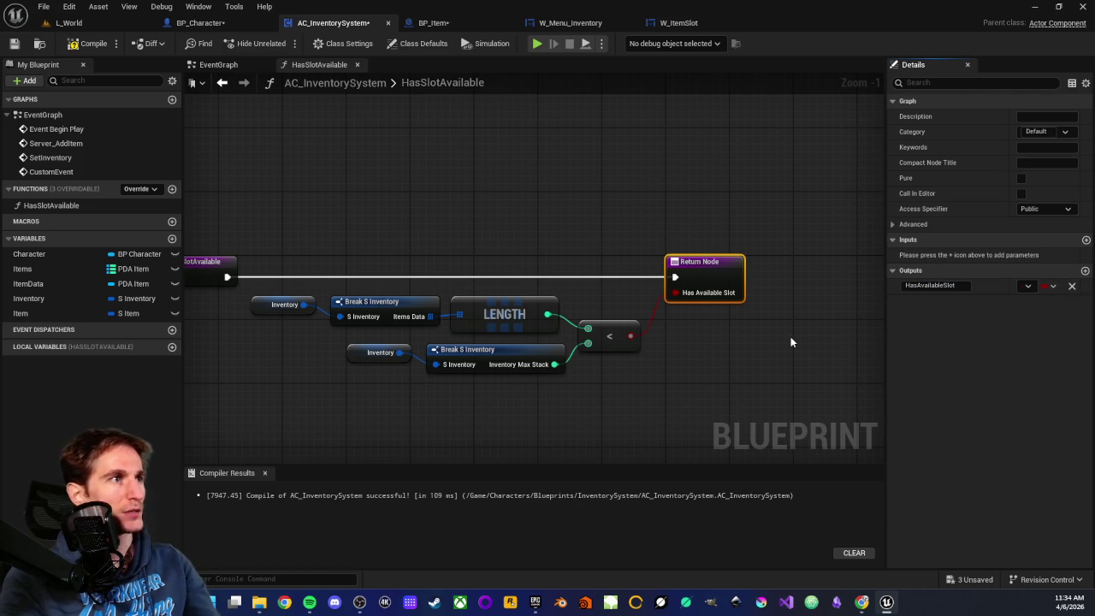
pyautogui.click(686, 330)
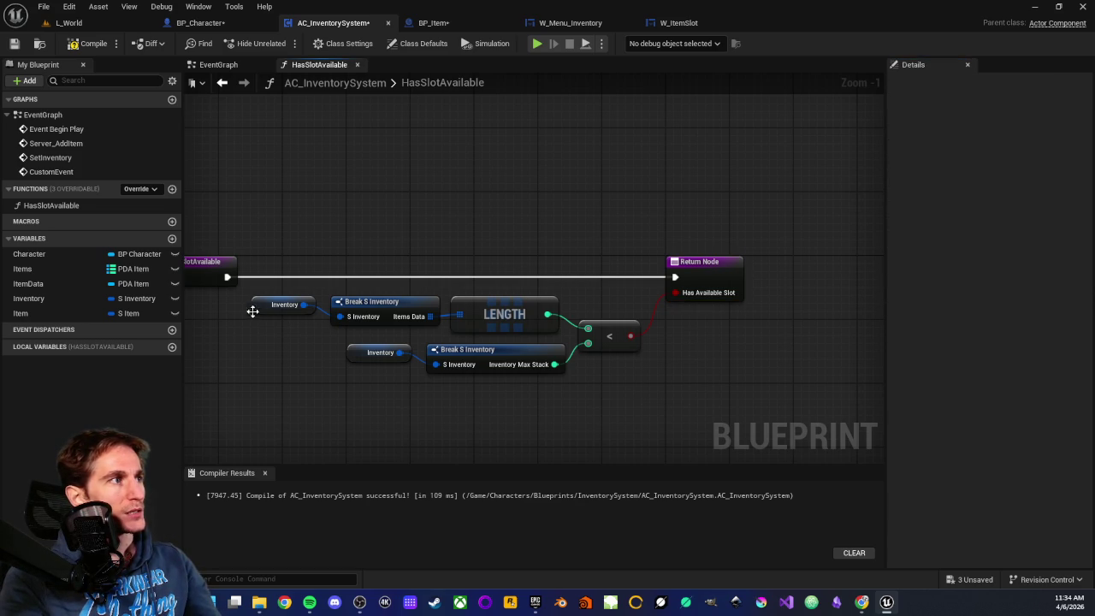
pyautogui.moveTo(231, 311); pyautogui.dragTo(558, 332)
pyautogui.moveTo(309, 351)
pyautogui.mouseDown()
pyautogui.moveTo(458, 383)
pyautogui.moveTo(491, 405)
pyautogui.mouseUp()
pyautogui.click(492, 405)
pyautogui.moveTo(239, 306)
pyautogui.mouseDown()
pyautogui.moveTo(557, 332)
pyautogui.moveTo(516, 330)
pyautogui.mouseUp()
pyautogui.click(463, 413)
pyautogui.moveTo(316, 345)
pyautogui.mouseDown()
pyautogui.moveTo(528, 393)
pyautogui.moveTo(515, 378)
pyautogui.mouseUp()
pyautogui.click(665, 388)
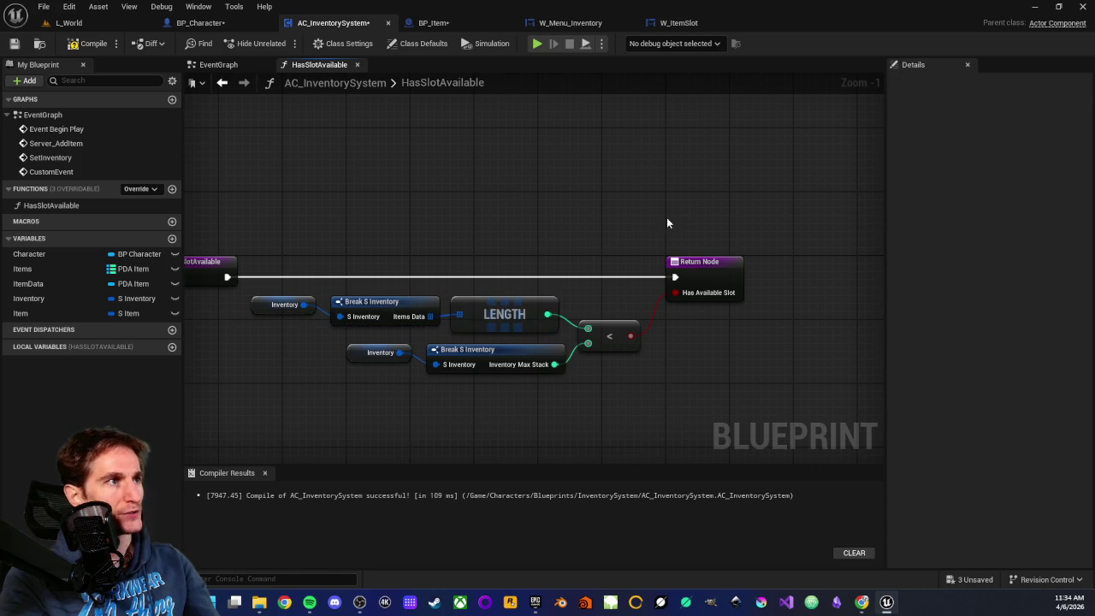
pyautogui.moveTo(701, 203)
pyautogui.mouseDown()
pyautogui.moveTo(714, 366)
pyautogui.moveTo(710, 351)
pyautogui.mouseUp()
pyautogui.click(710, 347)
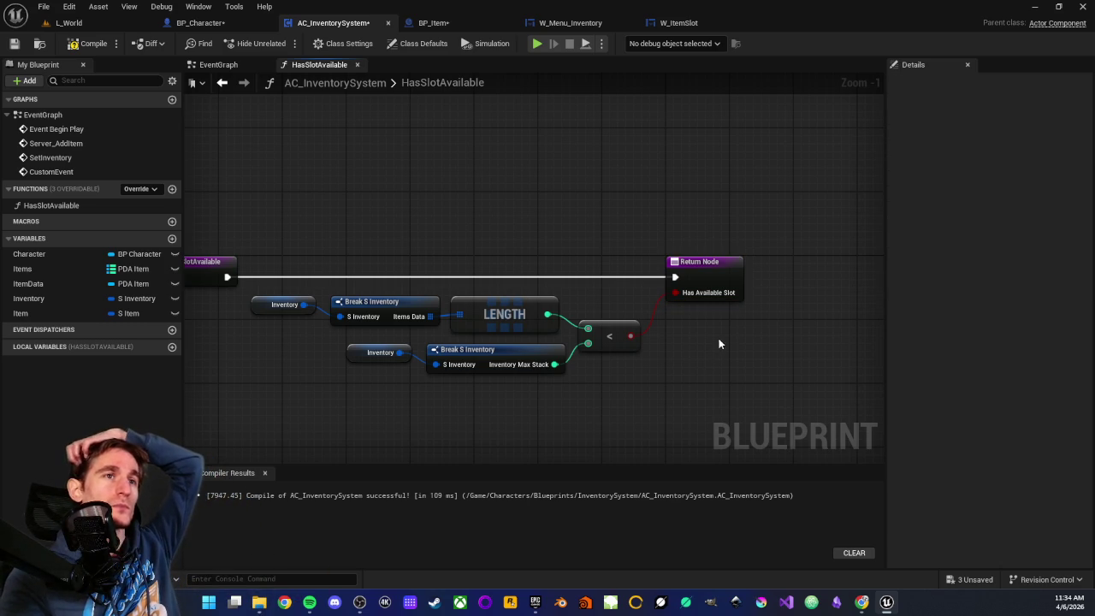
pyautogui.moveTo(686, 190); pyautogui.dragTo(710, 334)
pyautogui.moveTo(684, 248); pyautogui.dragTo(735, 401)
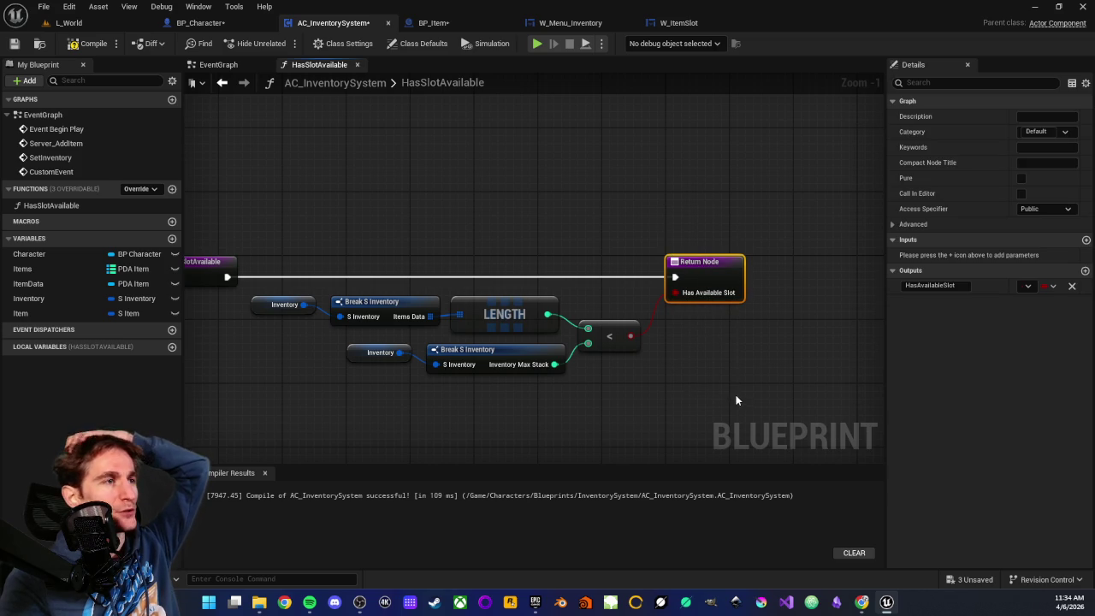
pyautogui.click(708, 361)
pyautogui.moveTo(693, 196); pyautogui.dragTo(726, 346)
pyautogui.click(727, 347)
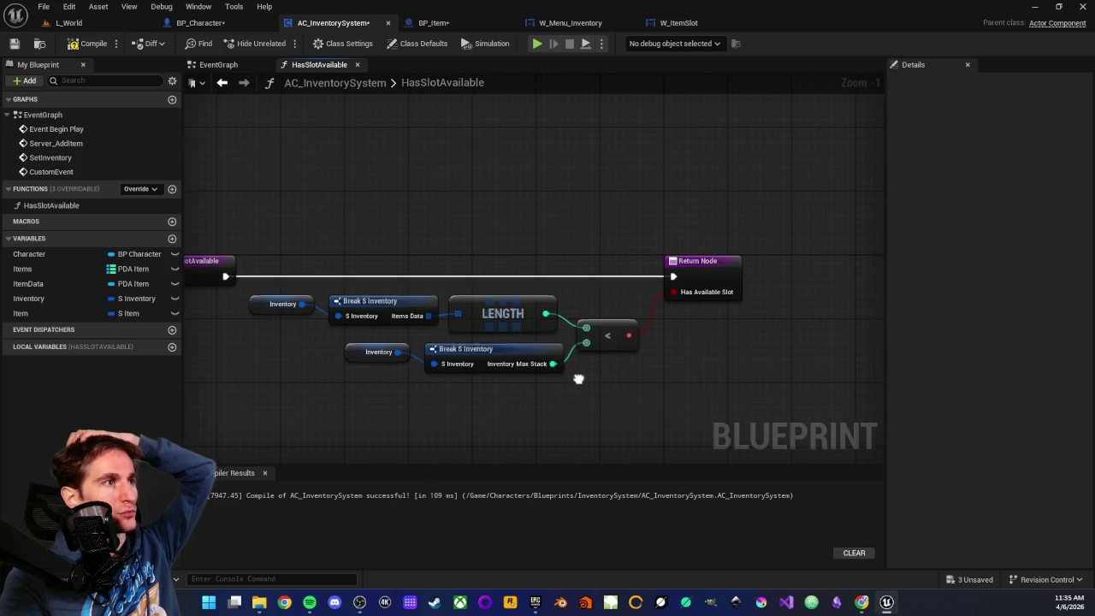
# Step: Add a second Return Node output named NumAvailableSlots with type Integer
pyautogui.click(688, 250)
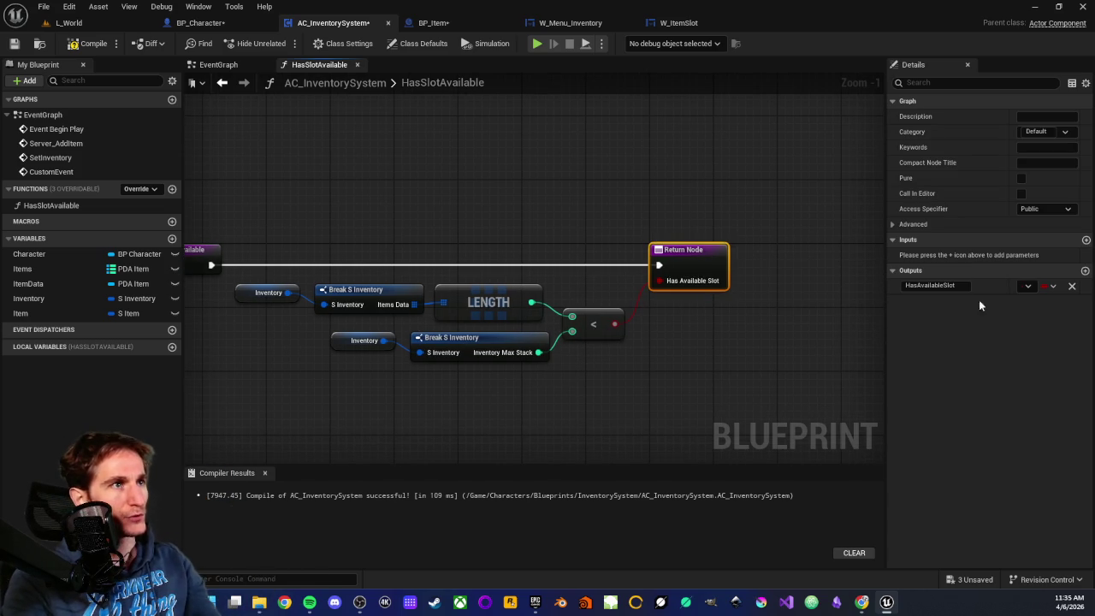
pyautogui.click(1084, 270)
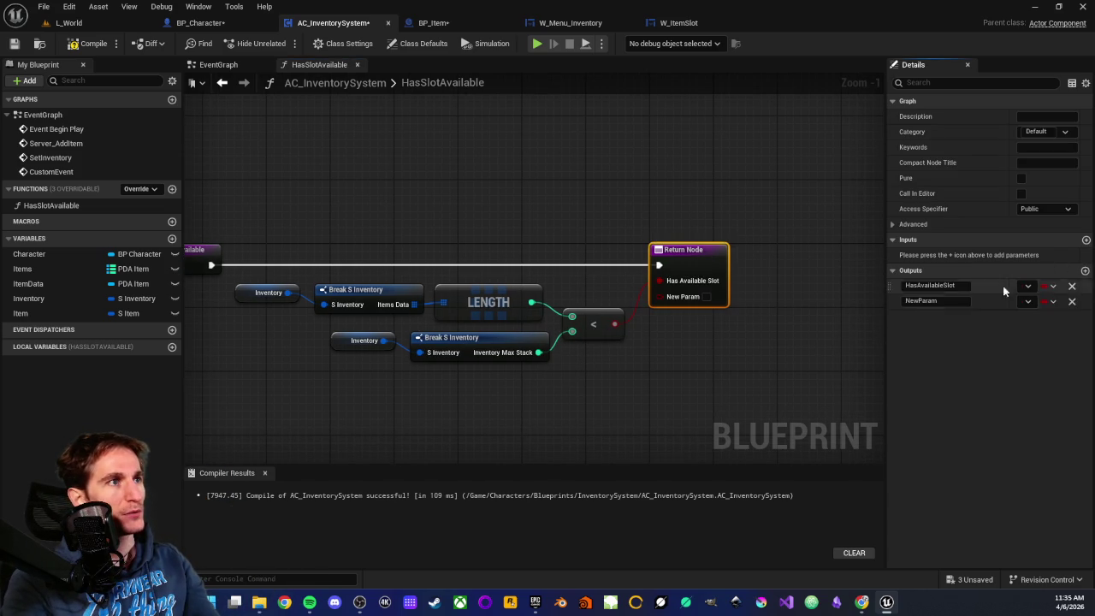
pyautogui.doubleClick(936, 301)
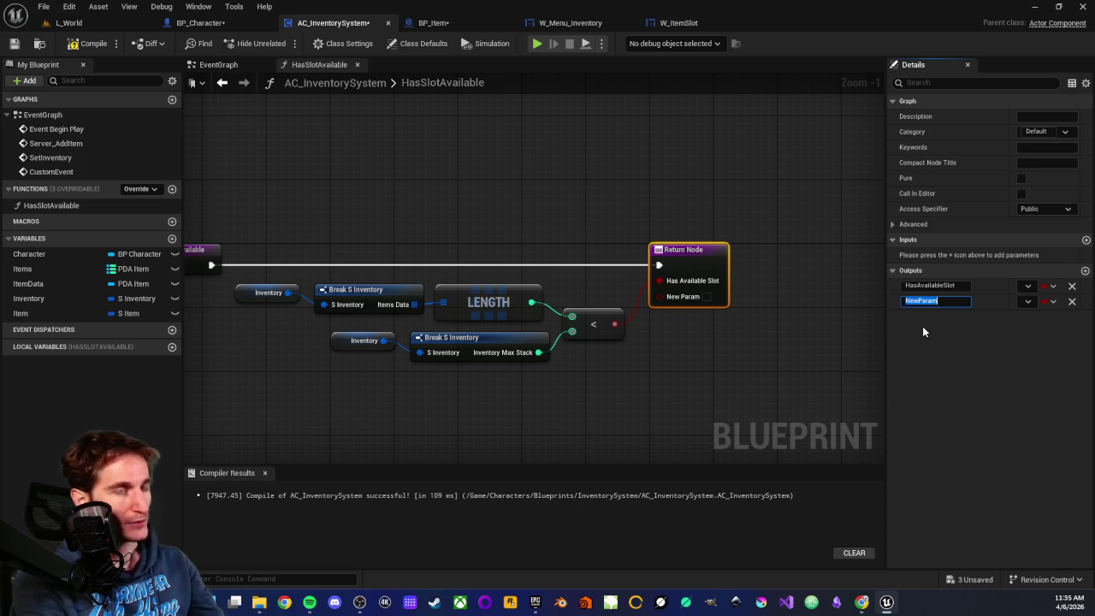
pyautogui.write('NumAvailable')
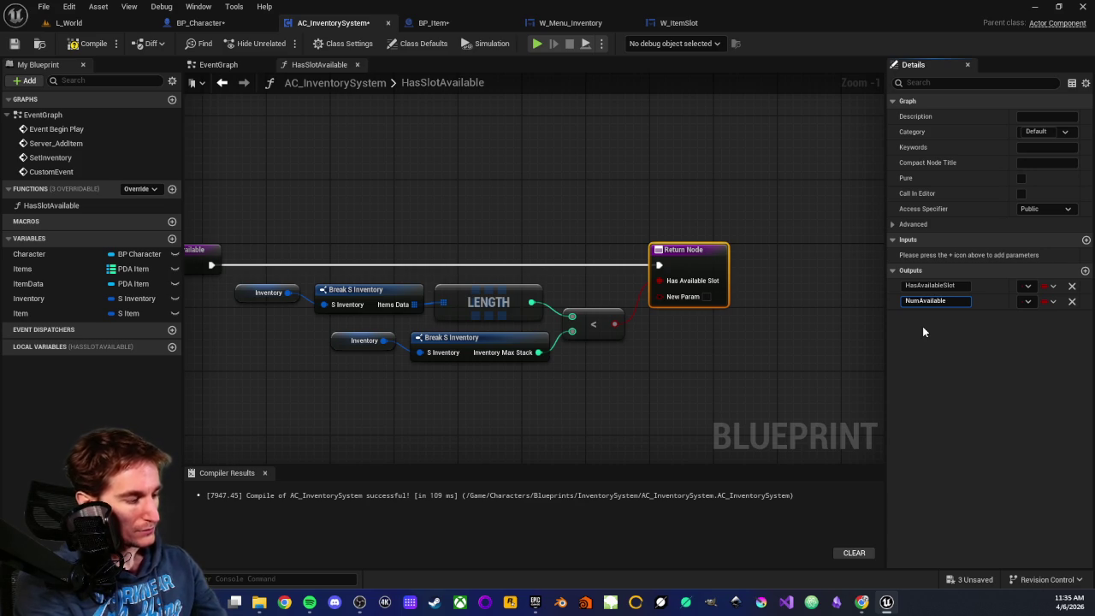
pyautogui.write('Slots')
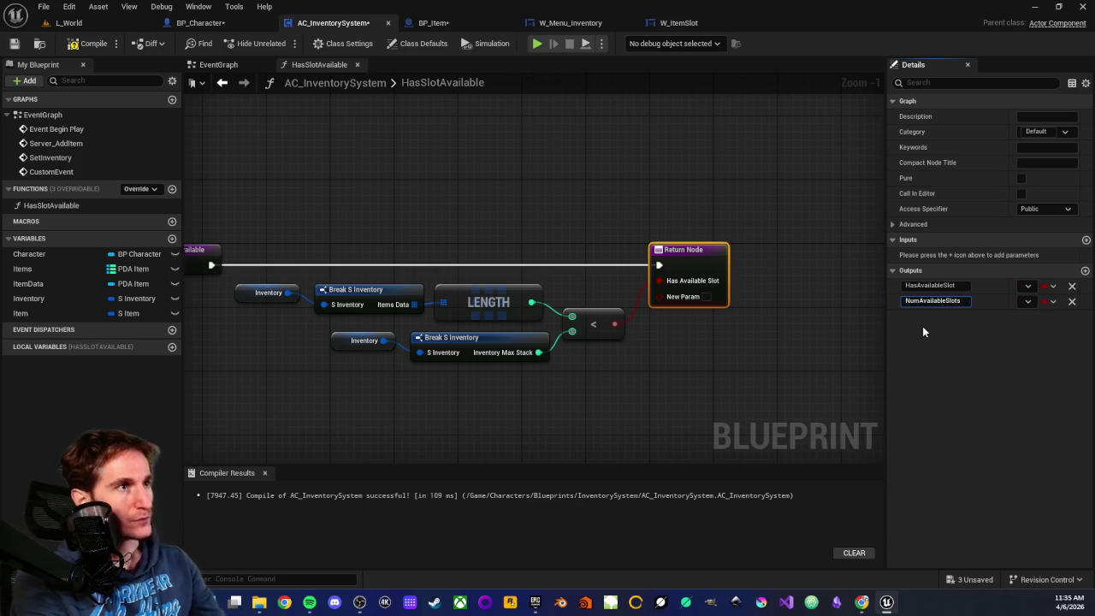
pyautogui.press('Return')
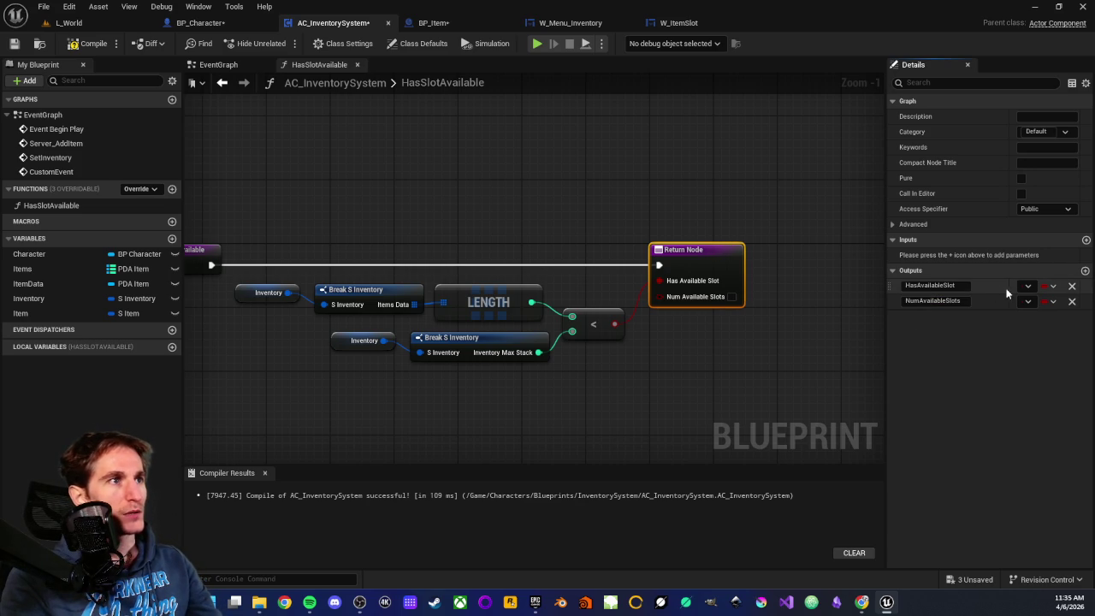
pyautogui.moveTo(1010, 283); pyautogui.dragTo(963, 280)
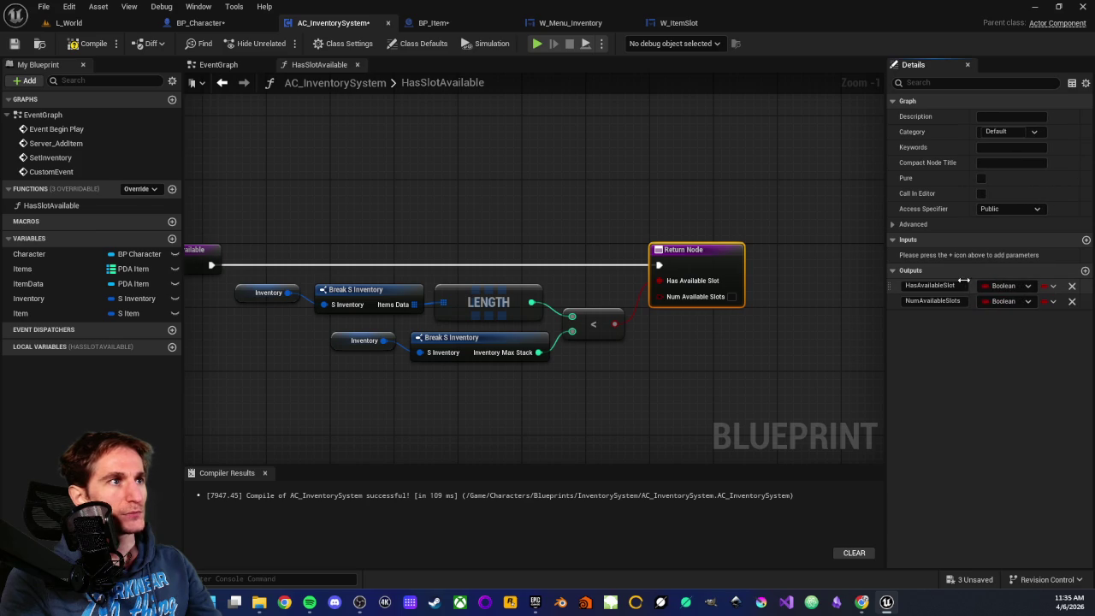
pyautogui.click(1024, 302)
pyautogui.click(953, 356)
pyautogui.click(701, 382)
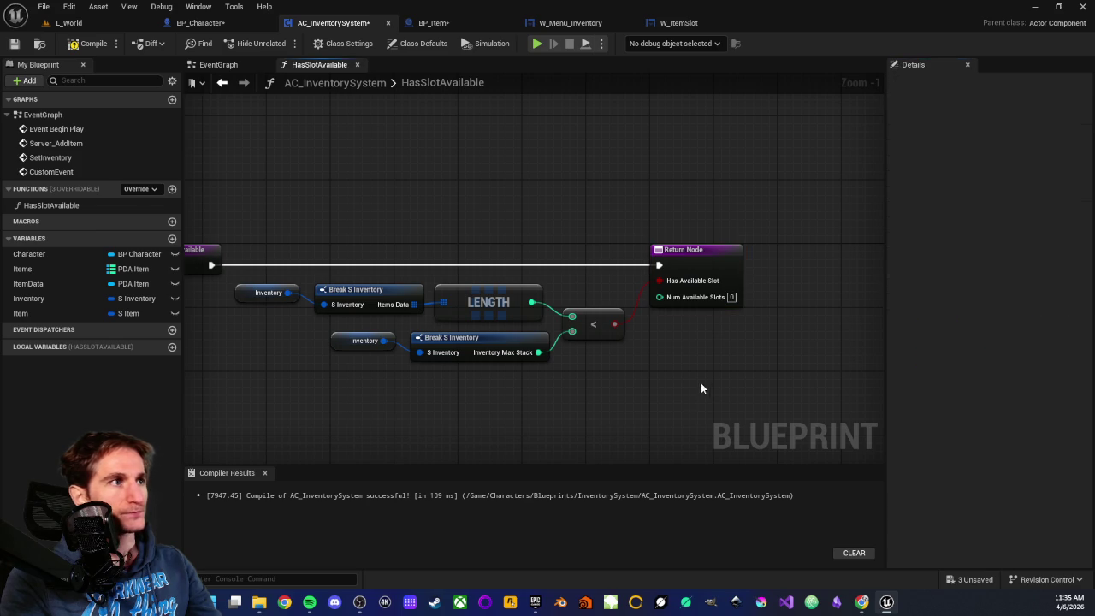
pyautogui.moveTo(650, 369); pyautogui.dragTo(620, 357)
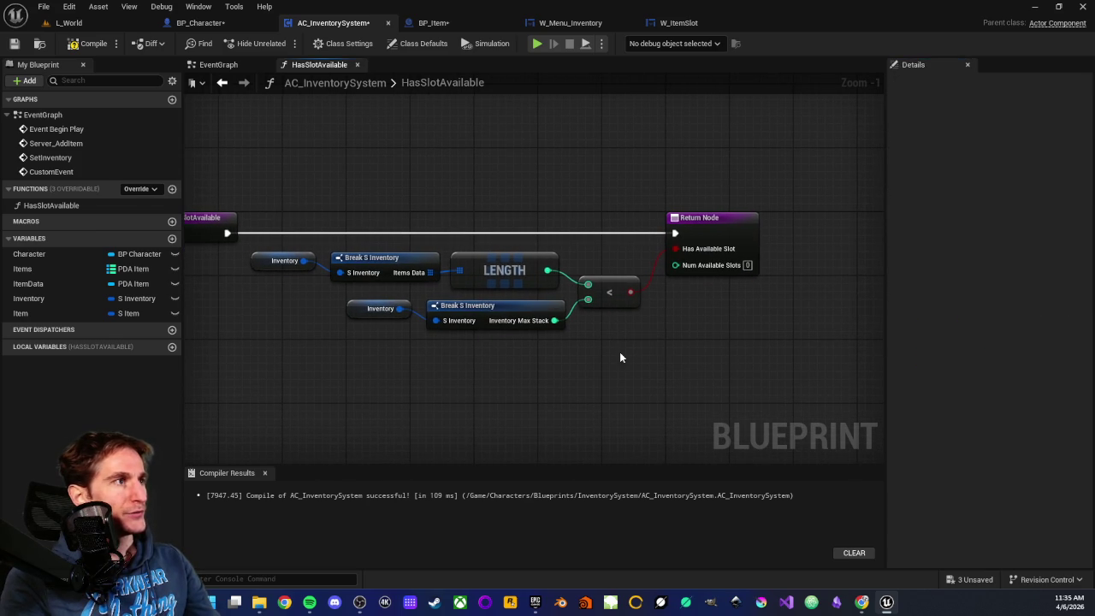
# Step: Subtract the Length result from Inventory Max Stack and wire it to Num Available Slots
pyautogui.moveTo(553, 321); pyautogui.dragTo(589, 347)
pyautogui.write('-')
pyautogui.press('Return')
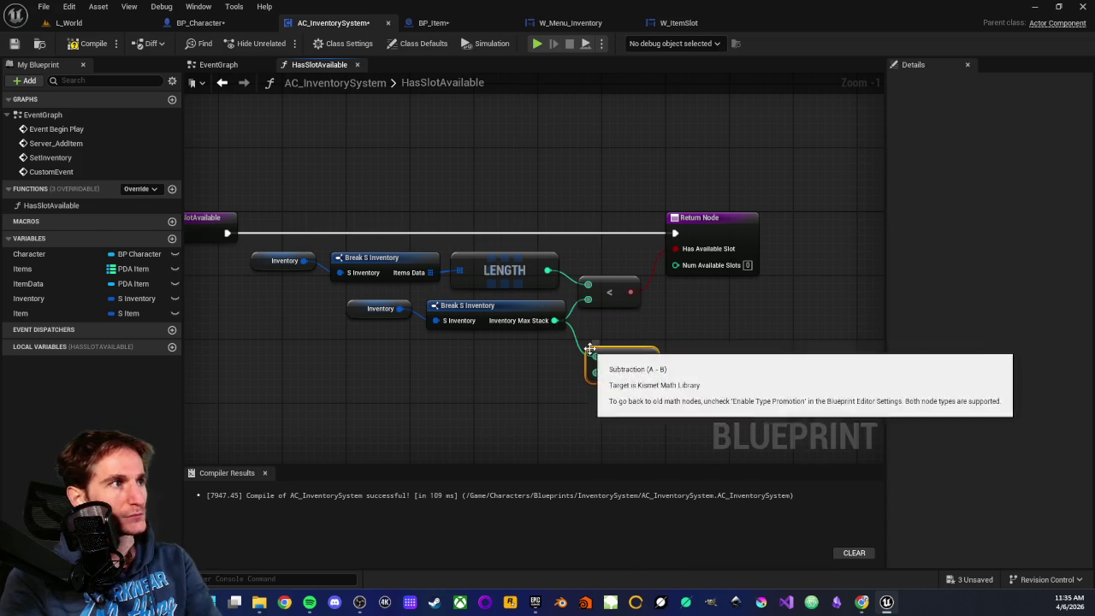
pyautogui.moveTo(548, 270)
pyautogui.mouseDown()
pyautogui.moveTo(591, 378)
pyautogui.moveTo(603, 360)
pyautogui.mouseUp()
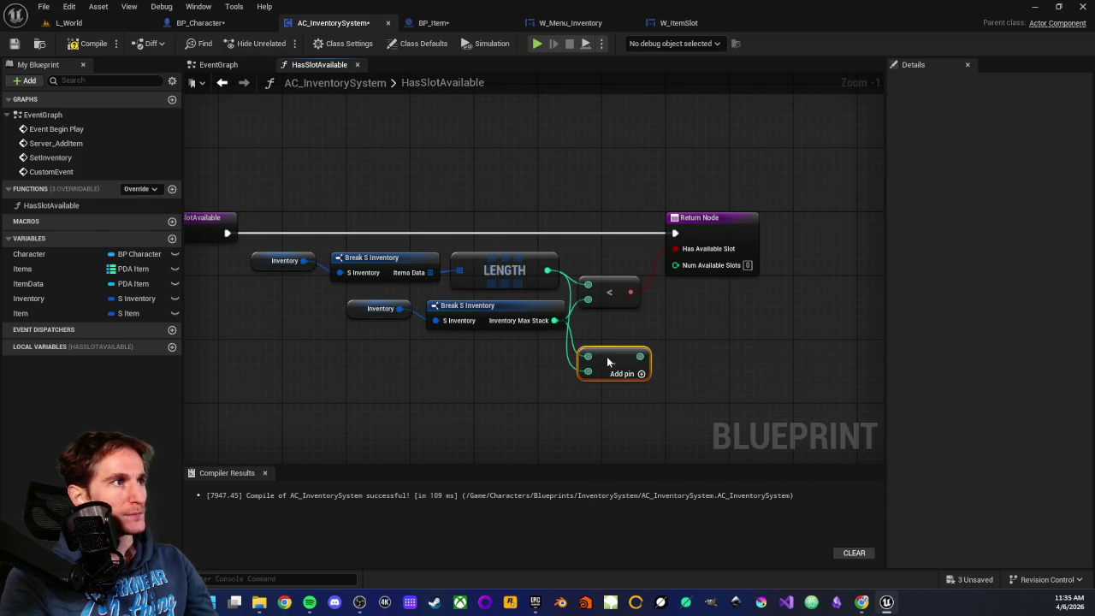
pyautogui.click(612, 335)
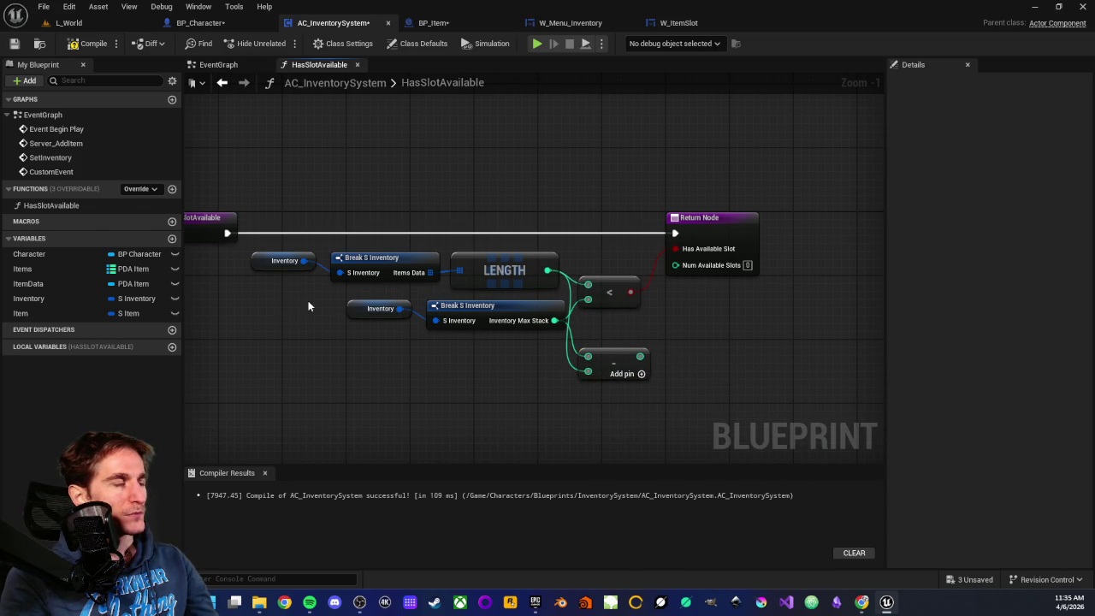
pyautogui.moveTo(309, 301); pyautogui.dragTo(510, 369)
pyautogui.moveTo(215, 258)
pyautogui.mouseDown()
pyautogui.moveTo(320, 279)
pyautogui.moveTo(532, 293)
pyautogui.mouseUp()
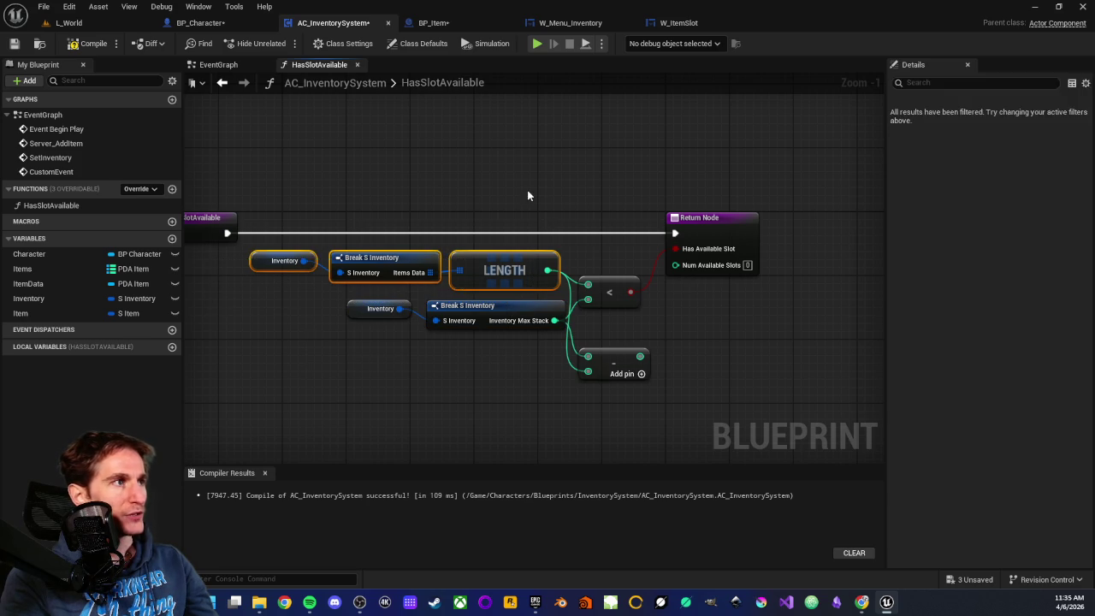
pyautogui.moveTo(639, 356); pyautogui.dragTo(689, 266)
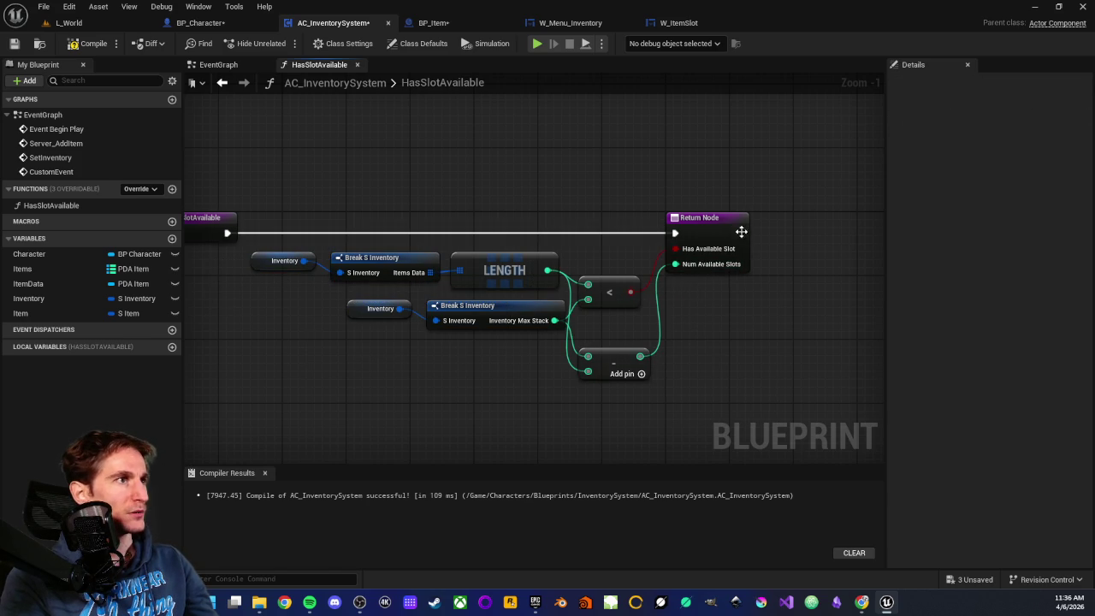
# Step: Rearrange the Return, Less and Subtract nodes neatly and compile the blueprint
pyautogui.moveTo(704, 219); pyautogui.dragTo(763, 220)
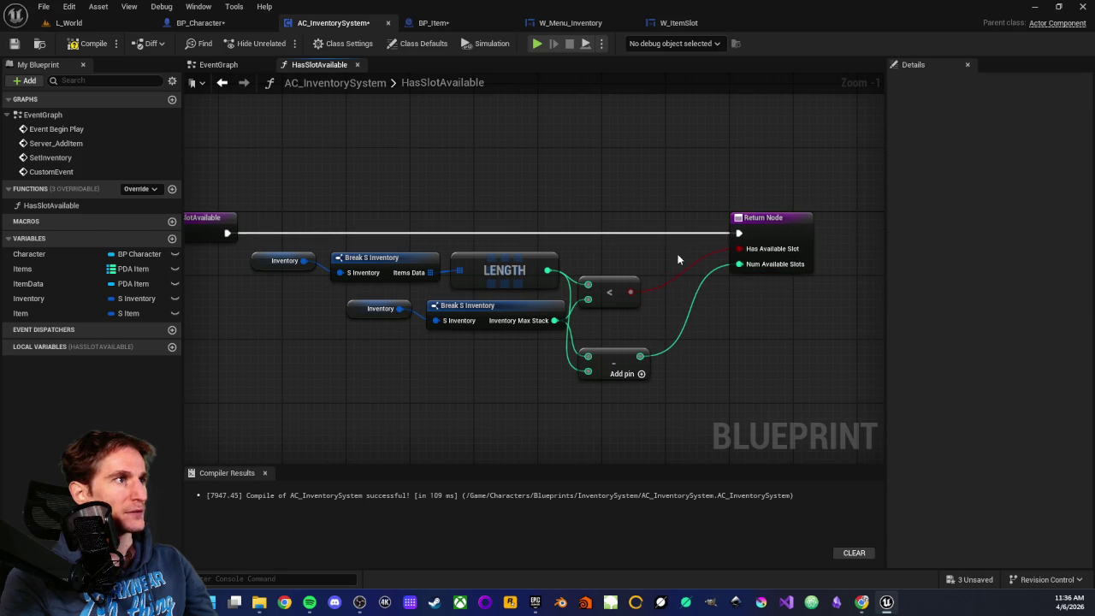
pyautogui.moveTo(611, 283); pyautogui.dragTo(636, 260)
pyautogui.moveTo(617, 351); pyautogui.dragTo(630, 307)
pyautogui.click(626, 358)
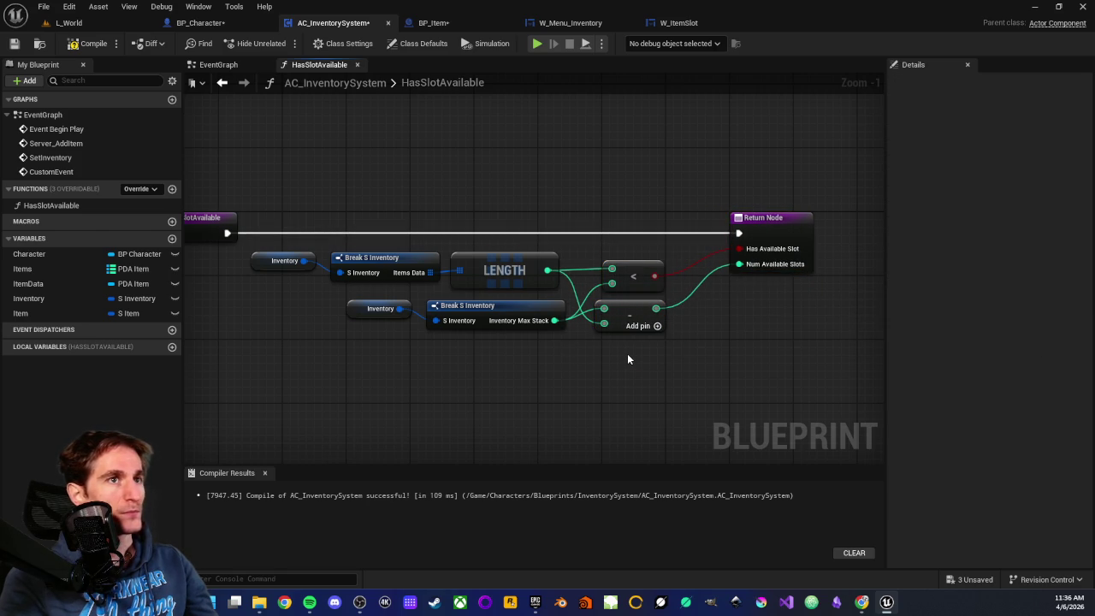
pyautogui.click(93, 43)
# Step: Save the blueprint and place a Has Slot Available call after CustomEvent in the EventGraph
pyautogui.click(14, 43)
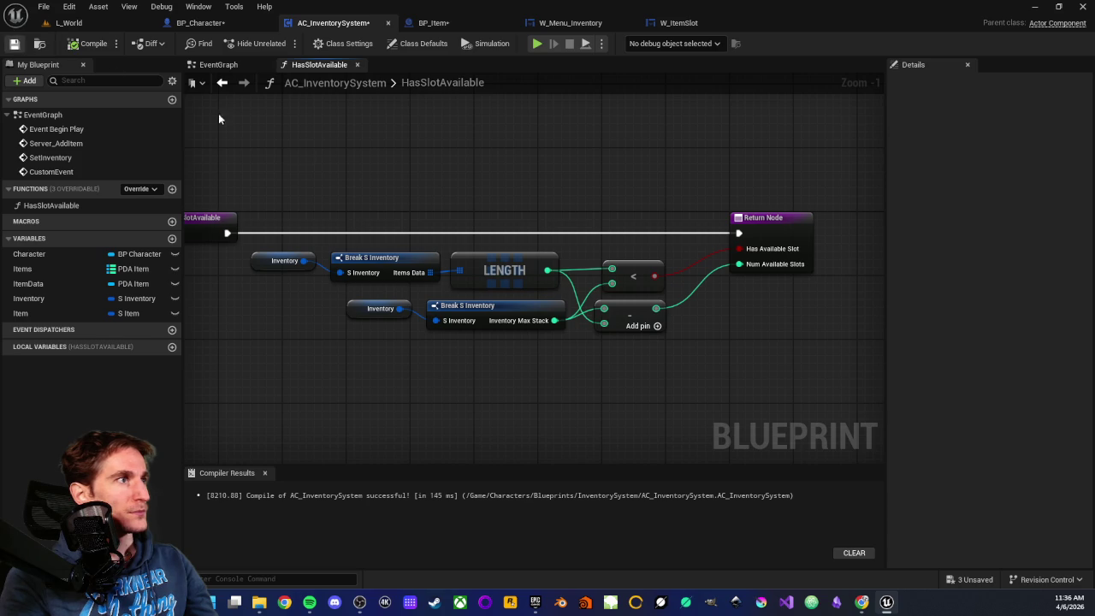
pyautogui.moveTo(519, 173); pyautogui.dragTo(638, 175)
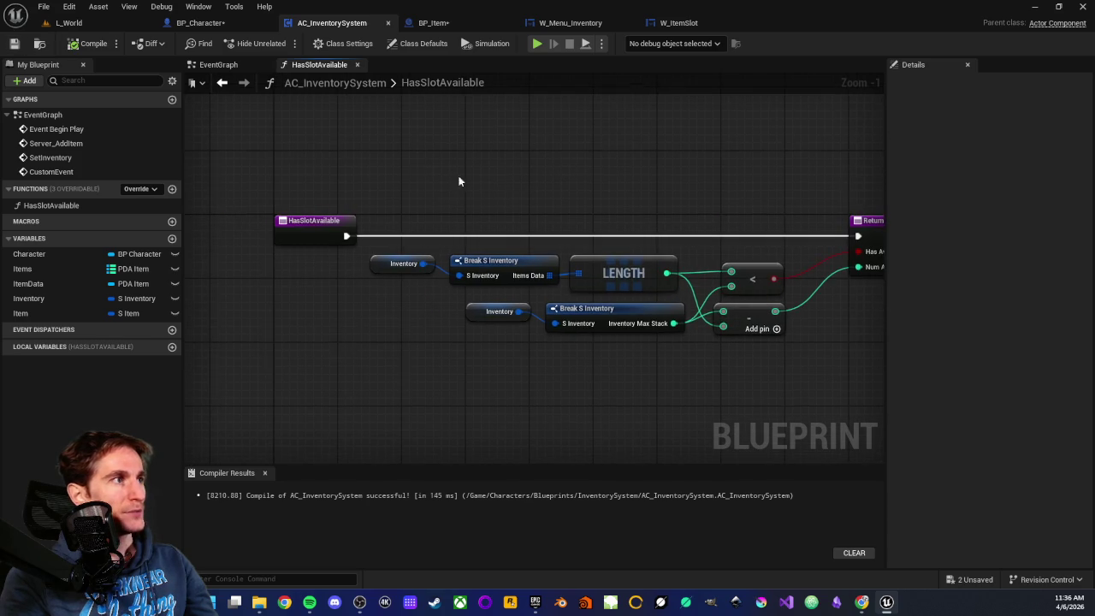
pyautogui.click(237, 65)
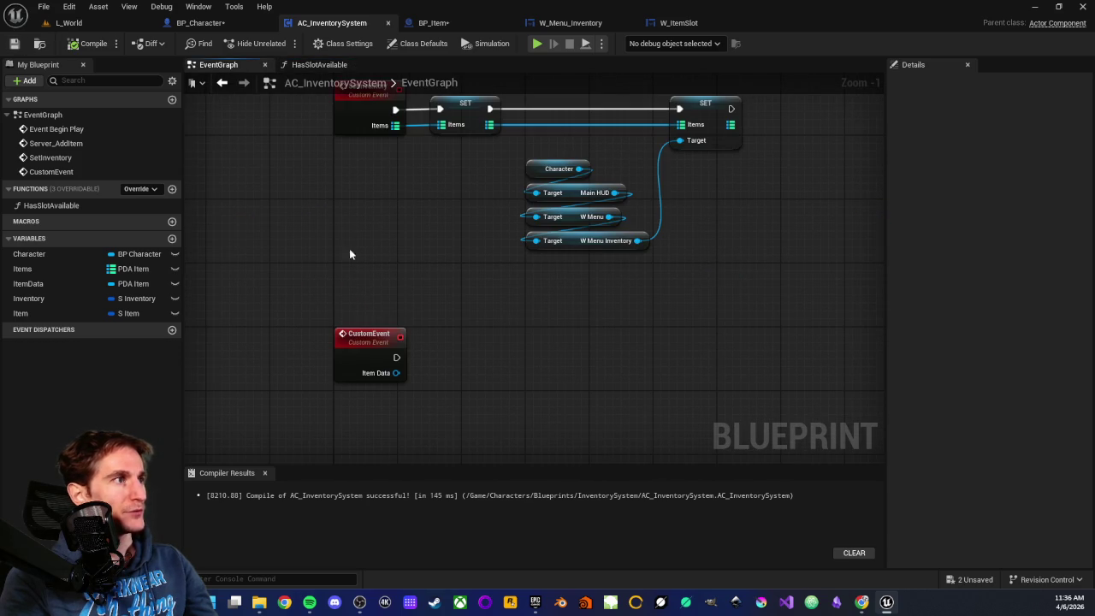
pyautogui.moveTo(56, 205)
pyautogui.mouseDown()
pyautogui.moveTo(246, 254)
pyautogui.moveTo(406, 357)
pyautogui.mouseUp()
pyautogui.moveTo(513, 335); pyautogui.dragTo(499, 335)
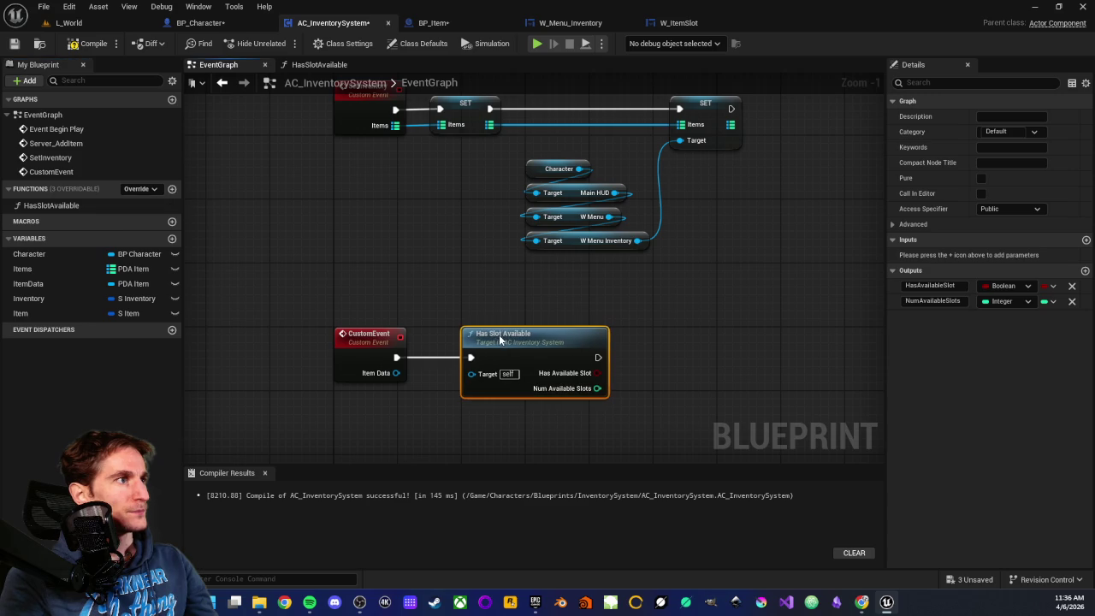
pyautogui.click(499, 297)
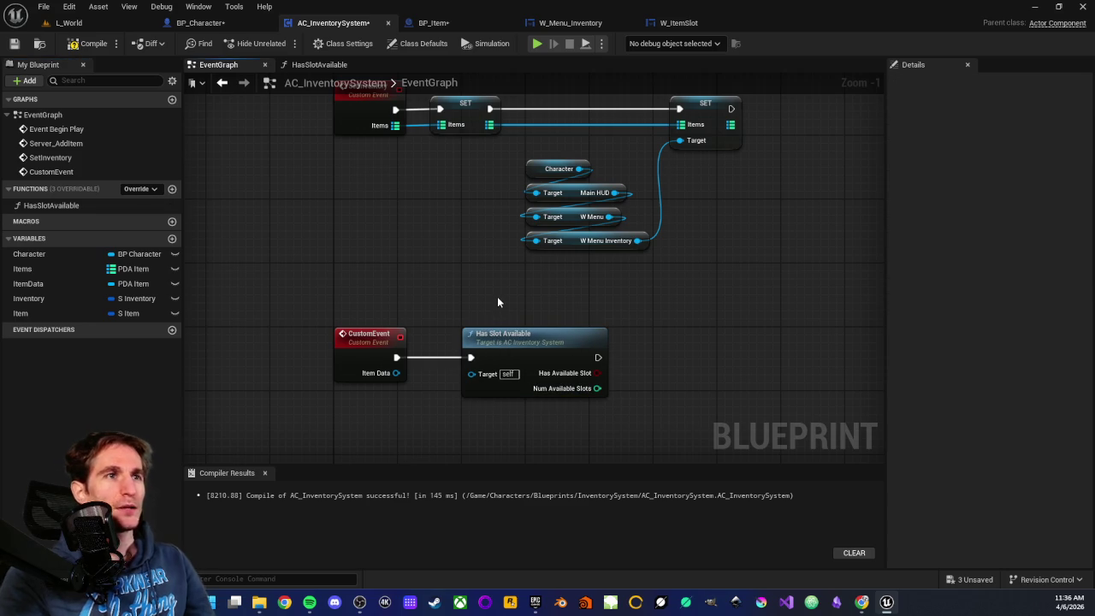
# Step: Add a Branch node following the Has Slot Available call
pyautogui.moveTo(614, 302); pyautogui.dragTo(518, 265)
pyautogui.moveTo(503, 335); pyautogui.dragTo(578, 336)
pyautogui.write('bra')
pyautogui.press('Return')
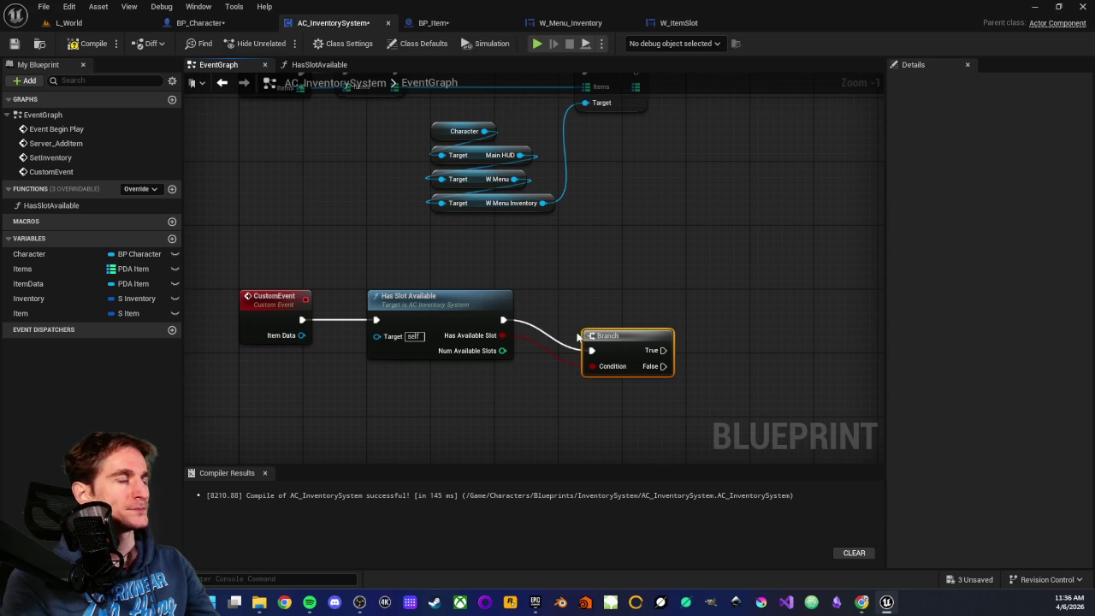
pyautogui.moveTo(576, 320); pyautogui.dragTo(574, 307)
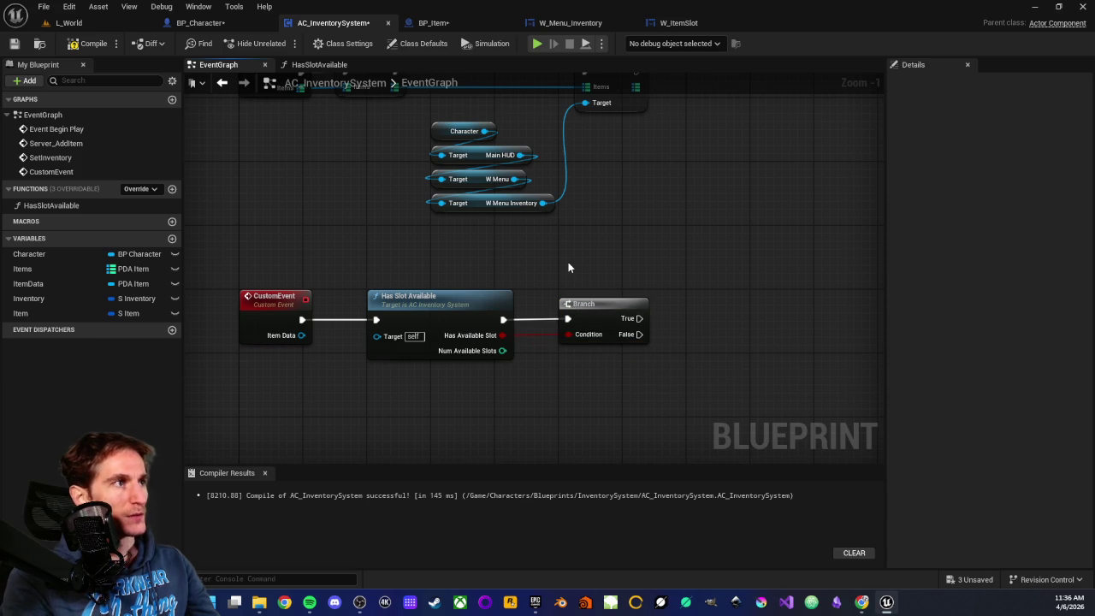
pyautogui.click(567, 268)
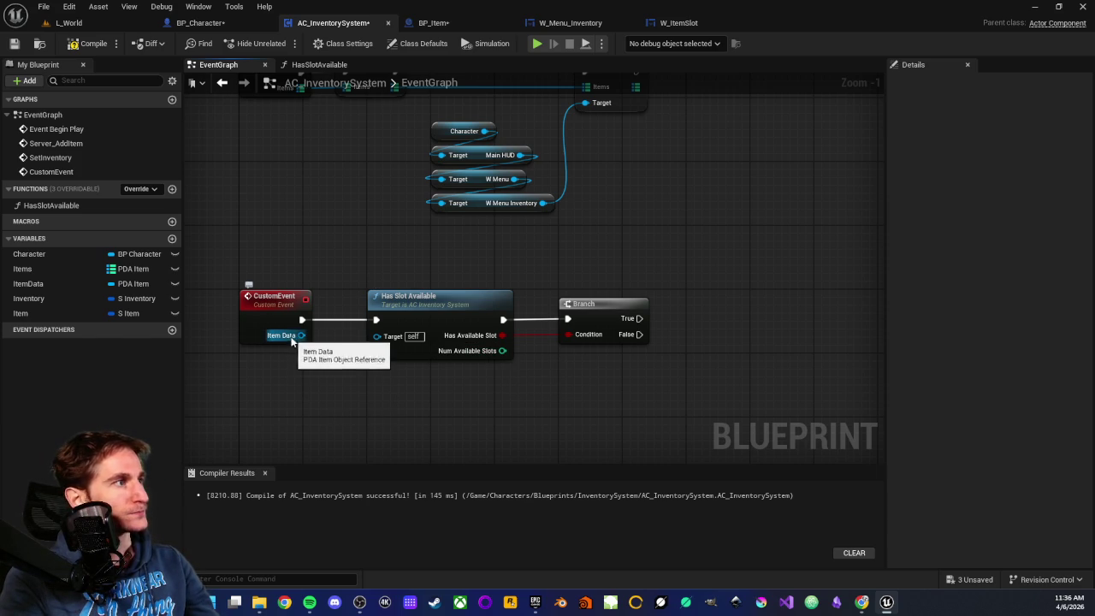
# Step: Set ItemData from CustomEvent's Item Data and run that SET before Has Slot Available
pyautogui.moveTo(419, 296); pyautogui.dragTo(565, 298)
pyautogui.moveTo(42, 283)
pyautogui.mouseDown()
pyautogui.moveTo(299, 338)
pyautogui.moveTo(407, 313)
pyautogui.moveTo(455, 325)
pyautogui.moveTo(519, 319)
pyautogui.mouseUp()
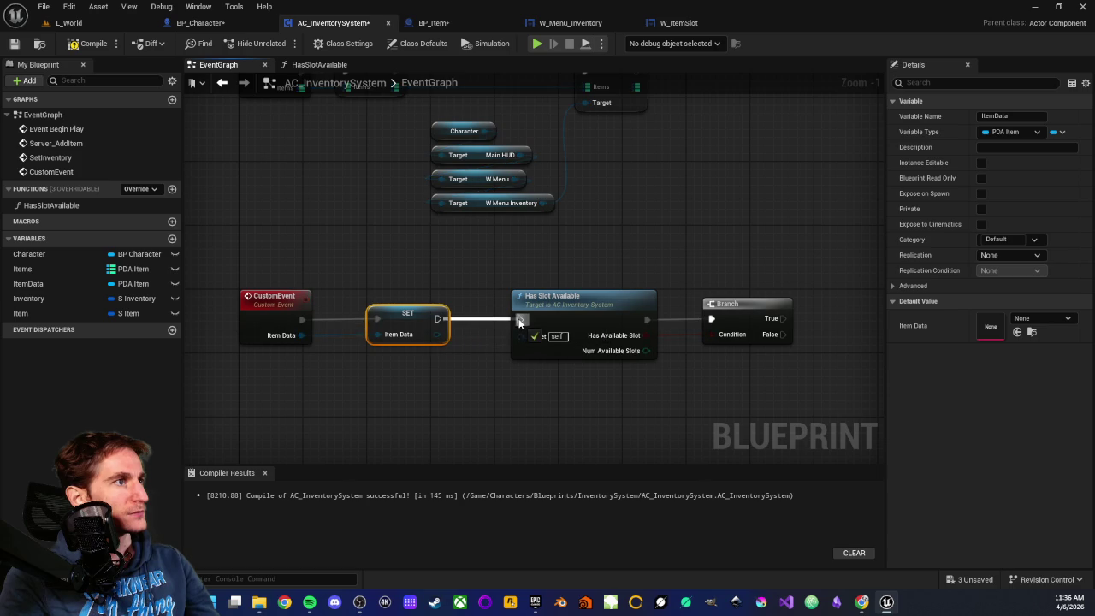
pyautogui.click(472, 271)
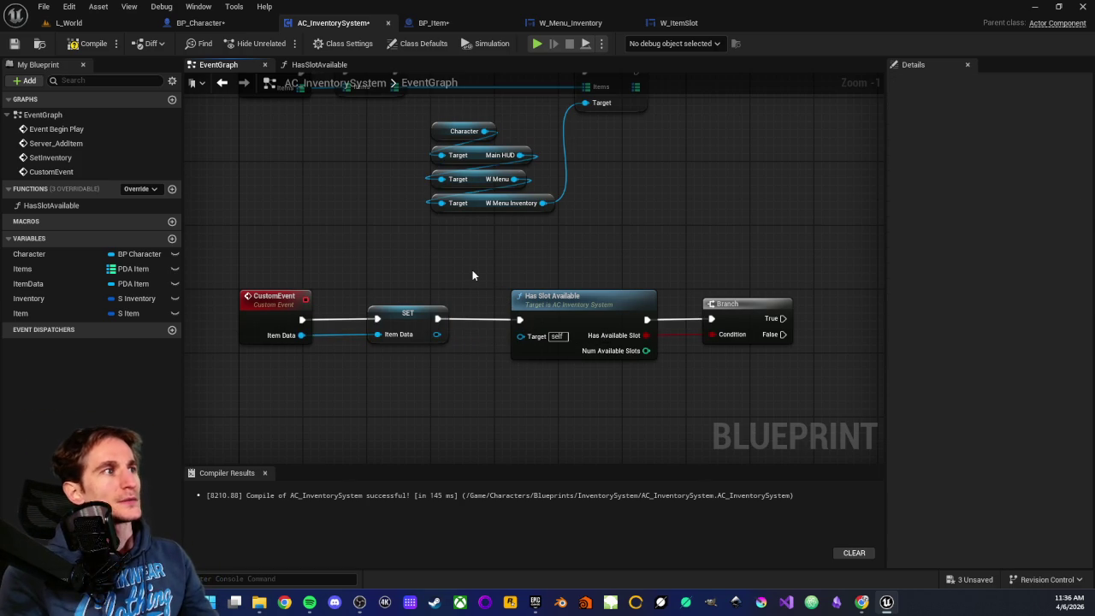
# Step: Wire Has Available Slot into the Branch's Condition pin
pyautogui.moveTo(496, 265); pyautogui.dragTo(660, 381)
pyautogui.moveTo(555, 271)
pyautogui.mouseDown()
pyautogui.moveTo(583, 390)
pyautogui.moveTo(623, 393)
pyautogui.mouseUp()
pyautogui.click(623, 399)
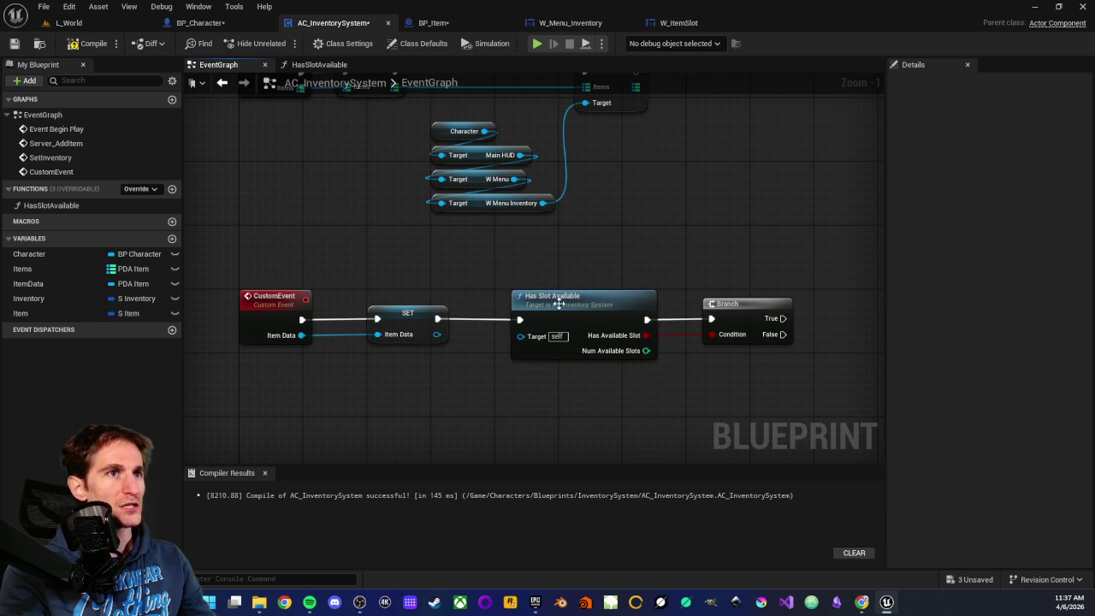
pyautogui.moveTo(543, 278)
pyautogui.mouseDown()
pyautogui.moveTo(583, 436)
pyautogui.moveTo(590, 400)
pyautogui.mouseUp()
pyautogui.click(590, 400)
pyautogui.moveTo(553, 265)
pyautogui.mouseDown()
pyautogui.moveTo(593, 419)
pyautogui.moveTo(605, 401)
pyautogui.mouseUp()
pyautogui.click(612, 390)
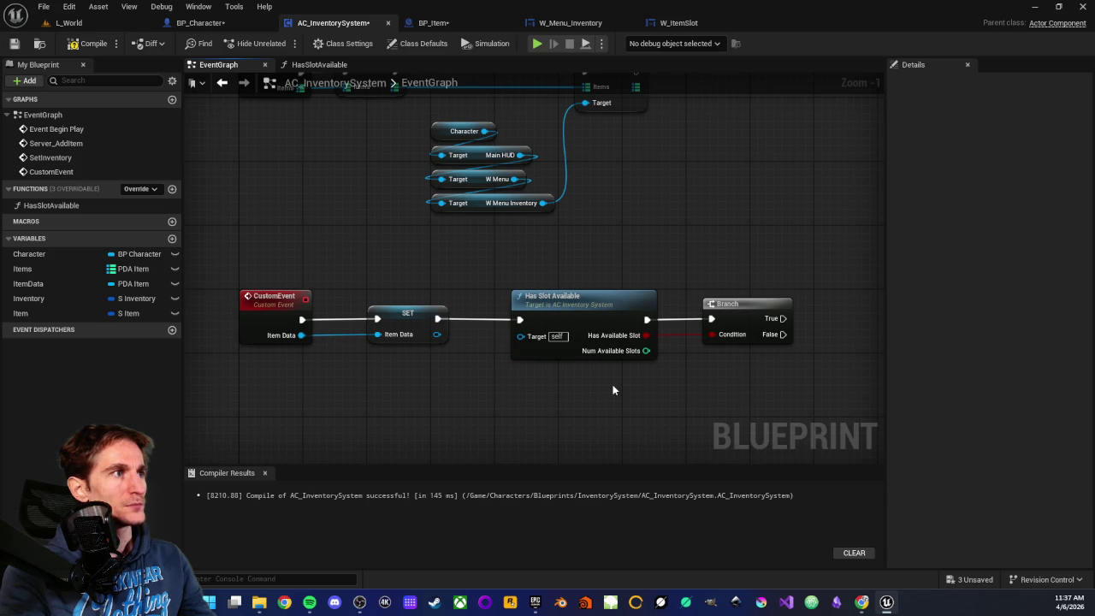
pyautogui.moveTo(519, 256)
pyautogui.mouseDown()
pyautogui.moveTo(667, 370)
pyautogui.moveTo(634, 376)
pyautogui.moveTo(631, 396)
pyautogui.mouseUp()
pyautogui.click(631, 397)
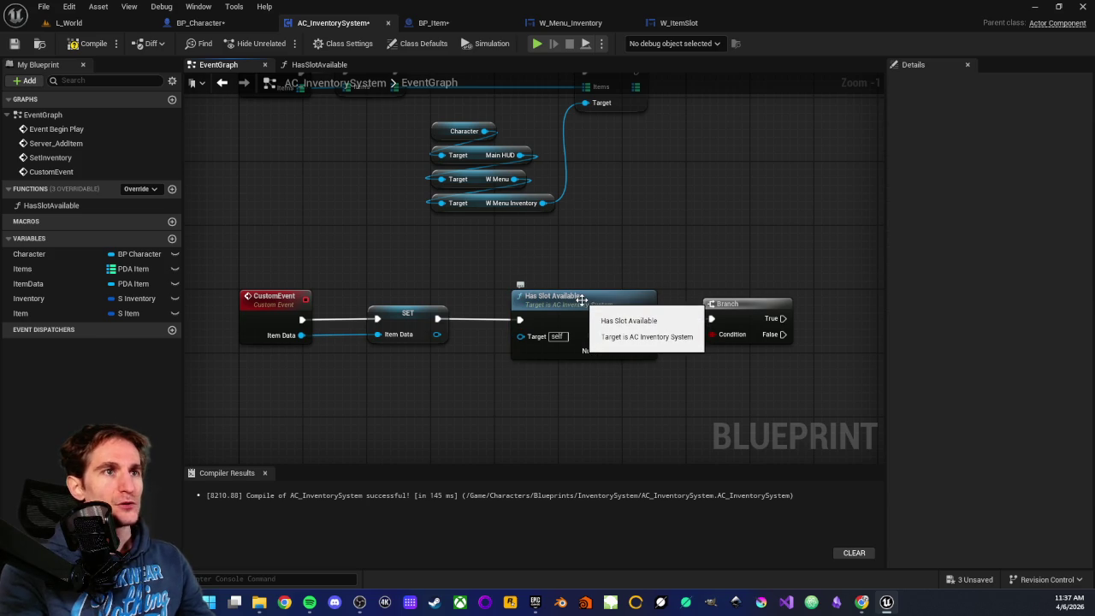
pyautogui.moveTo(554, 256); pyautogui.dragTo(631, 415)
pyautogui.moveTo(600, 337)
pyautogui.mouseDown()
pyautogui.moveTo(641, 349)
pyautogui.moveTo(699, 334)
pyautogui.mouseUp()
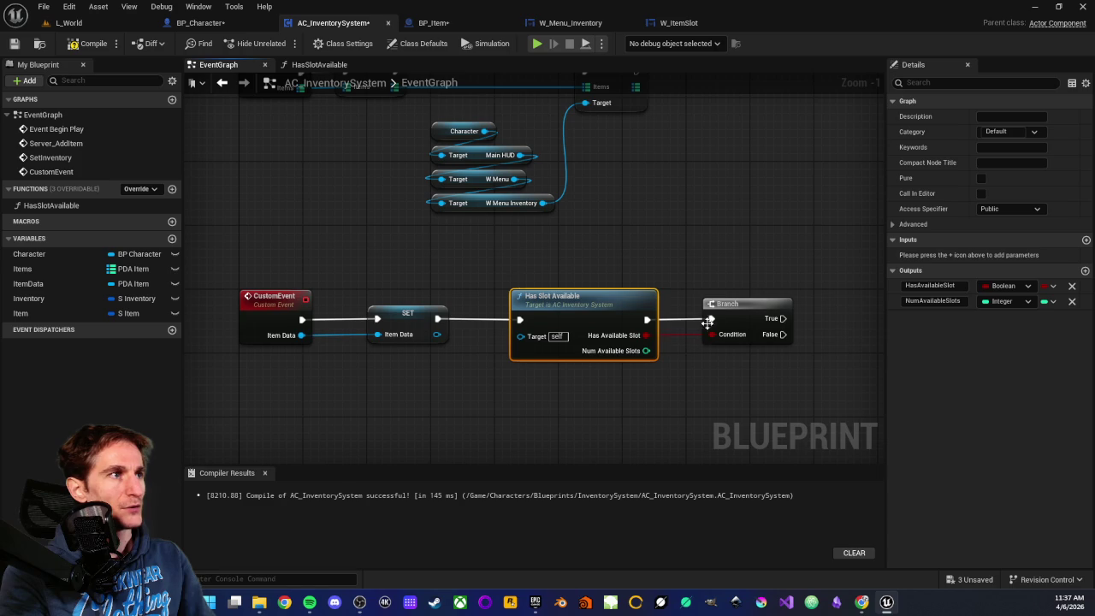
pyautogui.click(727, 307)
pyautogui.click(700, 388)
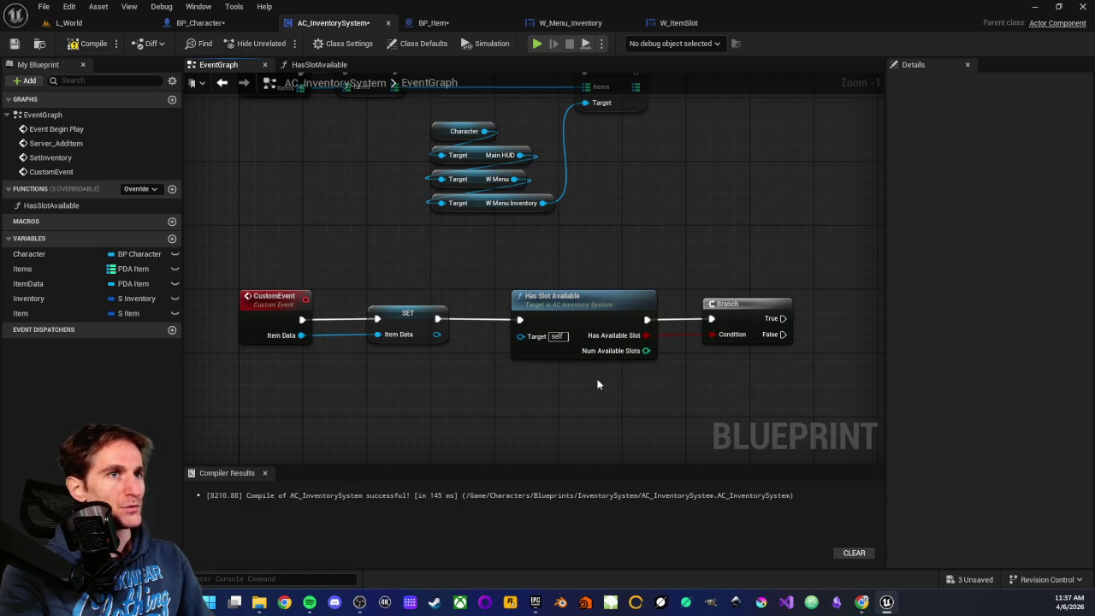
pyautogui.moveTo(598, 384); pyautogui.dragTo(599, 329)
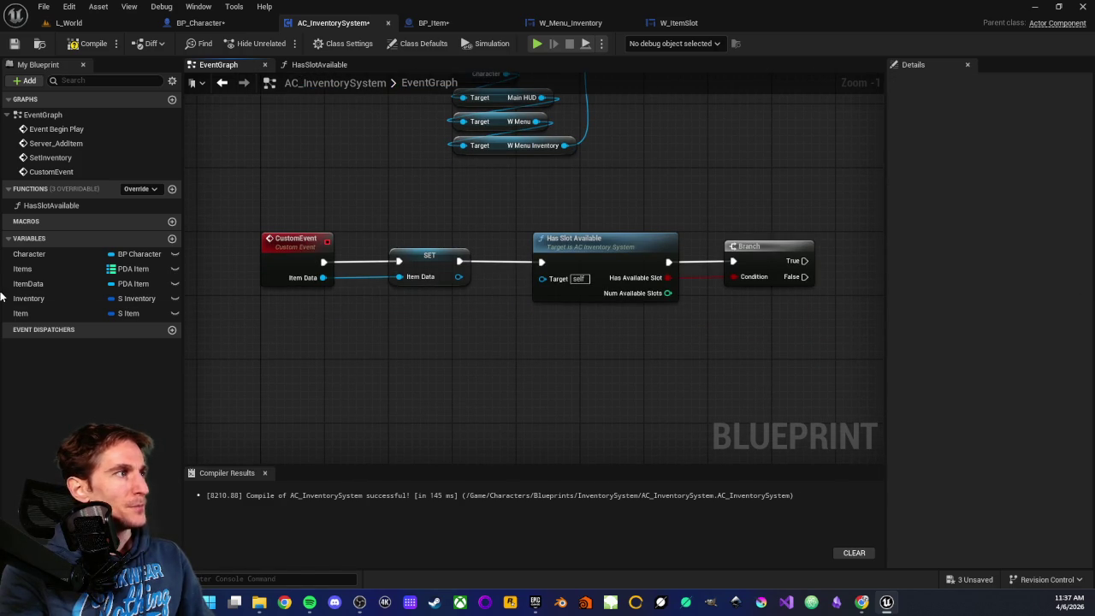
# Step: Add an ItemData getter with a Get Item Slot Size node, moving the Branch aside
pyautogui.moveTo(28, 283)
pyautogui.mouseDown()
pyautogui.moveTo(620, 365)
pyautogui.moveTo(644, 342)
pyautogui.mouseUp()
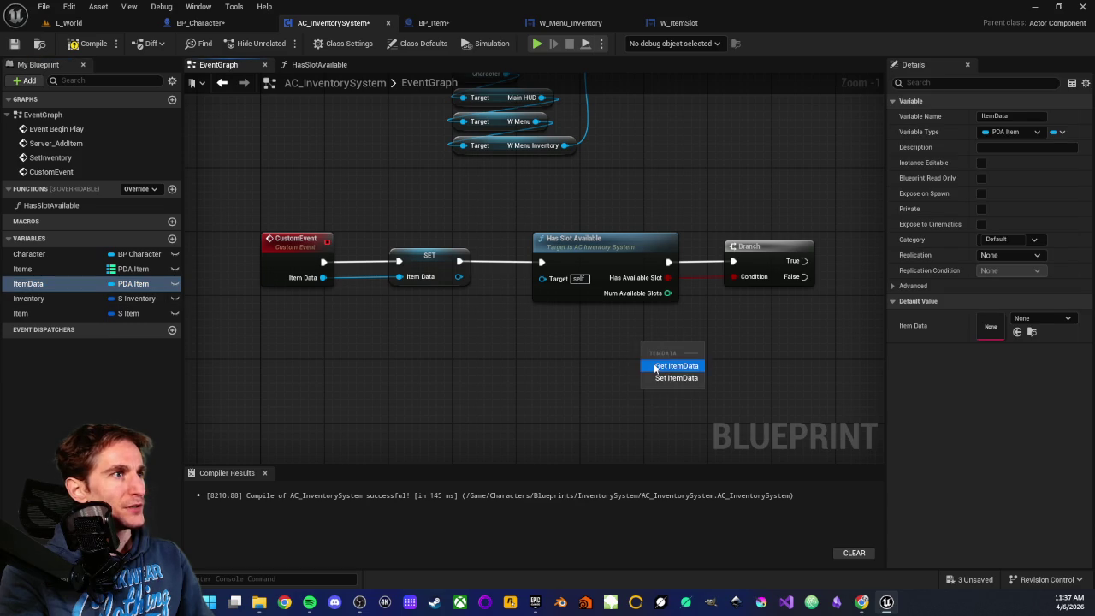
pyautogui.click(655, 366)
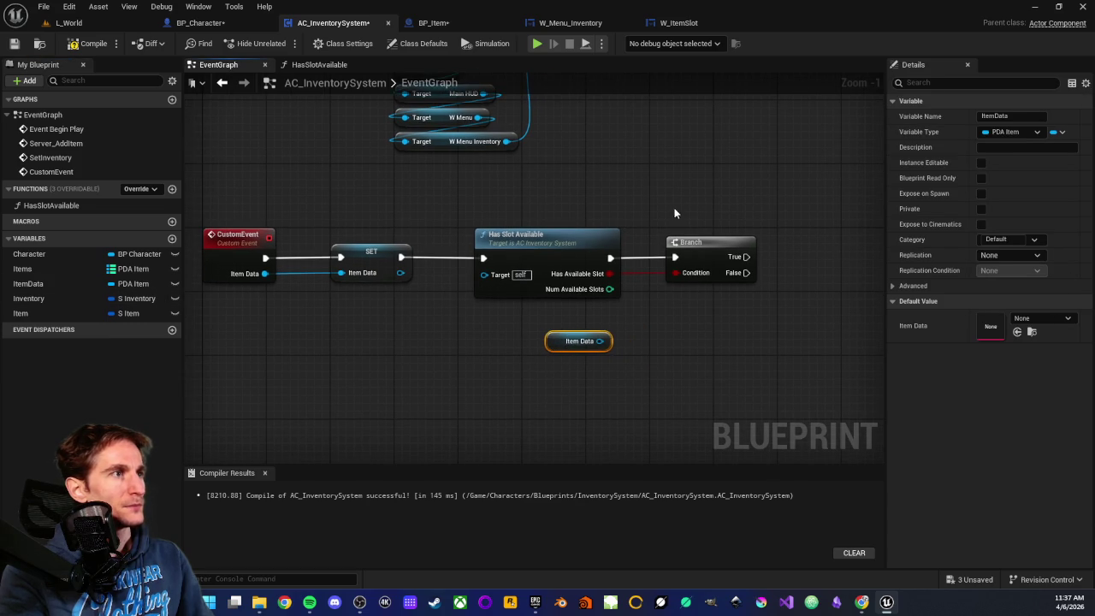
pyautogui.moveTo(727, 207); pyautogui.dragTo(581, 251)
pyautogui.moveTo(558, 307)
pyautogui.mouseDown()
pyautogui.moveTo(579, 277)
pyautogui.moveTo(762, 282)
pyautogui.mouseUp()
pyautogui.moveTo(540, 390)
pyautogui.mouseDown()
pyautogui.moveTo(548, 372)
pyautogui.moveTo(586, 359)
pyautogui.moveTo(587, 344)
pyautogui.mouseUp()
pyautogui.write('get')
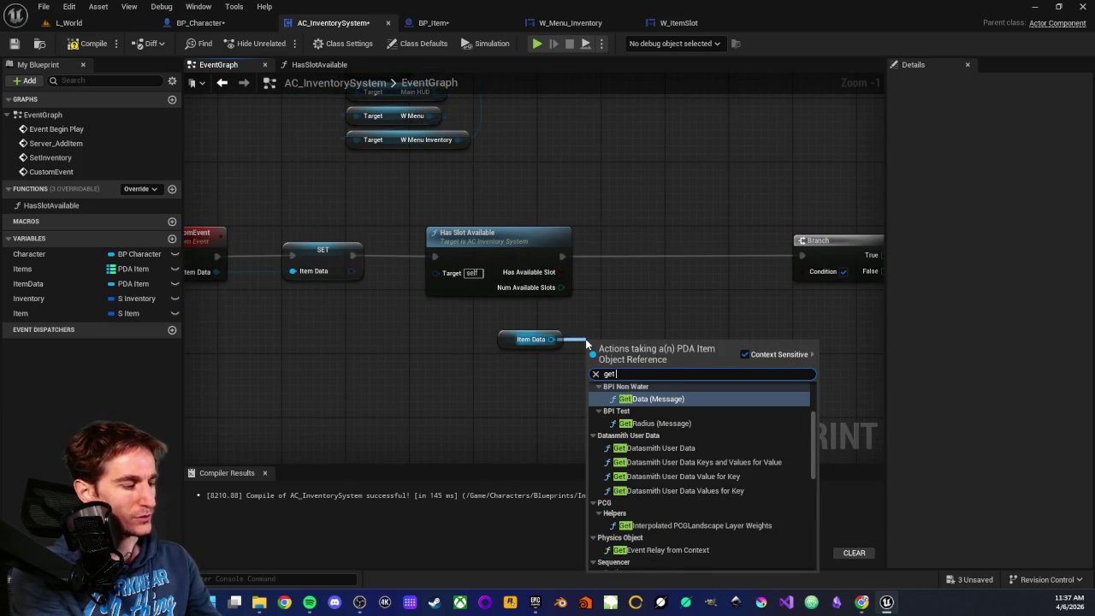
pyautogui.write(' size')
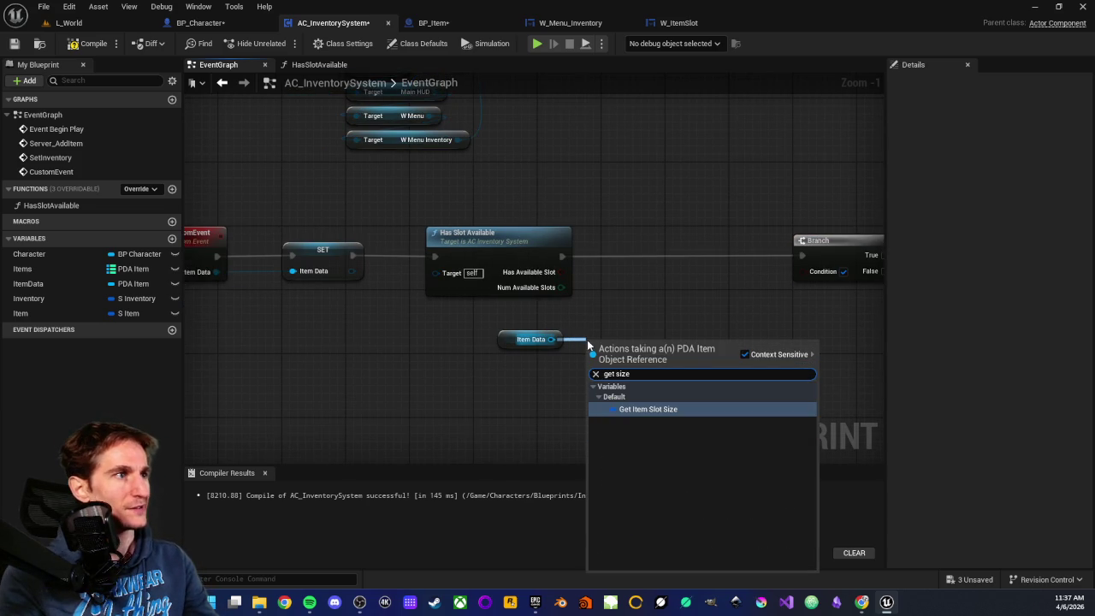
pyautogui.click(654, 411)
pyautogui.moveTo(620, 349); pyautogui.dragTo(612, 341)
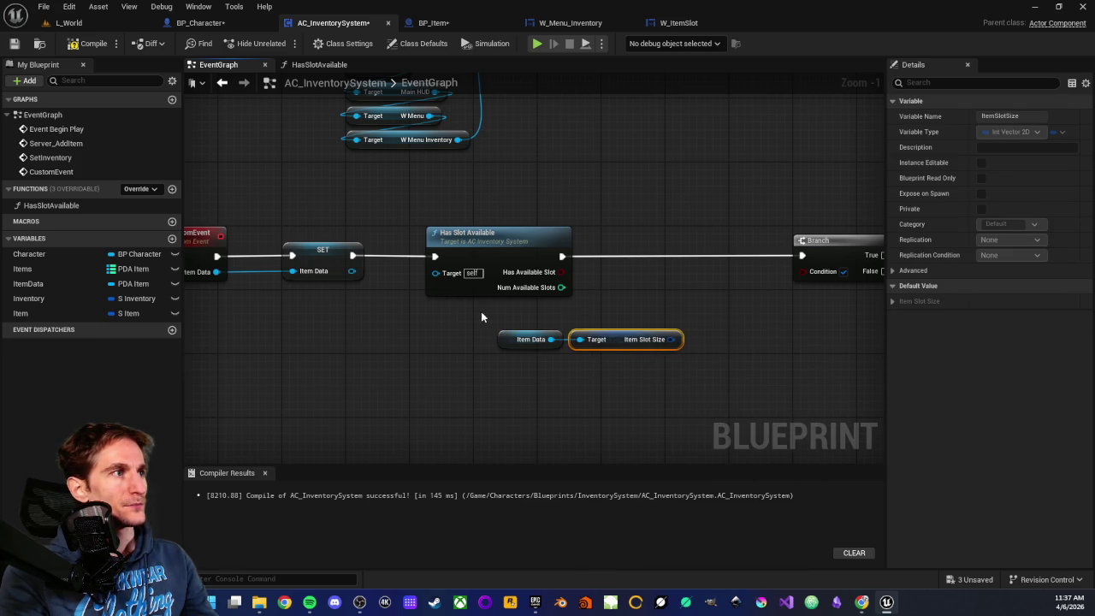
# Step: Break Item Slot Size into X and Y and combine them in a Multiply node
pyautogui.moveTo(484, 311); pyautogui.dragTo(642, 350)
pyautogui.moveTo(502, 368)
pyautogui.mouseDown()
pyautogui.moveTo(513, 325)
pyautogui.moveTo(626, 354)
pyautogui.moveTo(516, 360)
pyautogui.moveTo(591, 360)
pyautogui.moveTo(650, 341)
pyautogui.moveTo(633, 360)
pyautogui.mouseUp()
pyautogui.click(637, 471)
pyautogui.write('+')
pyautogui.press('Return')
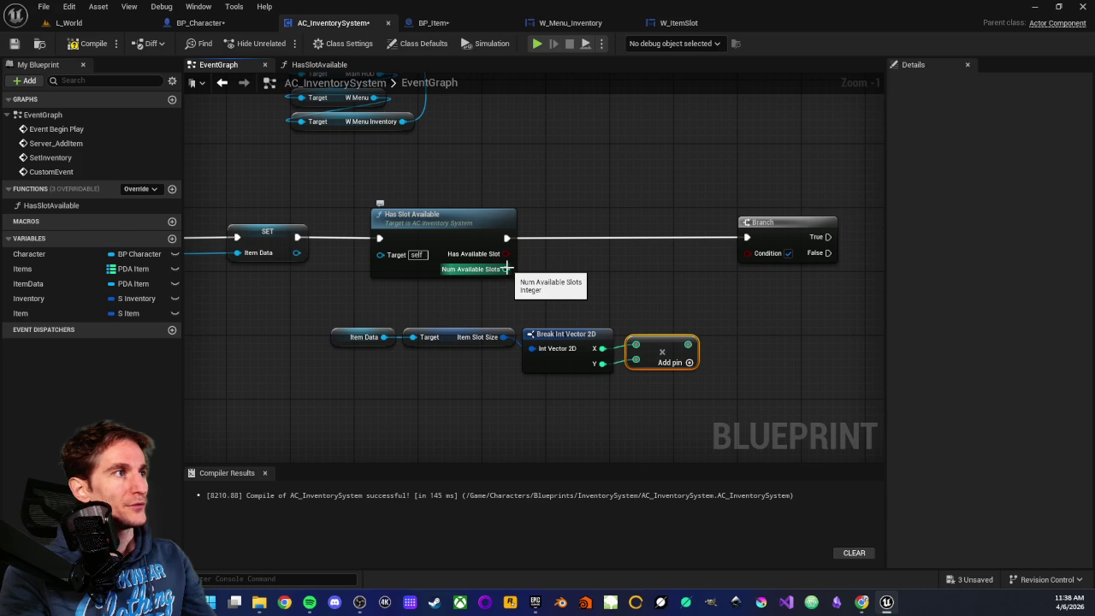
# Step: Add a >= node comparing Num Available Slots against the X times Y product
pyautogui.moveTo(506, 268)
pyautogui.mouseDown()
pyautogui.moveTo(643, 301)
pyautogui.moveTo(640, 289)
pyautogui.moveTo(600, 300)
pyautogui.mouseUp()
pyautogui.moveTo(299, 313)
pyautogui.mouseDown()
pyautogui.moveTo(414, 351)
pyautogui.moveTo(684, 376)
pyautogui.moveTo(621, 334)
pyautogui.moveTo(562, 327)
pyautogui.mouseUp()
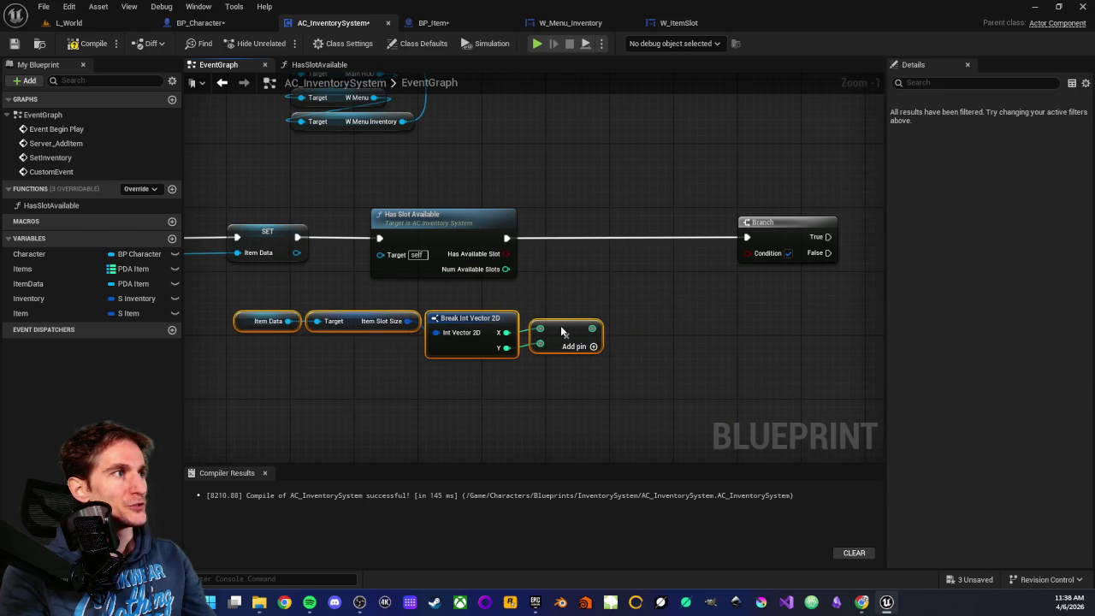
pyautogui.moveTo(506, 269)
pyautogui.mouseDown()
pyautogui.moveTo(651, 294)
pyautogui.moveTo(638, 282)
pyautogui.mouseUp()
pyautogui.write('>')
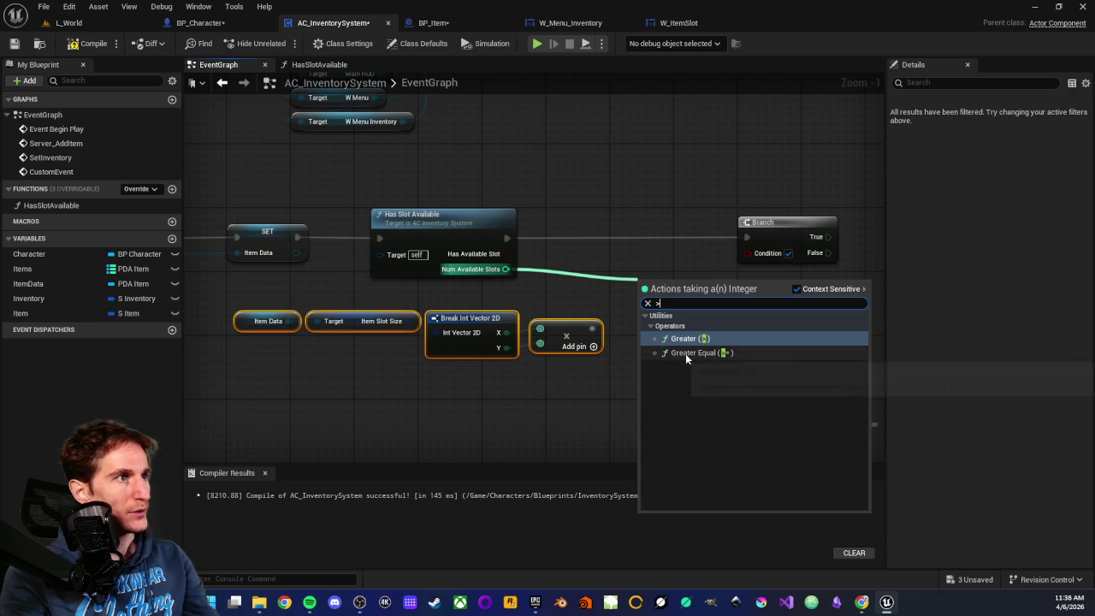
pyautogui.click(684, 352)
pyautogui.moveTo(589, 327); pyautogui.dragTo(747, 252)
pyautogui.click(657, 261)
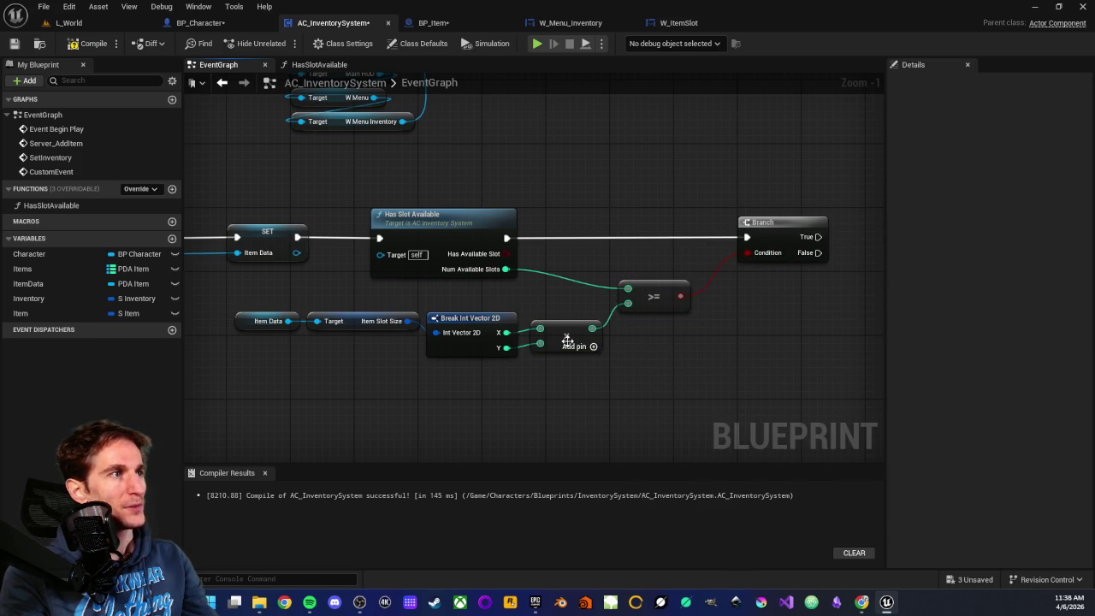
# Step: Line up the slot-size nodes, the >= comparison and the Branch node after Has Slot Available
pyautogui.moveTo(284, 311); pyautogui.dragTo(556, 367)
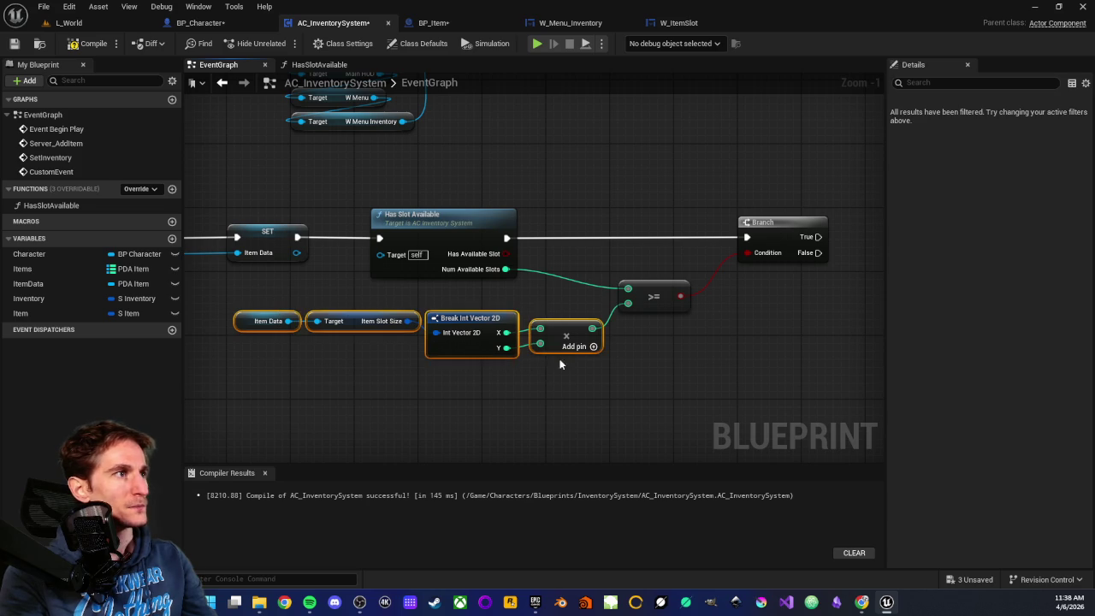
pyautogui.moveTo(555, 325); pyautogui.dragTo(570, 325)
pyautogui.moveTo(654, 290); pyautogui.dragTo(684, 286)
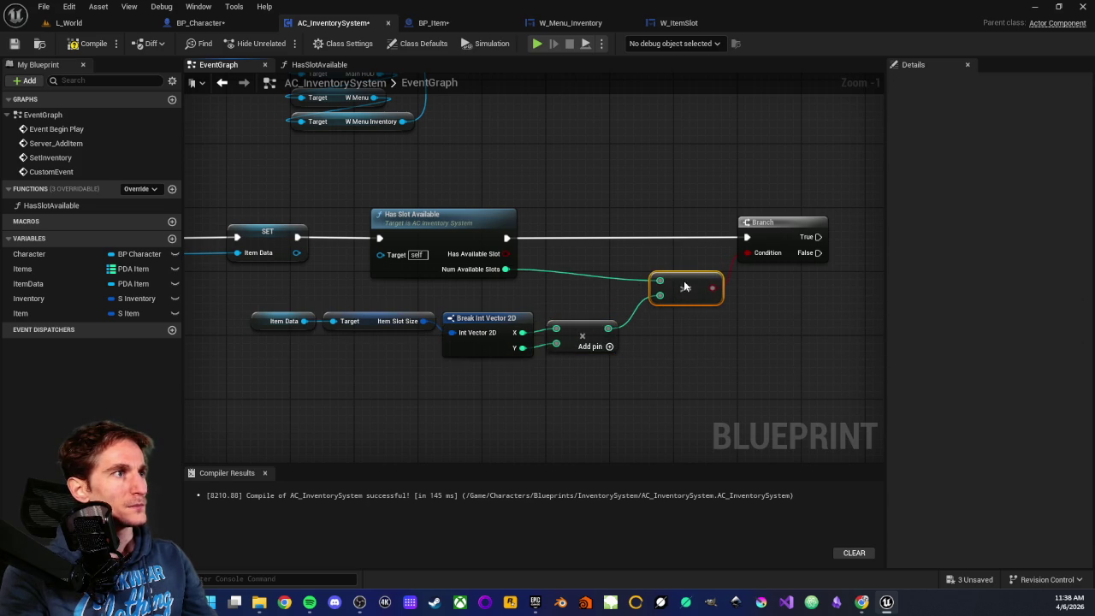
pyautogui.moveTo(289, 305)
pyautogui.mouseDown()
pyautogui.moveTo(525, 359)
pyautogui.moveTo(599, 361)
pyautogui.moveTo(563, 314)
pyautogui.mouseUp()
pyautogui.click(579, 284)
pyautogui.moveTo(679, 283); pyautogui.dragTo(649, 278)
pyautogui.moveTo(784, 224); pyautogui.dragTo(767, 225)
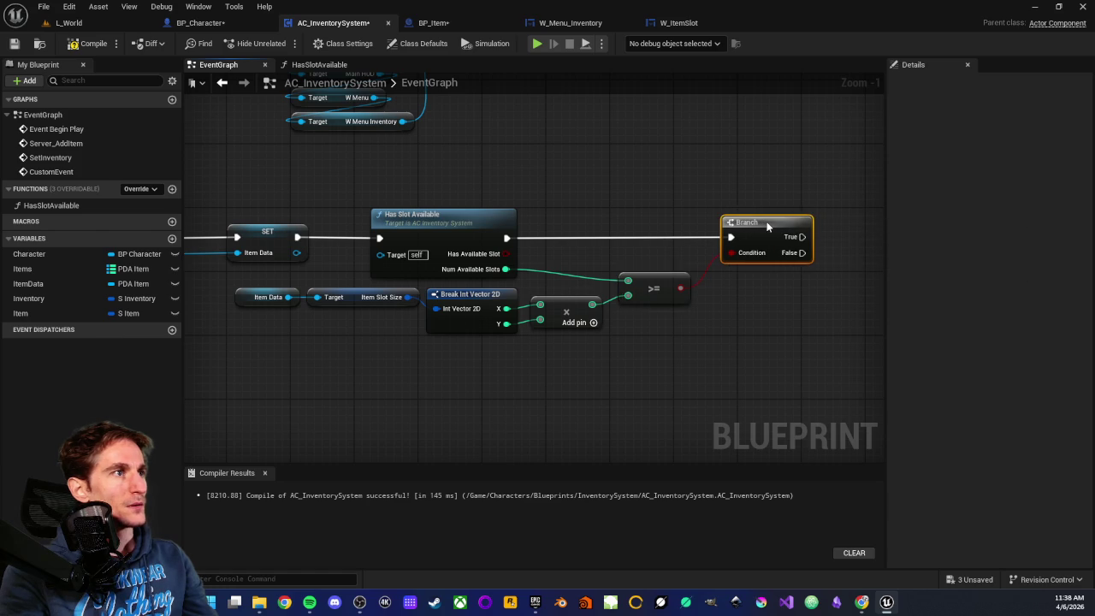
pyautogui.click(765, 307)
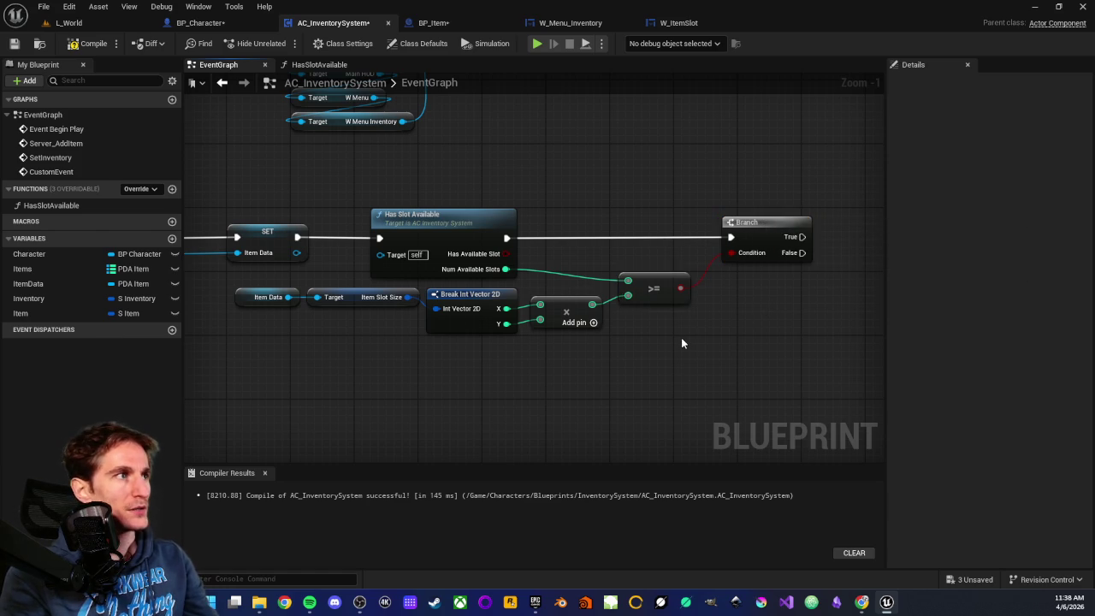
pyautogui.scroll(-2, 682, 339)
pyautogui.scroll(2, 682, 342)
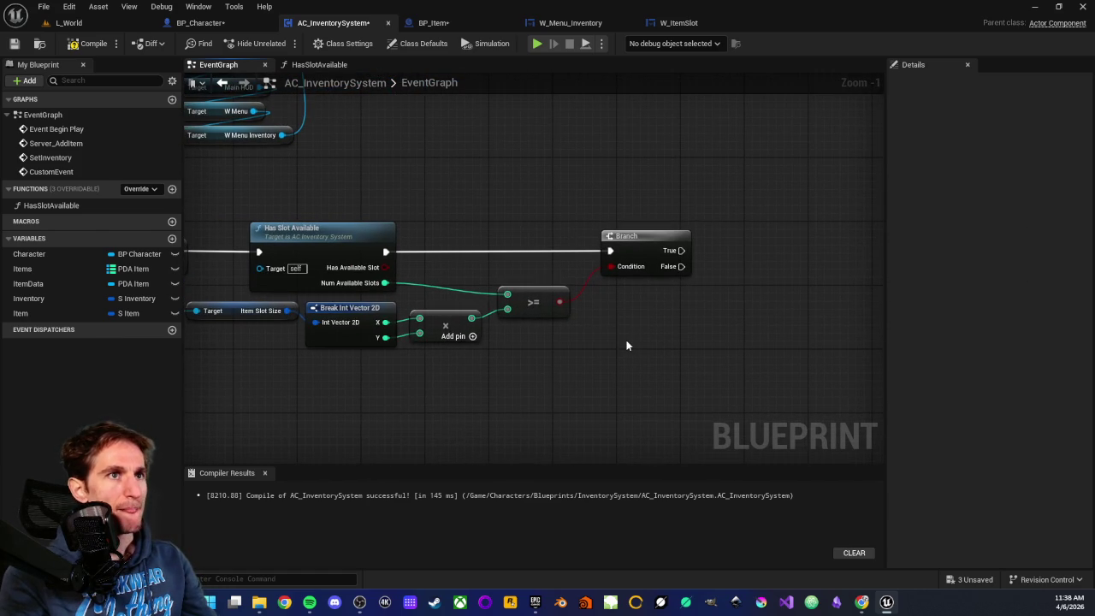
pyautogui.scroll(-1, 623, 341)
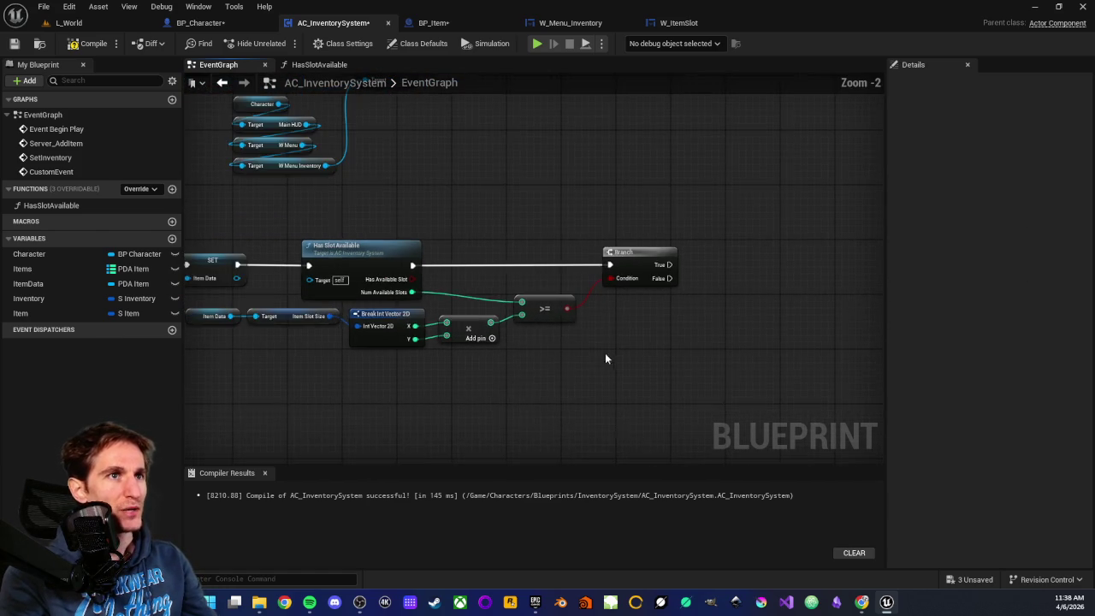
pyautogui.moveTo(606, 350); pyautogui.dragTo(711, 359)
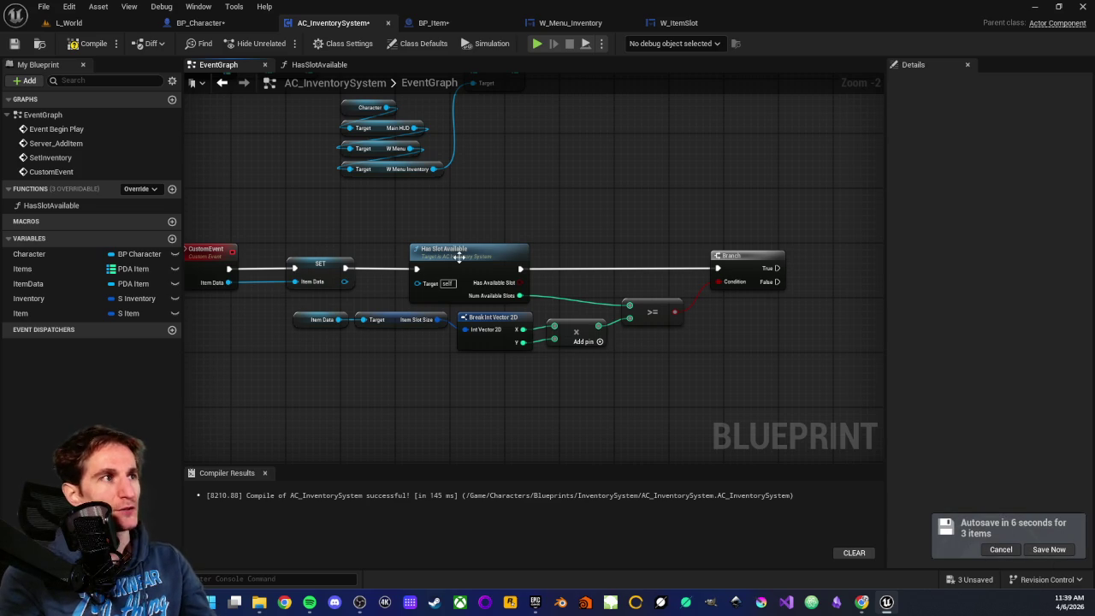
# Step: Pan the event graph to frame the CustomEvent through Branch nodes and trial-select the chain
pyautogui.scroll(2, 599, 338)
pyautogui.moveTo(571, 336); pyautogui.dragTo(519, 355)
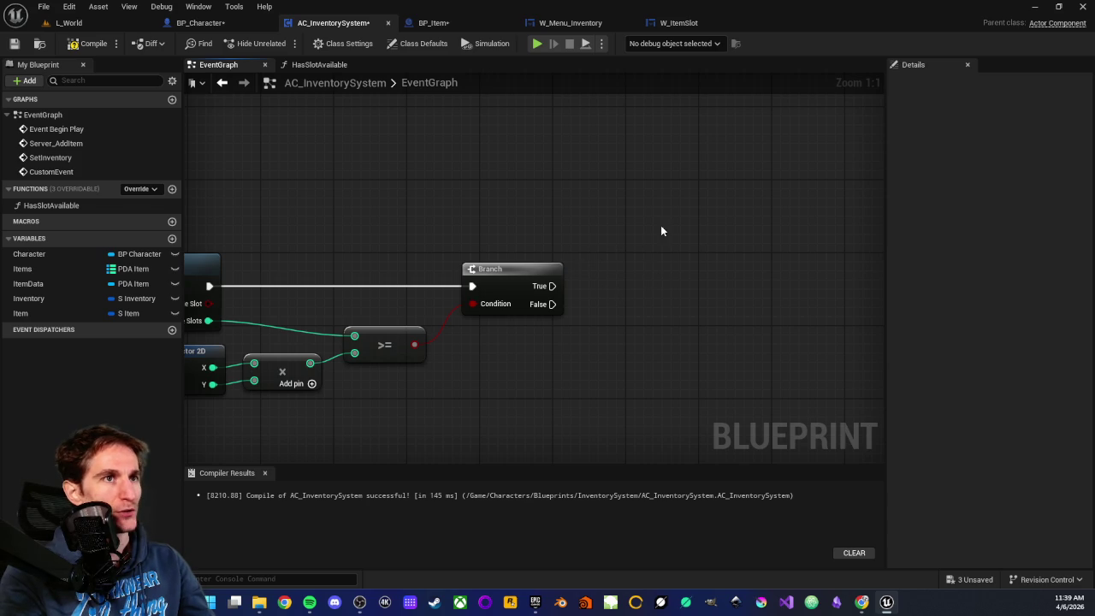
pyautogui.moveTo(679, 240)
pyautogui.mouseDown()
pyautogui.moveTo(662, 234)
pyautogui.moveTo(659, 214)
pyautogui.mouseUp()
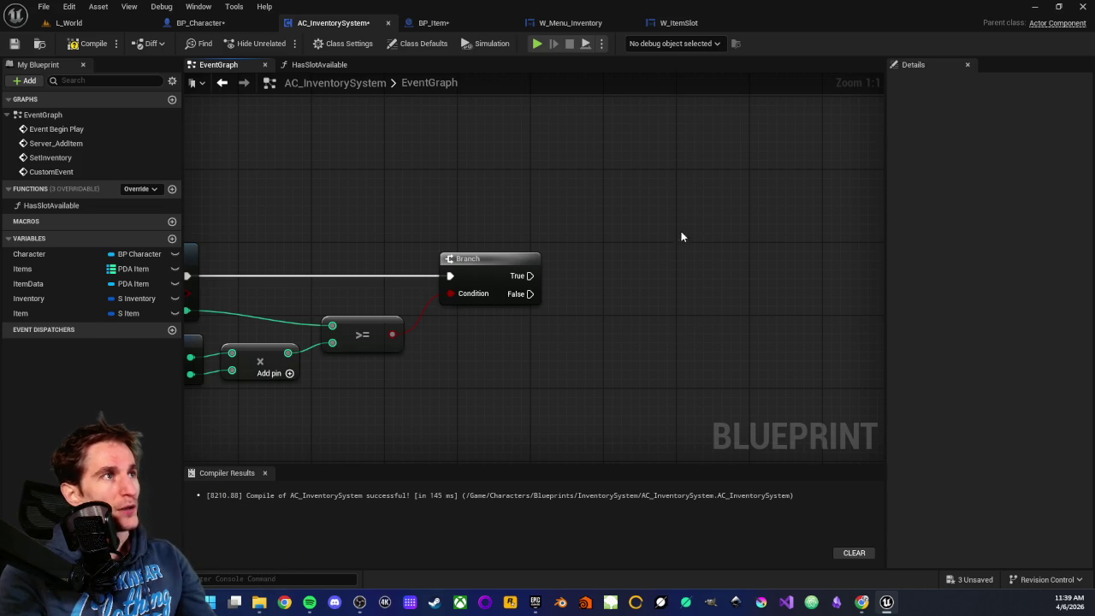
pyautogui.moveTo(626, 314); pyautogui.dragTo(855, 317)
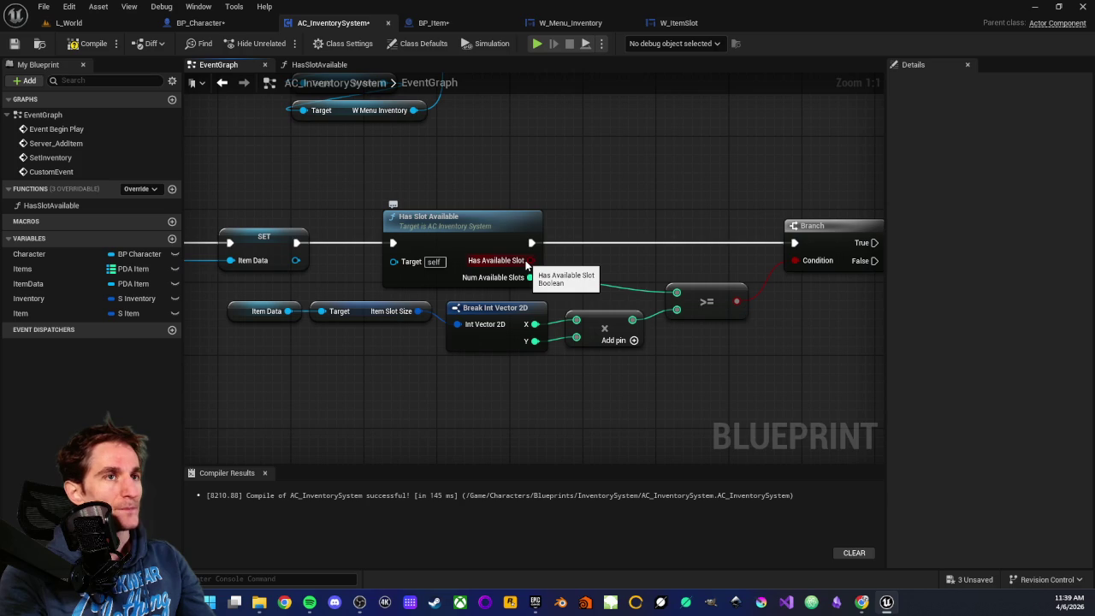
pyautogui.moveTo(268, 267); pyautogui.dragTo(391, 255)
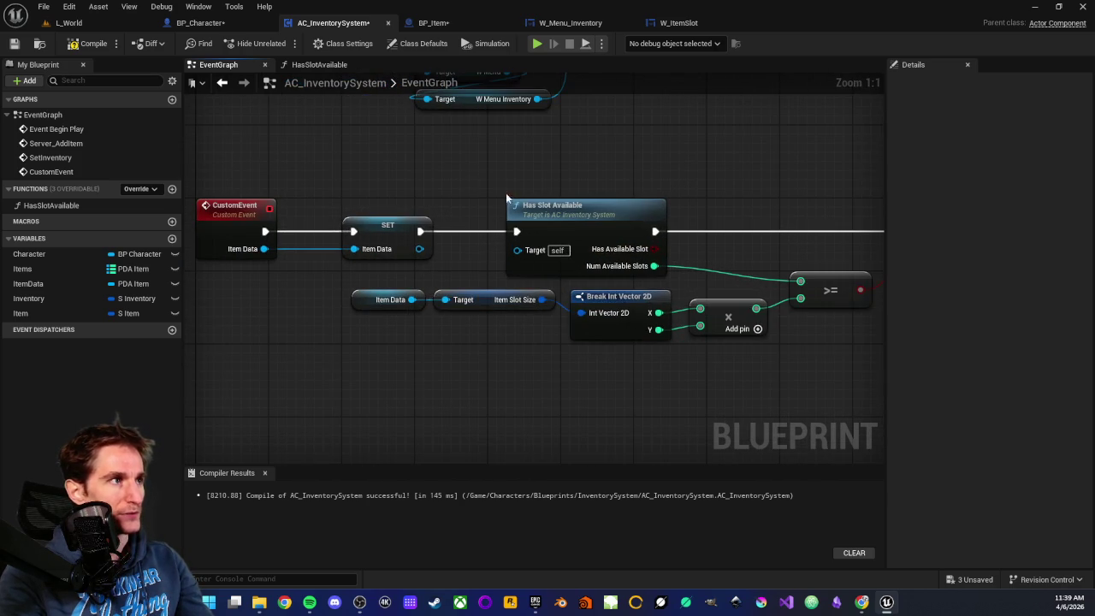
pyautogui.scroll(-2, 484, 183)
pyautogui.moveTo(473, 180); pyautogui.dragTo(839, 352)
pyautogui.click(618, 350)
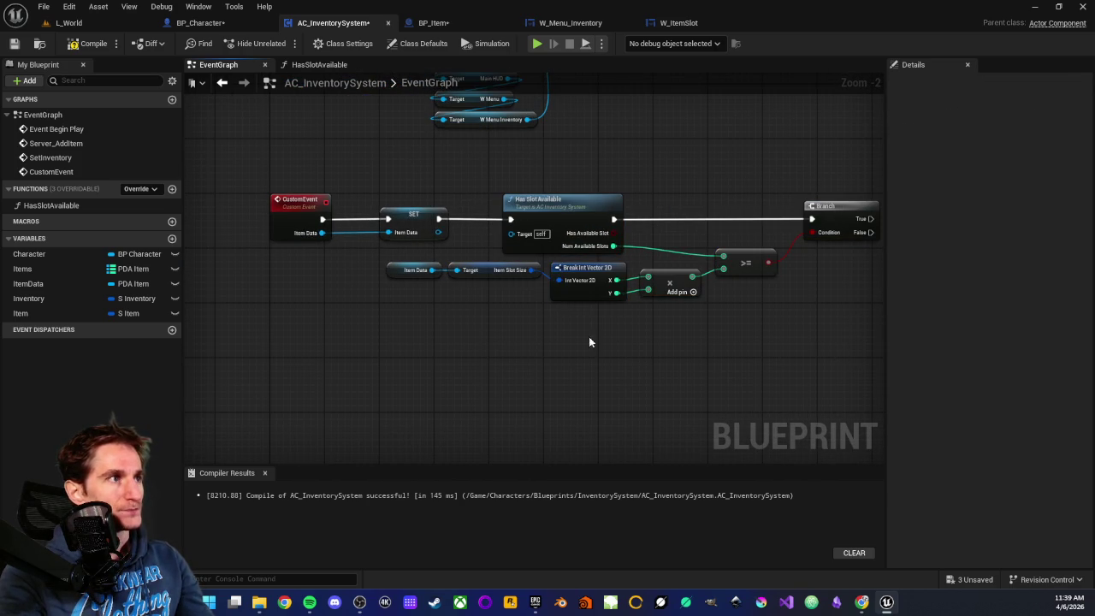
pyautogui.moveTo(488, 186)
pyautogui.mouseDown()
pyautogui.moveTo(847, 323)
pyautogui.moveTo(838, 323)
pyautogui.mouseUp()
pyautogui.click(765, 316)
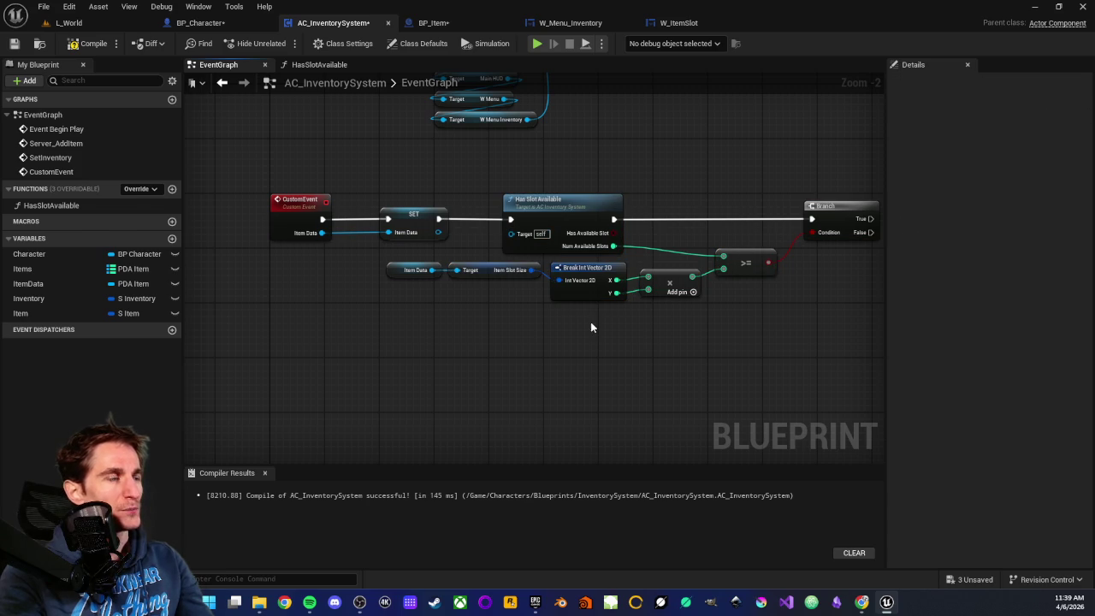
# Step: Drag a new wire off the SET node's execution output to list executable actions
pyautogui.scroll(2, 430, 213)
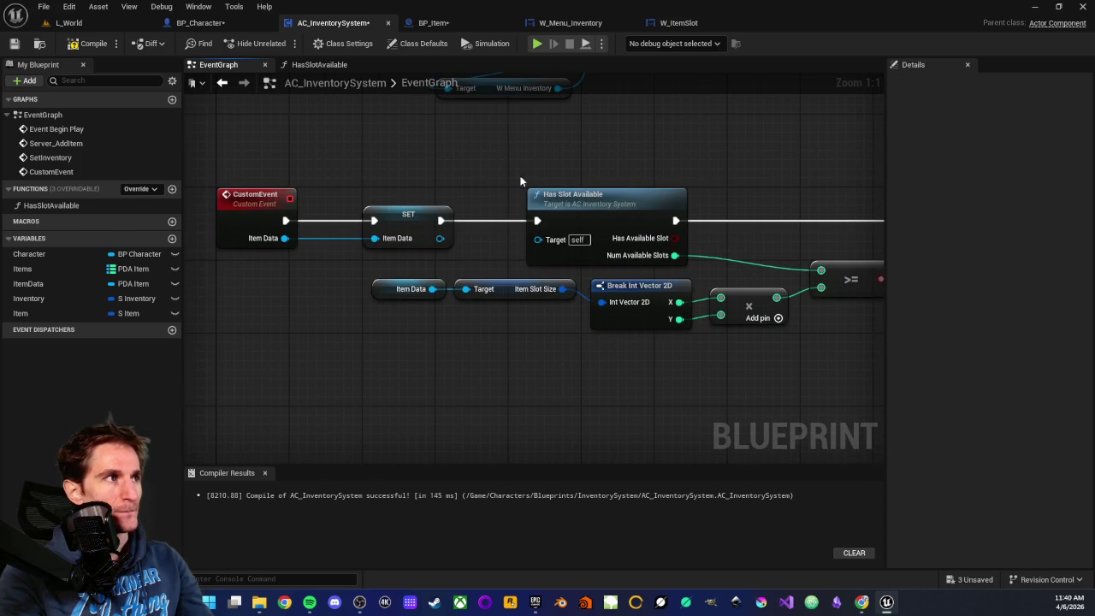
pyautogui.scroll(-2, 502, 193)
pyautogui.scroll(1, 493, 190)
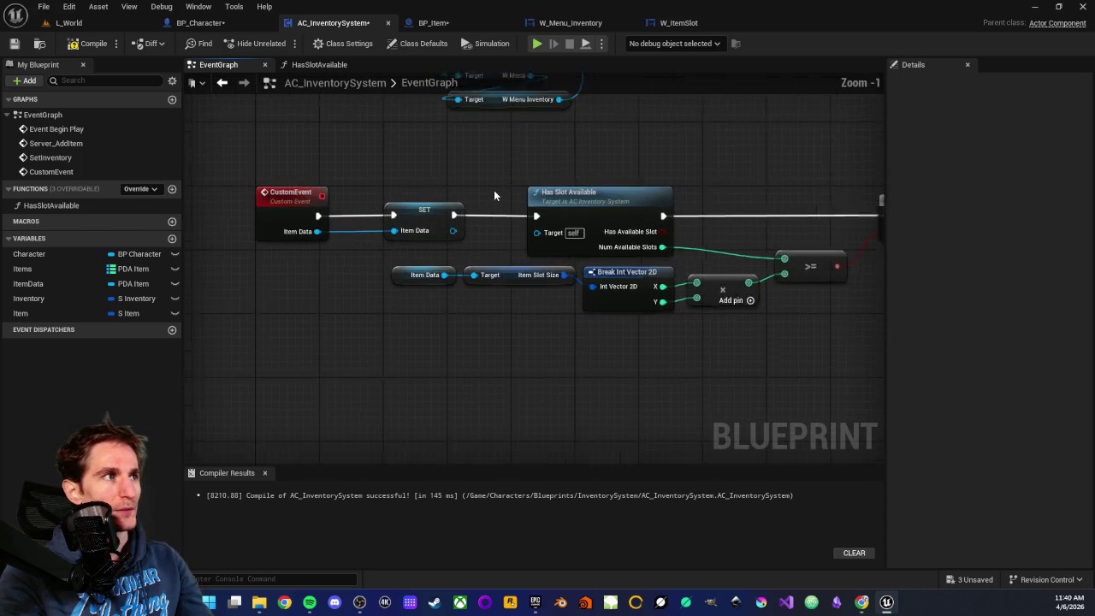
pyautogui.scroll(1, 495, 205)
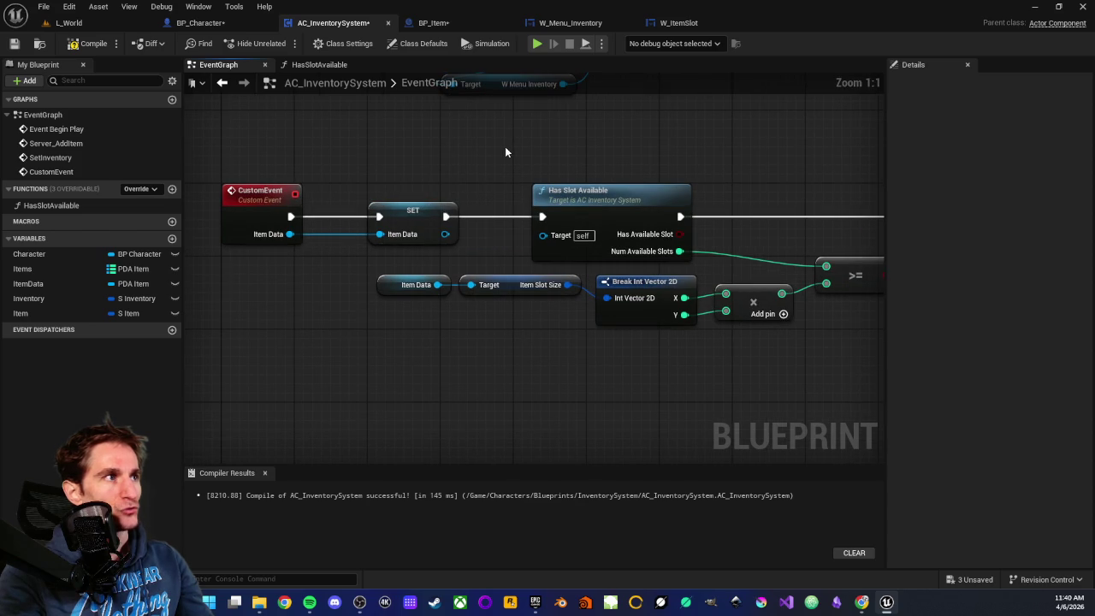
pyautogui.moveTo(479, 170)
pyautogui.mouseDown()
pyautogui.moveTo(800, 358)
pyautogui.moveTo(861, 370)
pyautogui.mouseUp()
pyautogui.click(763, 365)
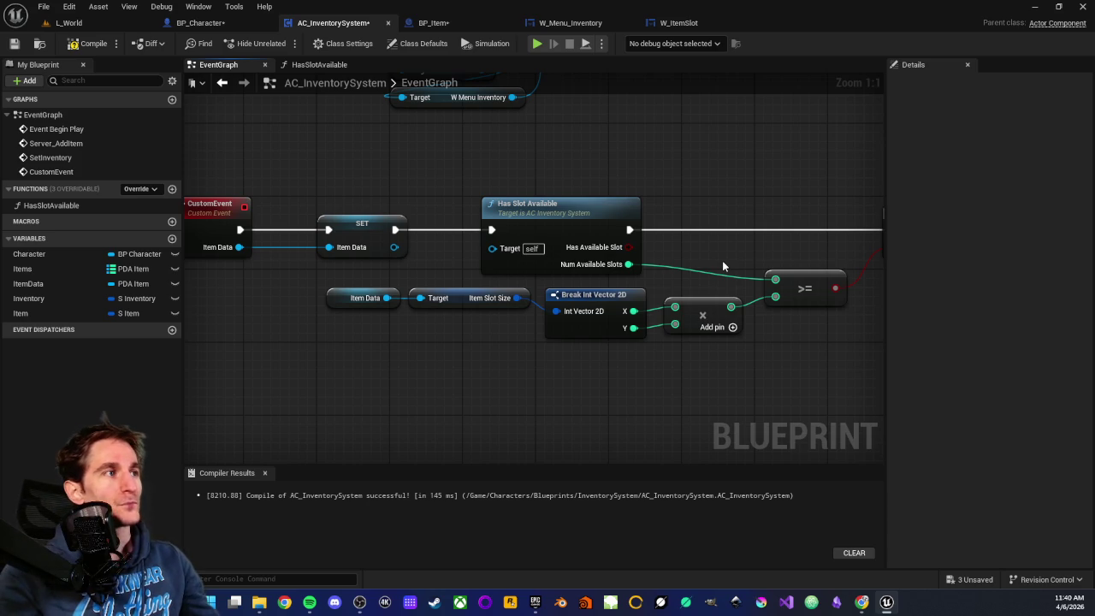
pyautogui.moveTo(491, 229); pyautogui.dragTo(481, 233)
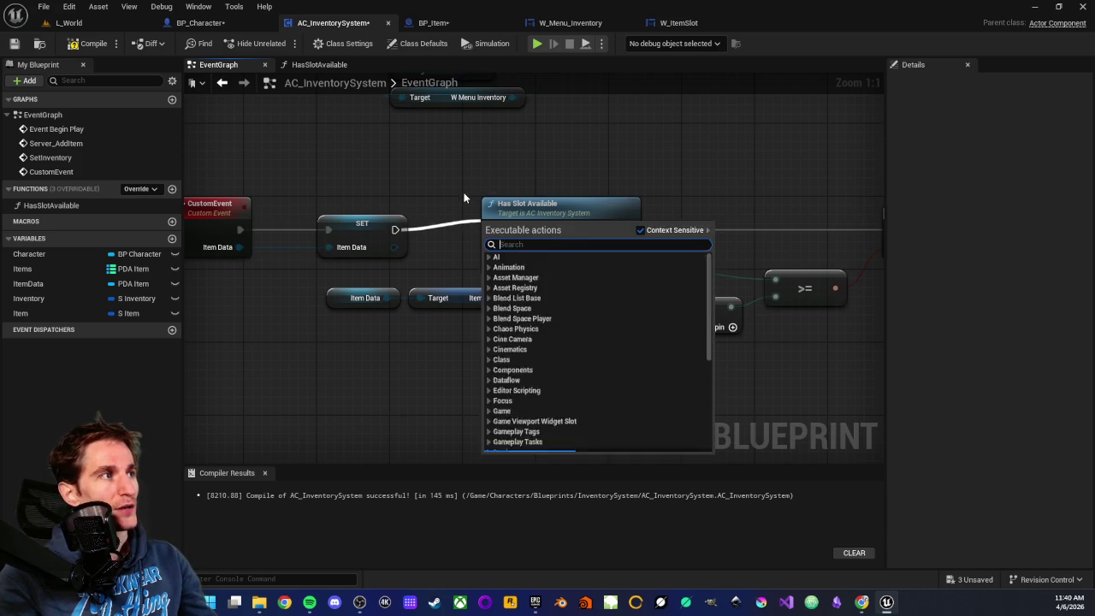
# Step: Move Has Slot Available, the slot-size nodes, >= and Branch about 330 px right
pyautogui.click(464, 196)
pyautogui.scroll(-3, 445, 214)
pyautogui.moveTo(389, 257); pyautogui.dragTo(675, 292)
pyautogui.keyDown('ctrl'); pyautogui.click(769, 220); pyautogui.keyUp('ctrl')
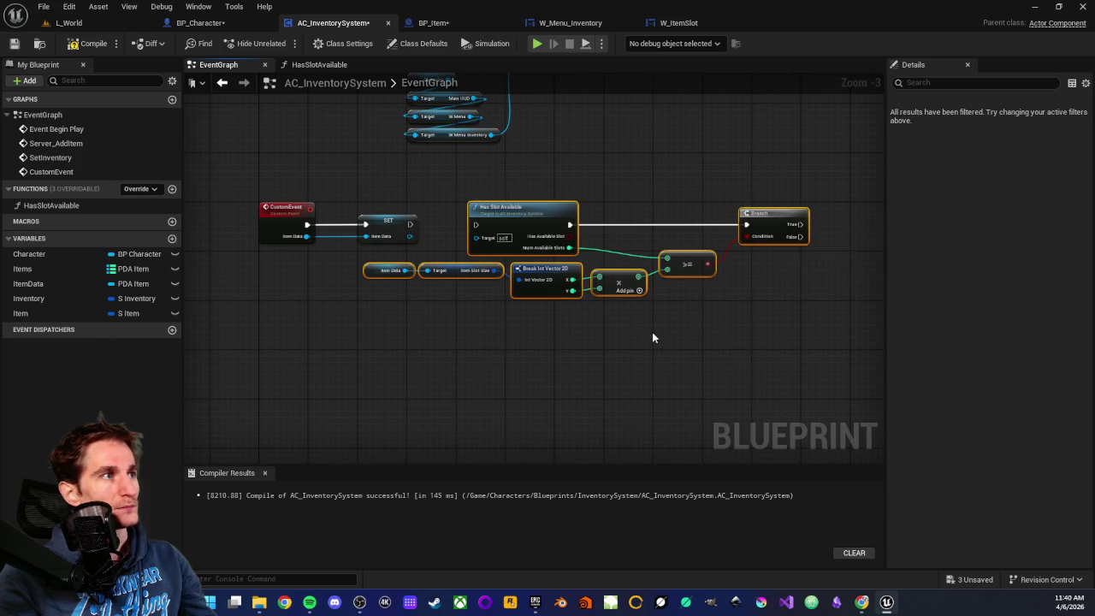
pyautogui.scroll(-1, 652, 338)
pyautogui.scroll(1, 603, 369)
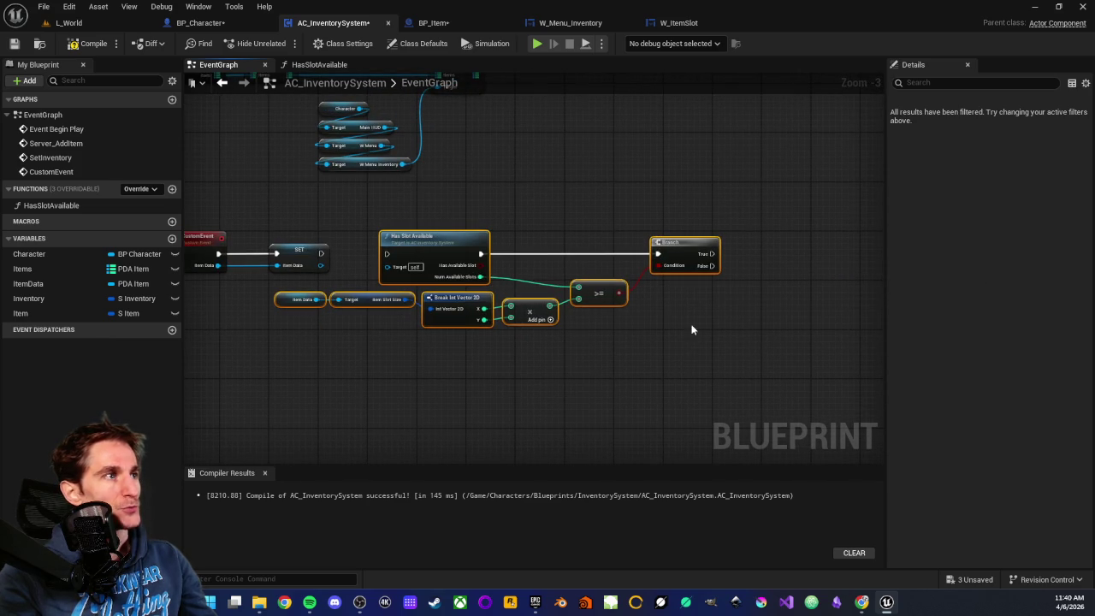
pyautogui.moveTo(422, 245); pyautogui.dragTo(705, 245)
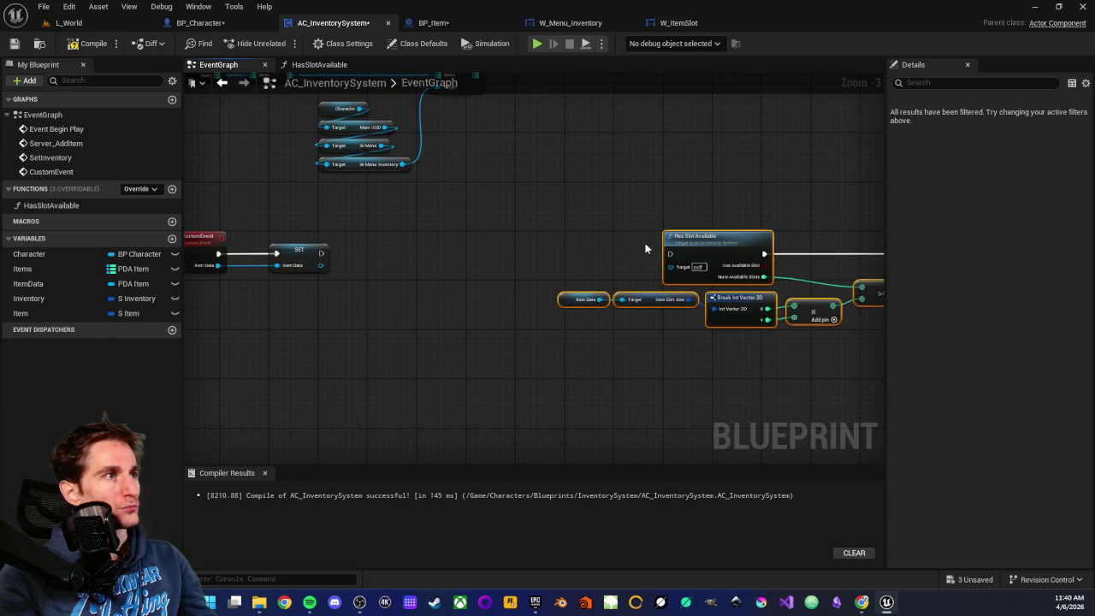
pyautogui.click(600, 253)
# Step: Check the shifted nodes and pan back to the CustomEvent and SET nodes
pyautogui.scroll(4, 598, 248)
pyautogui.click(663, 244)
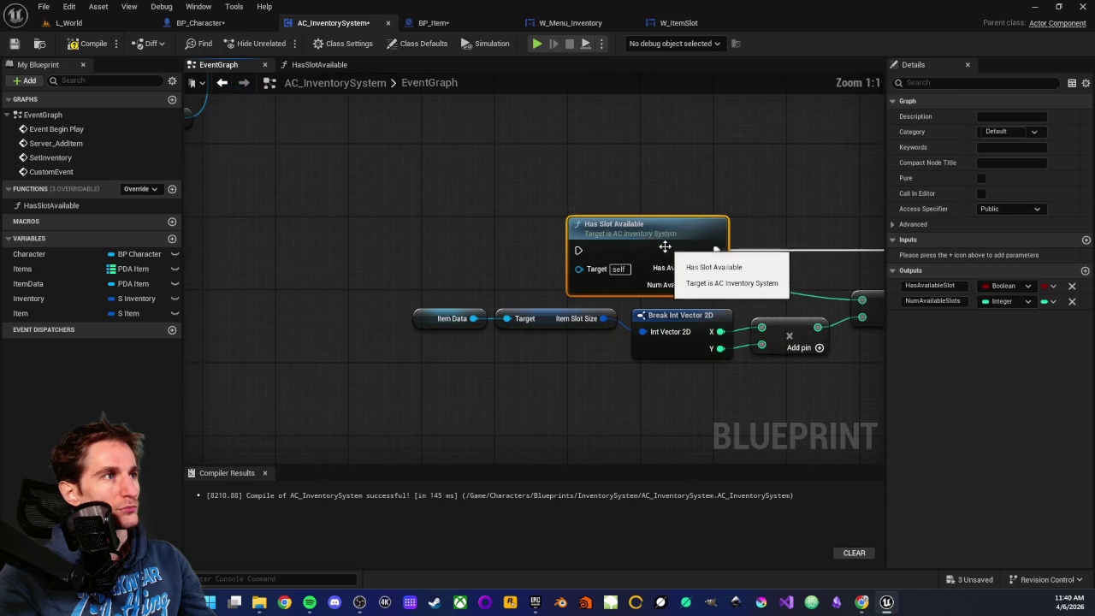
pyautogui.moveTo(532, 200)
pyautogui.mouseDown()
pyautogui.moveTo(739, 232)
pyautogui.moveTo(743, 209)
pyautogui.mouseUp()
pyautogui.click(582, 226)
pyautogui.click(538, 231)
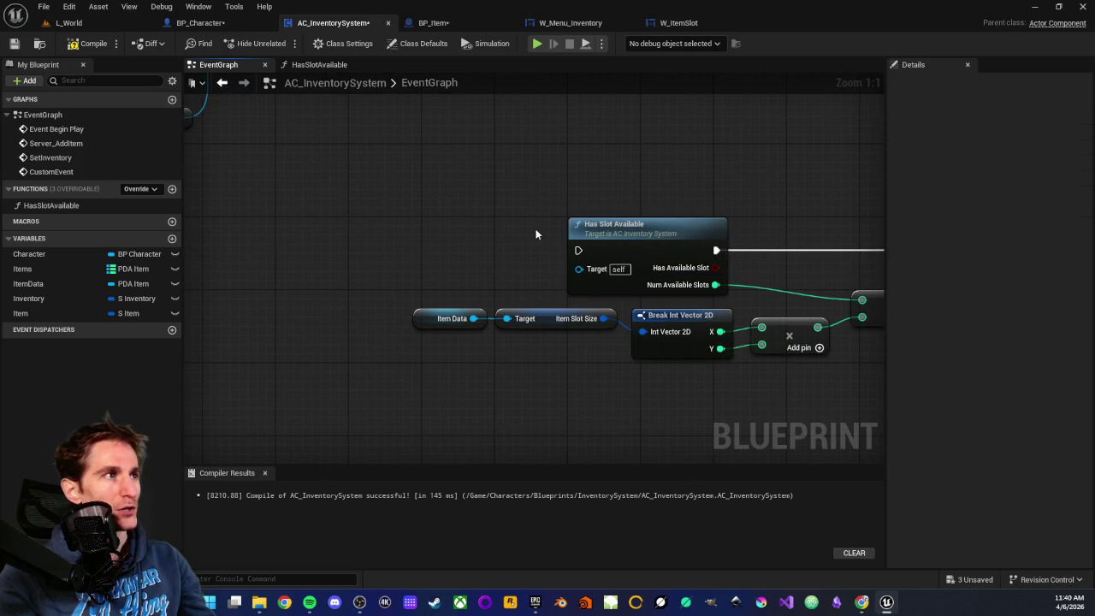
pyautogui.scroll(-2, 524, 252)
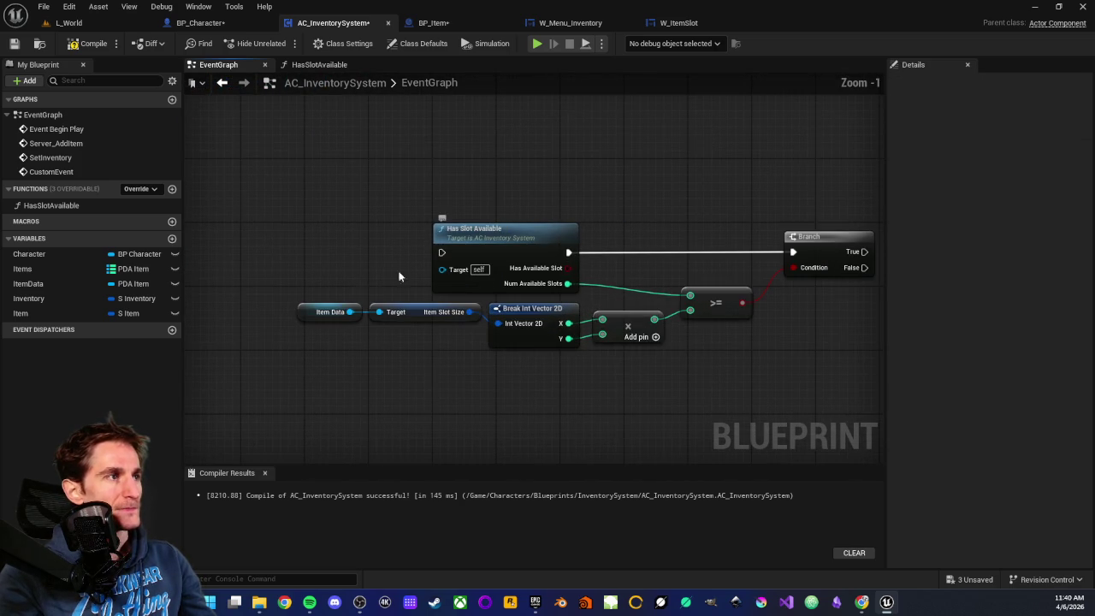
pyautogui.moveTo(265, 306); pyautogui.dragTo(730, 347)
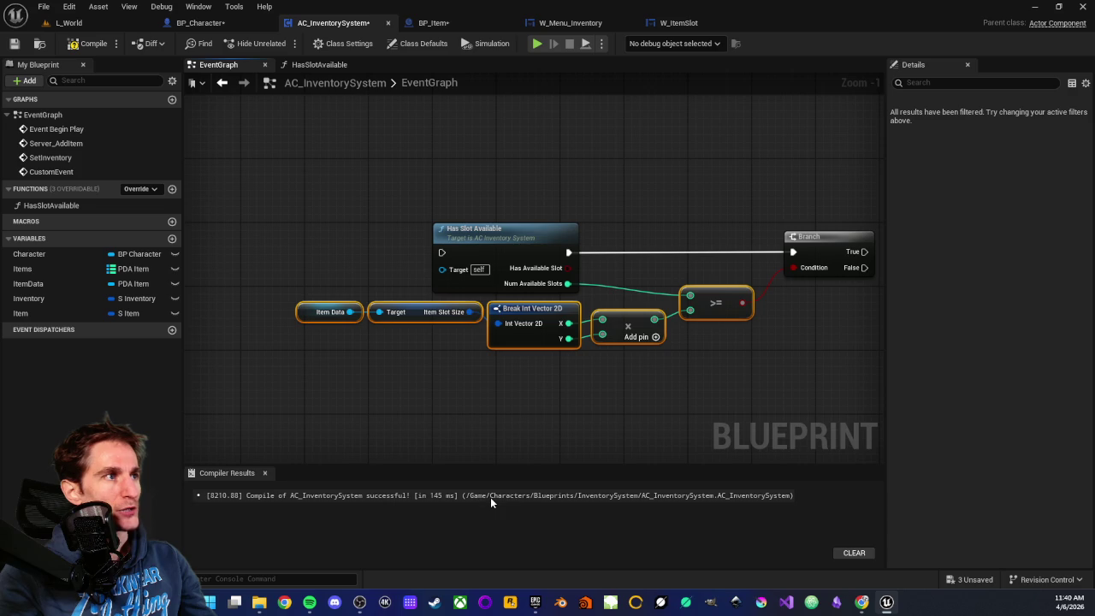
pyautogui.click(423, 405)
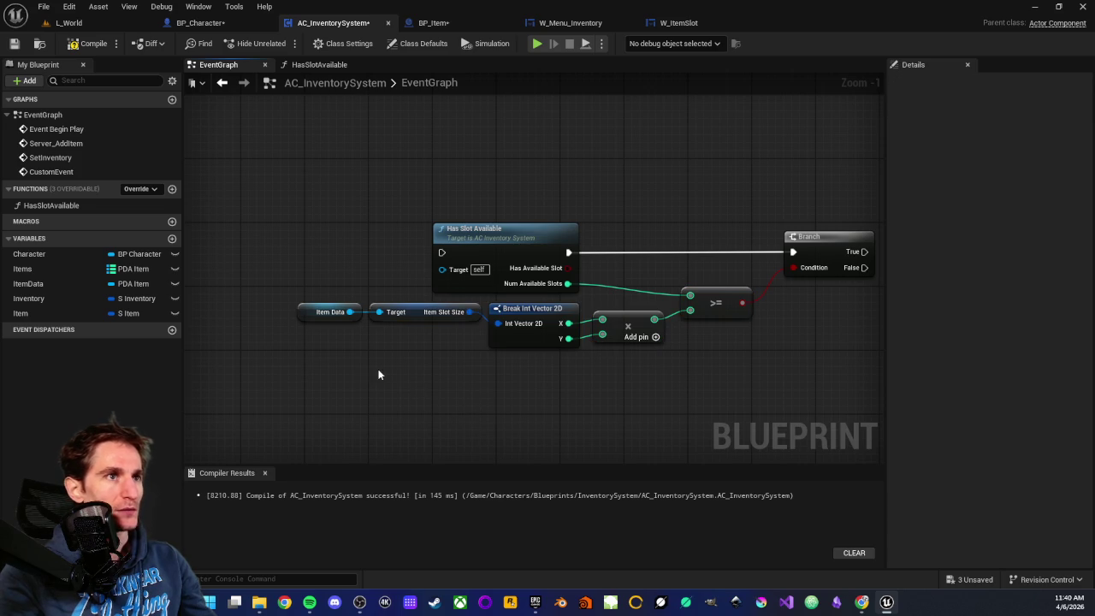
pyautogui.moveTo(295, 373); pyautogui.dragTo(536, 378)
pyautogui.moveTo(334, 359)
pyautogui.mouseDown()
pyautogui.moveTo(573, 356)
pyautogui.moveTo(468, 359)
pyautogui.mouseUp()
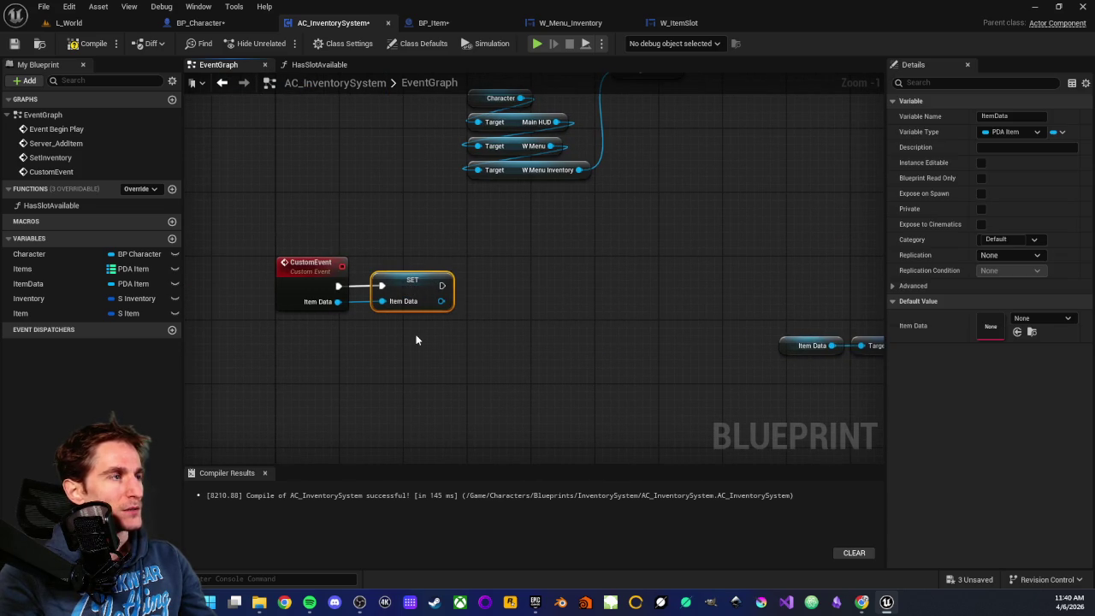
pyautogui.click(415, 340)
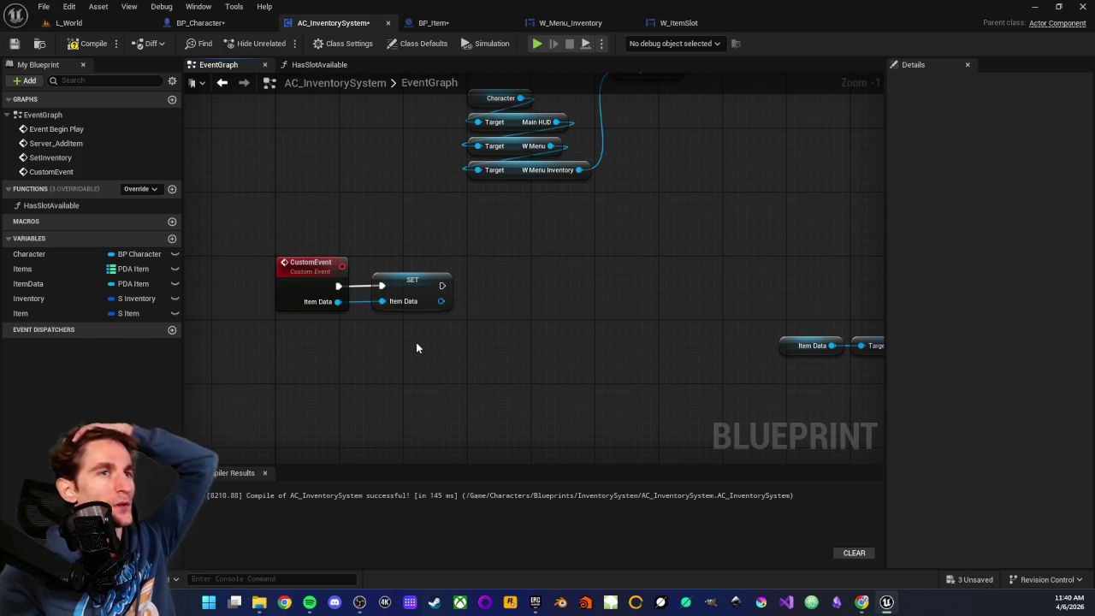
pyautogui.moveTo(413, 277)
pyautogui.mouseDown()
pyautogui.moveTo(439, 350)
pyautogui.moveTo(423, 352)
pyautogui.mouseUp()
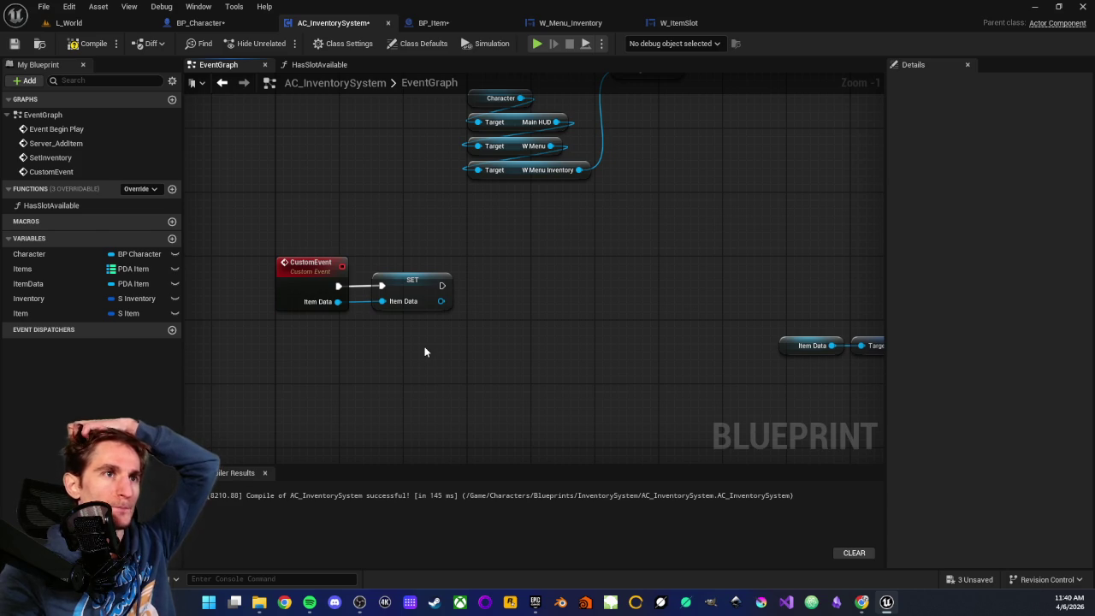
pyautogui.moveTo(389, 244)
pyautogui.mouseDown()
pyautogui.moveTo(448, 381)
pyautogui.moveTo(425, 351)
pyautogui.mouseUp()
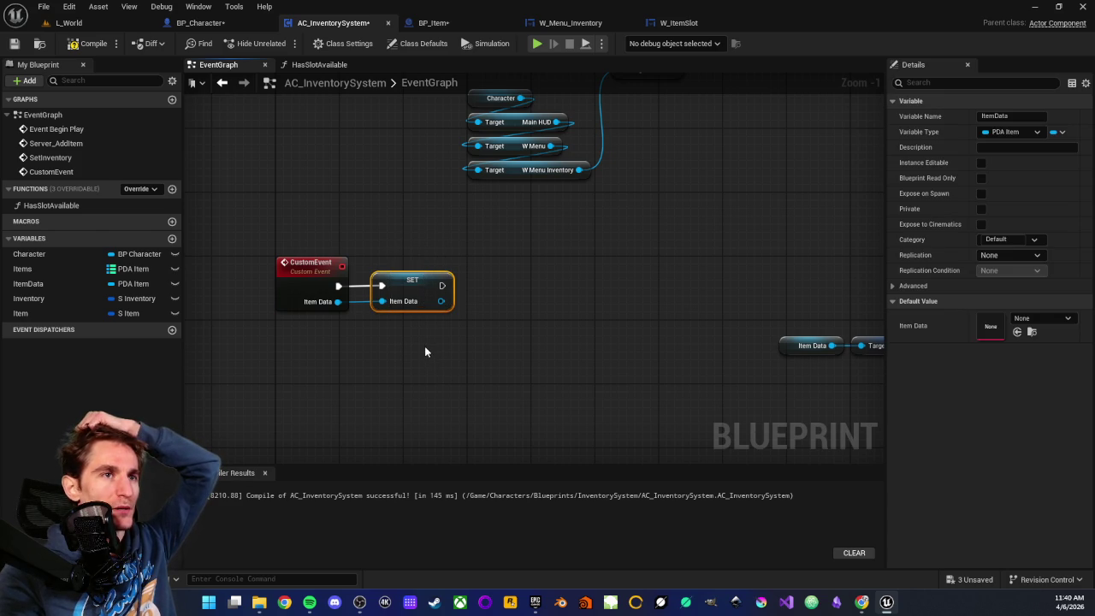
pyautogui.click(425, 351)
pyautogui.moveTo(396, 238); pyautogui.dragTo(424, 339)
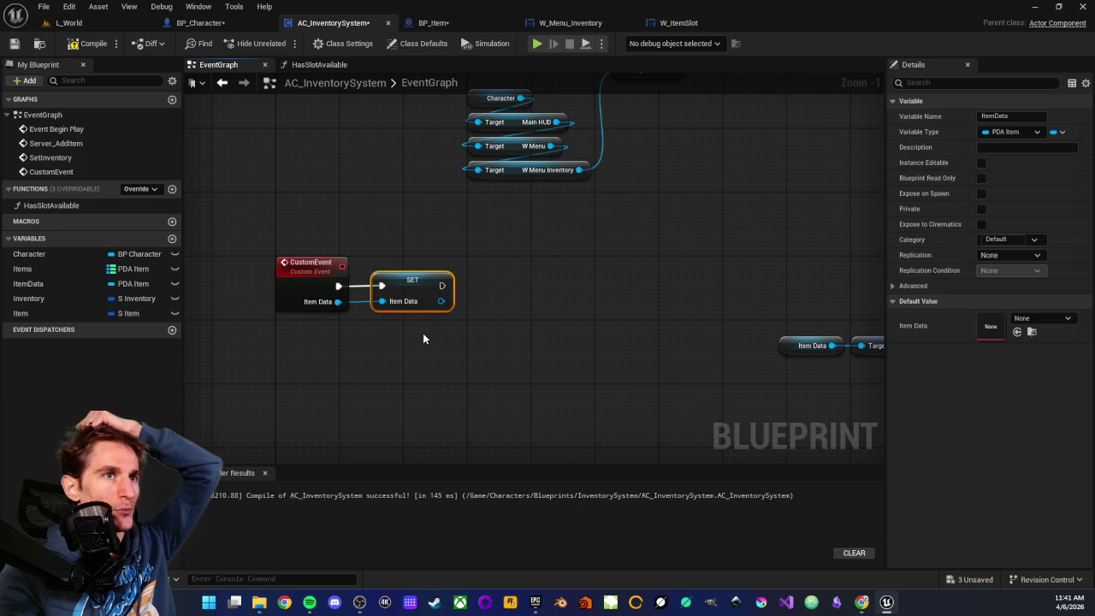
pyautogui.click(398, 265)
pyautogui.moveTo(395, 247)
pyautogui.mouseDown()
pyautogui.moveTo(430, 348)
pyautogui.moveTo(420, 347)
pyautogui.mouseUp()
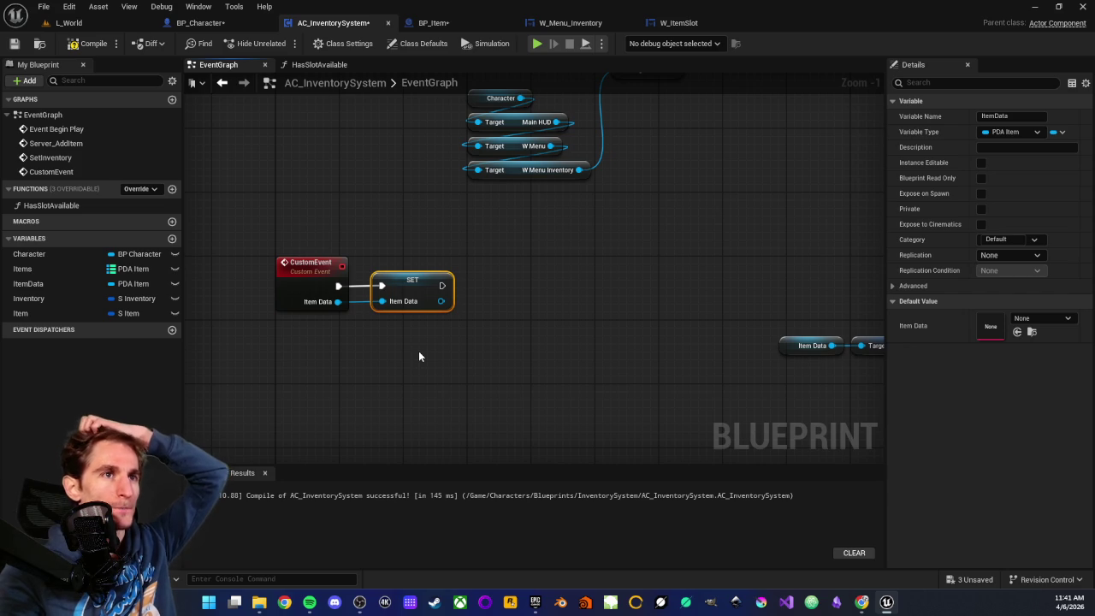
pyautogui.moveTo(399, 230); pyautogui.dragTo(420, 368)
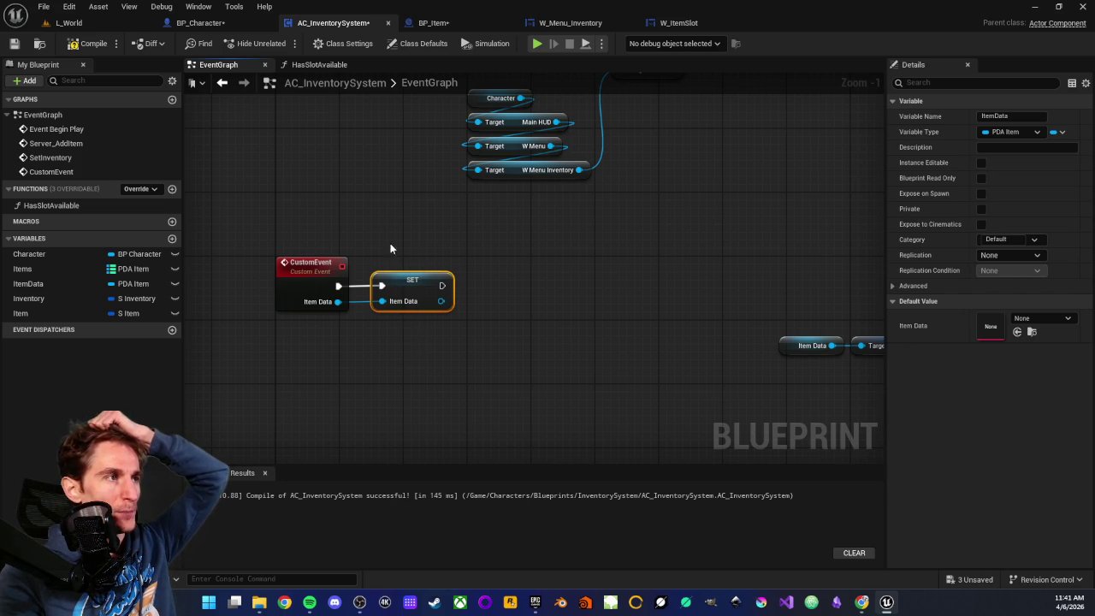
pyautogui.click(423, 353)
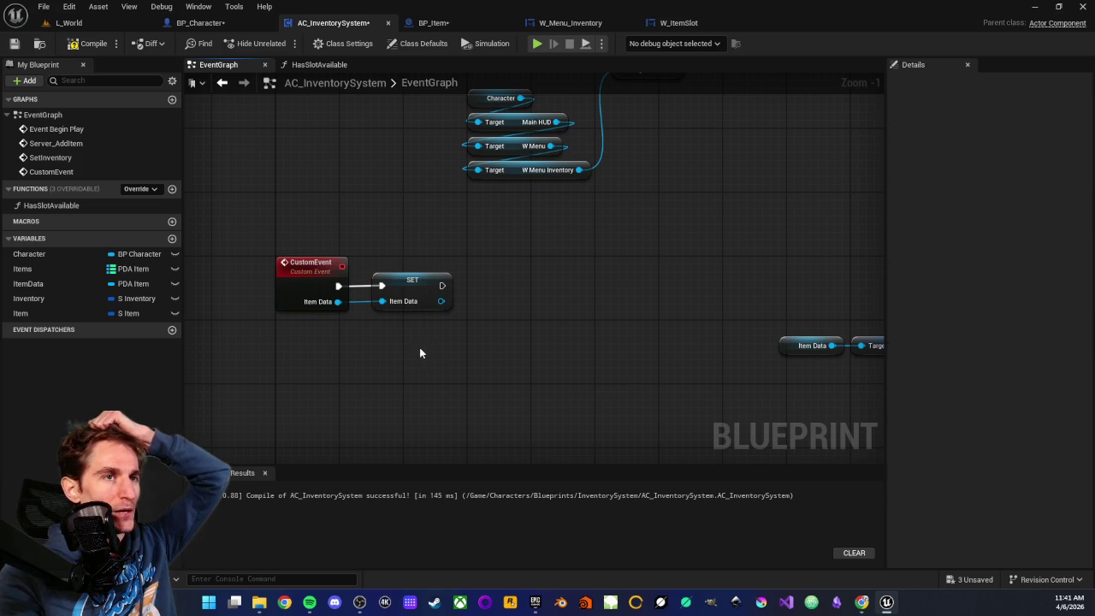